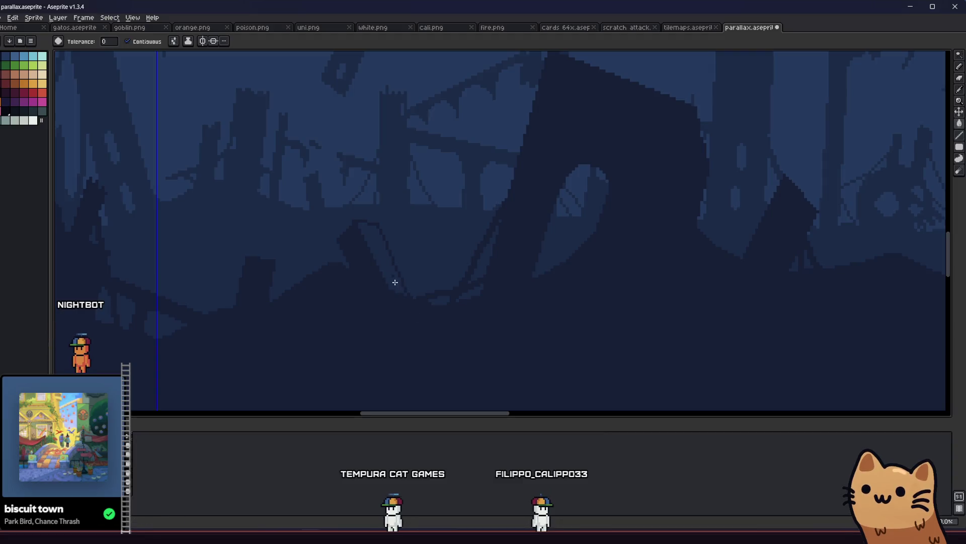
Step: Save parallax.aseprite and zoom in and out over the tiled forest strip
key(ctrl+s)
scroll(350, 253, down, 3)
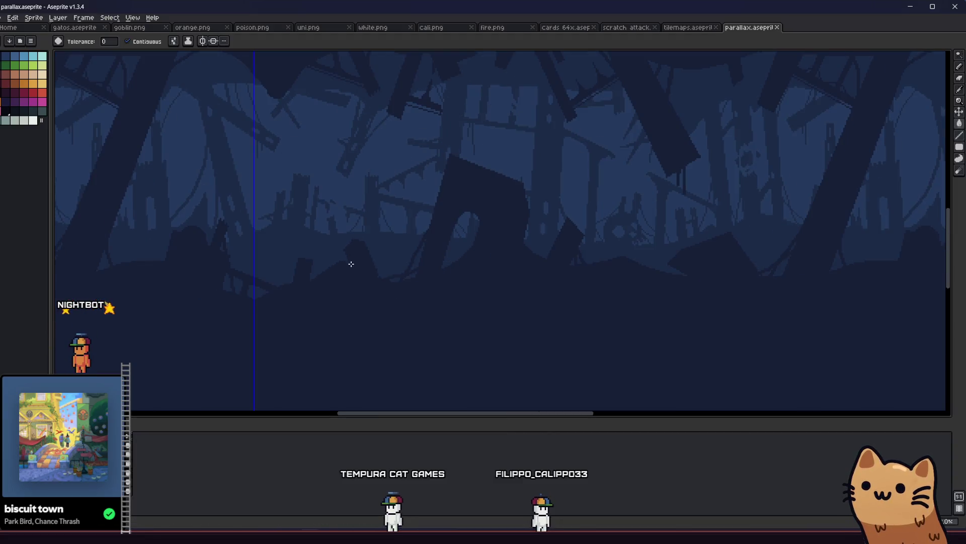
scroll(335, 287, up, 3)
key(b)
click(403, 292)
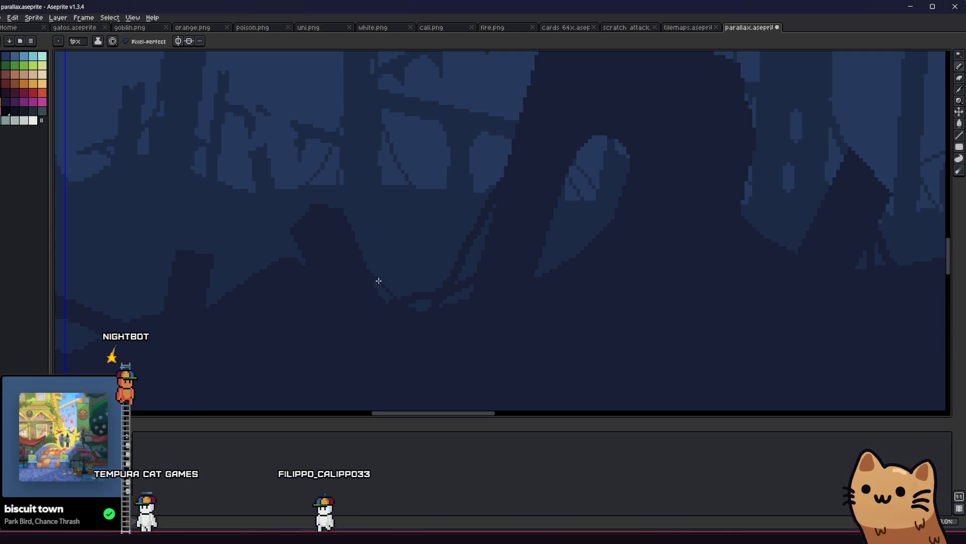
key(ctrl+s)
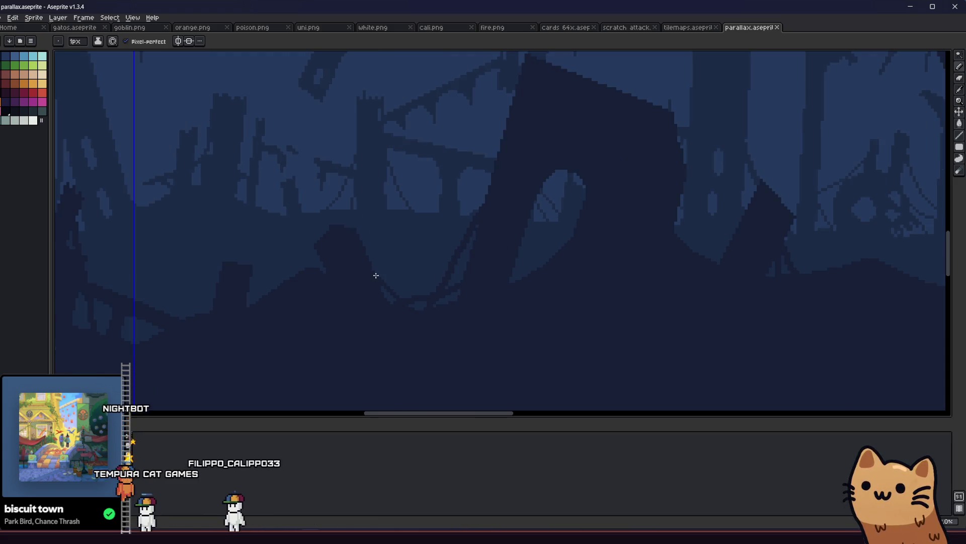
scroll(347, 291, down, 1)
scroll(283, 319, up, 1)
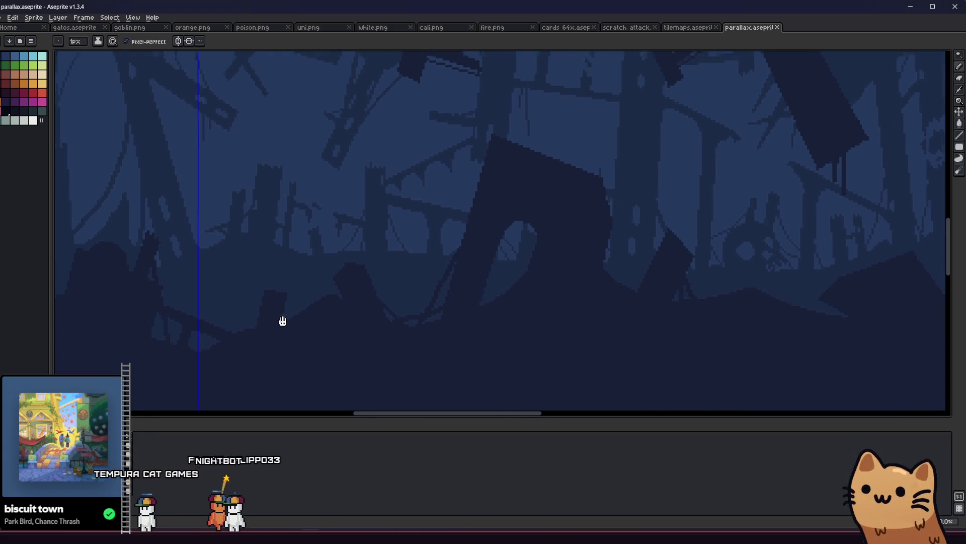
scroll(368, 297, up, 1)
scroll(368, 297, down, 1)
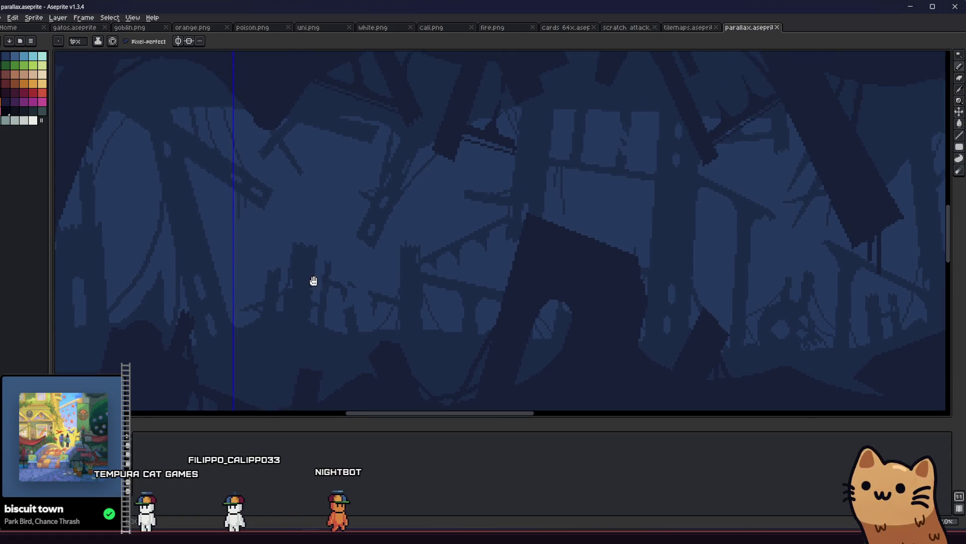
scroll(315, 280, up, 1)
scroll(446, 200, down, 1)
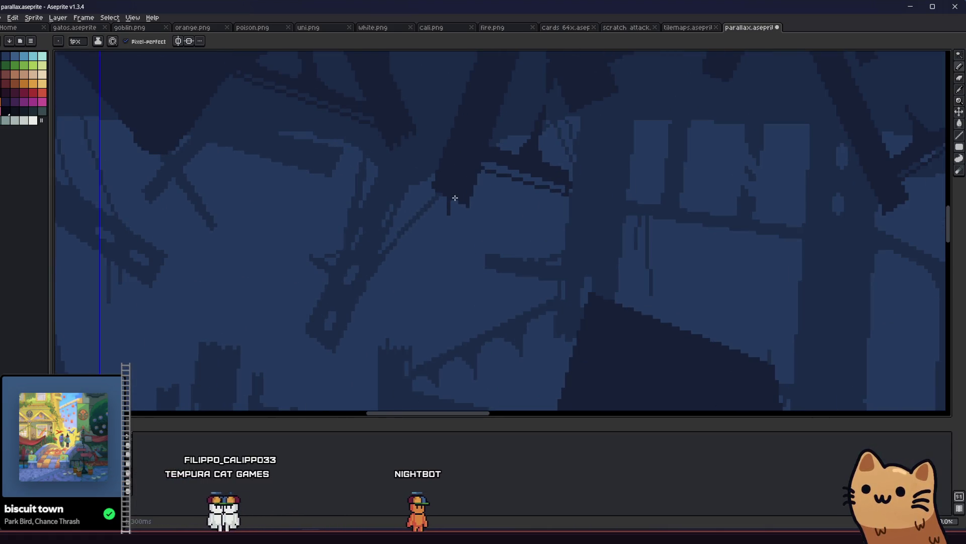
Step: Pan along the repeating forest strip to check the tiling, saving the file again
key(v)
key(ctrl+s)
drag(416, 280, 349, 287)
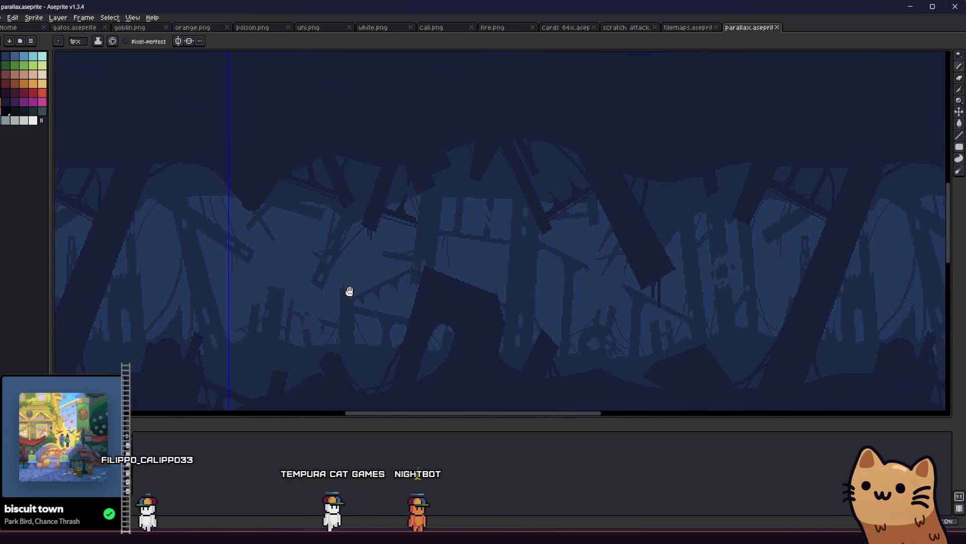
scroll(349, 287, down, 1)
scroll(419, 310, up, 1)
drag(419, 310, 331, 298)
key(plus)
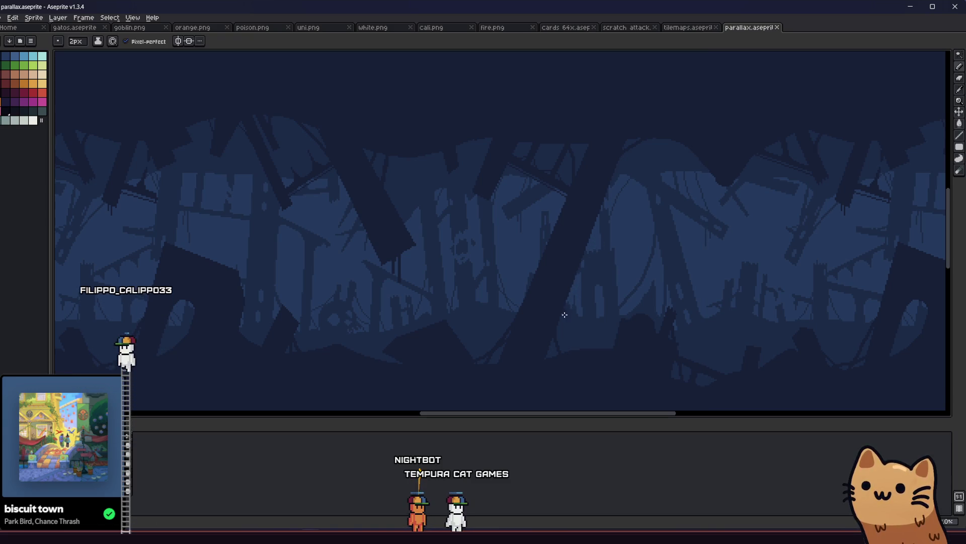
key(ctrl+z)
mouse_move(571, 299)
mouse_down()
mouse_move(487, 349)
mouse_move(363, 360)
mouse_move(338, 349)
mouse_move(287, 282)
mouse_up()
key(ctrl+s)
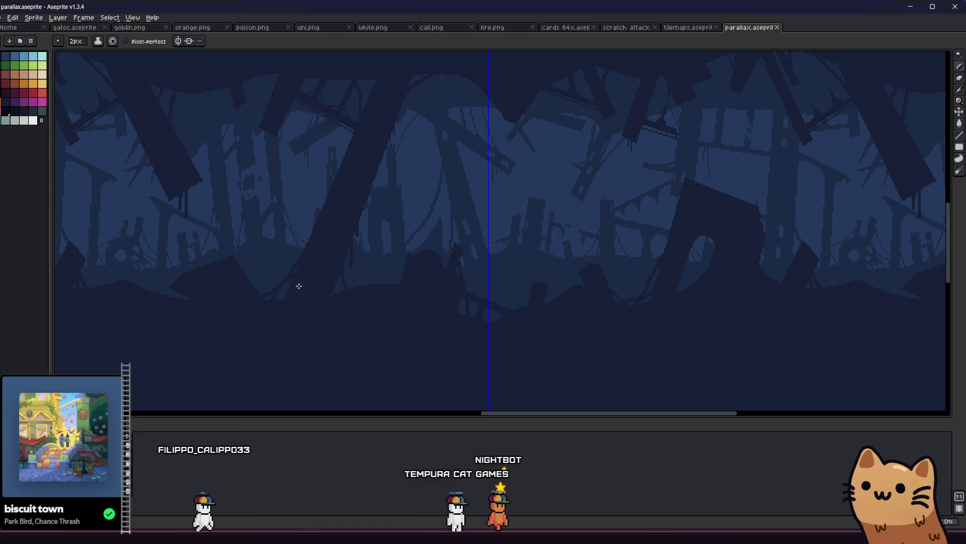
Step: Zoom in and out once more to check how the tree silhouettes repeat
scroll(399, 309, down, 1)
scroll(392, 304, down, 1)
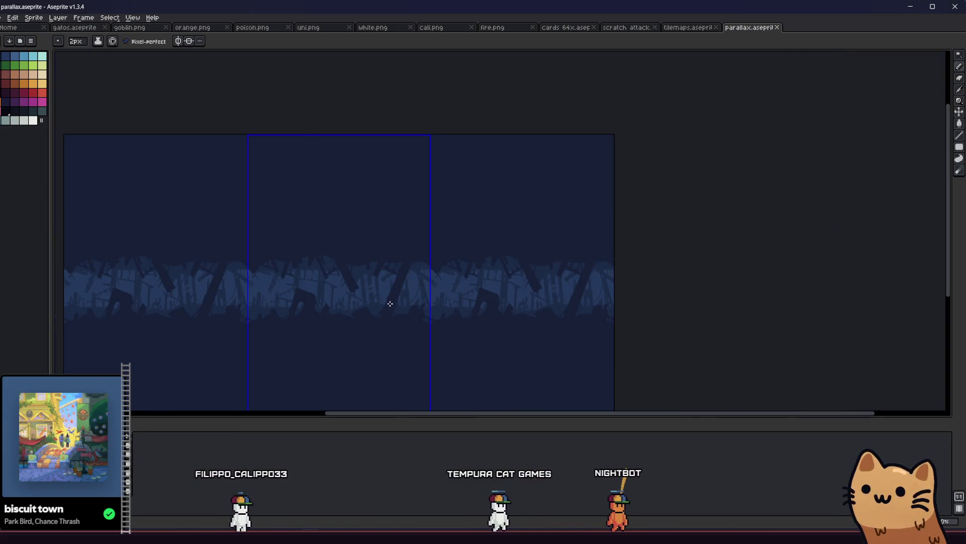
scroll(405, 276, up, 1)
scroll(501, 259, down, 1)
scroll(484, 249, up, 3)
key(b)
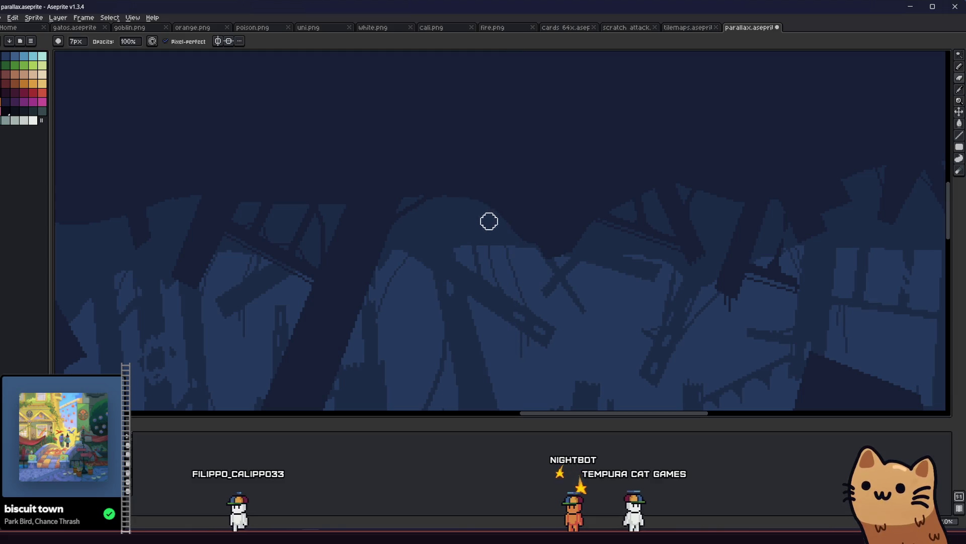
Step: Try the 2px pencil, Line and Paint Bucket tools while zooming in on the forest
key(e)
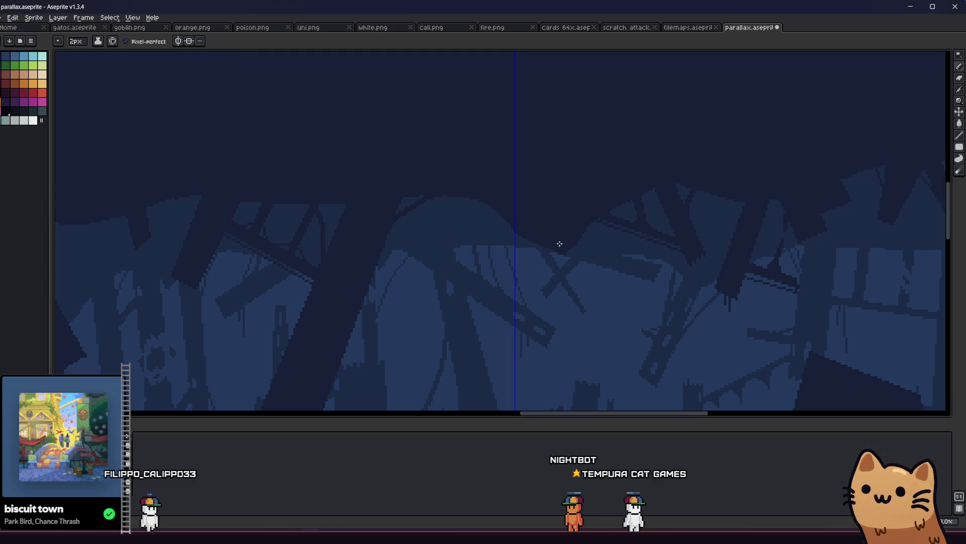
key(l)
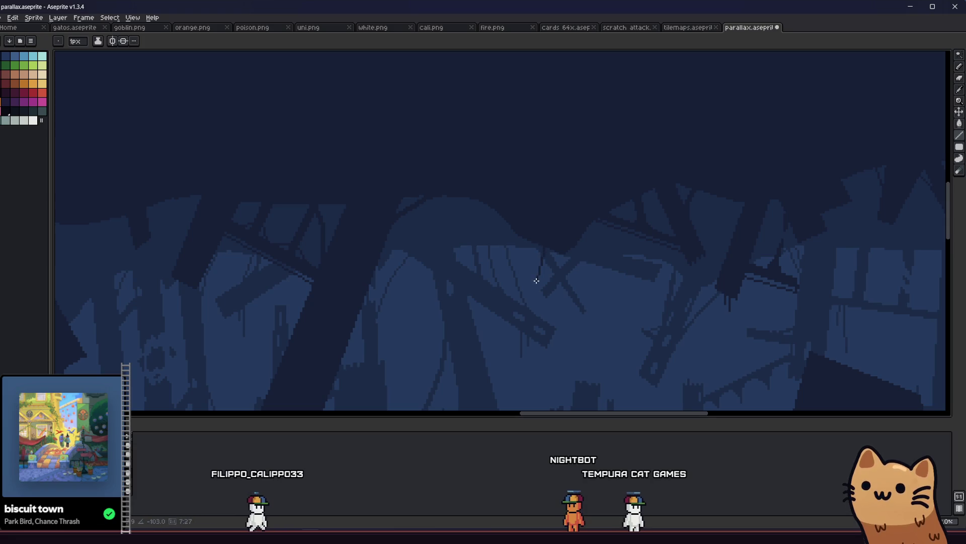
key(g)
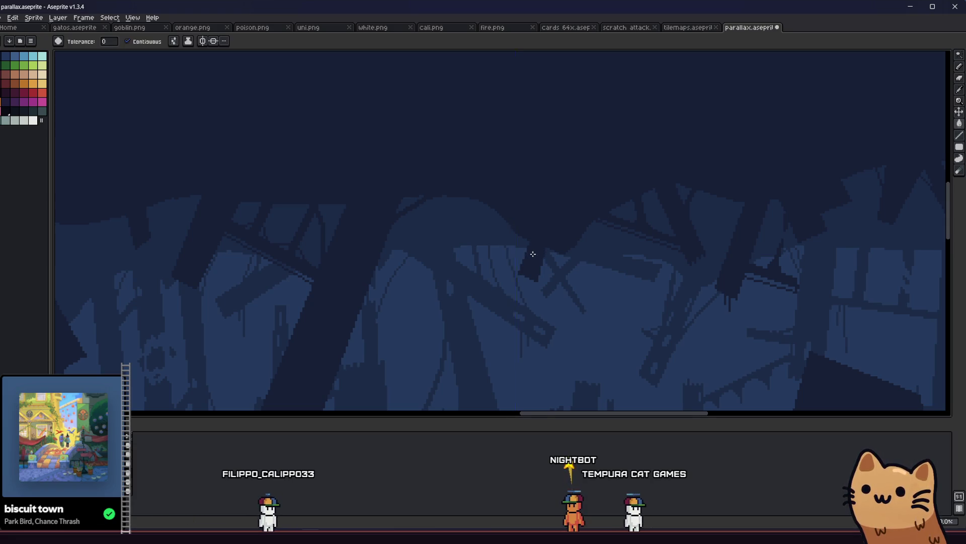
scroll(475, 261, up, 2)
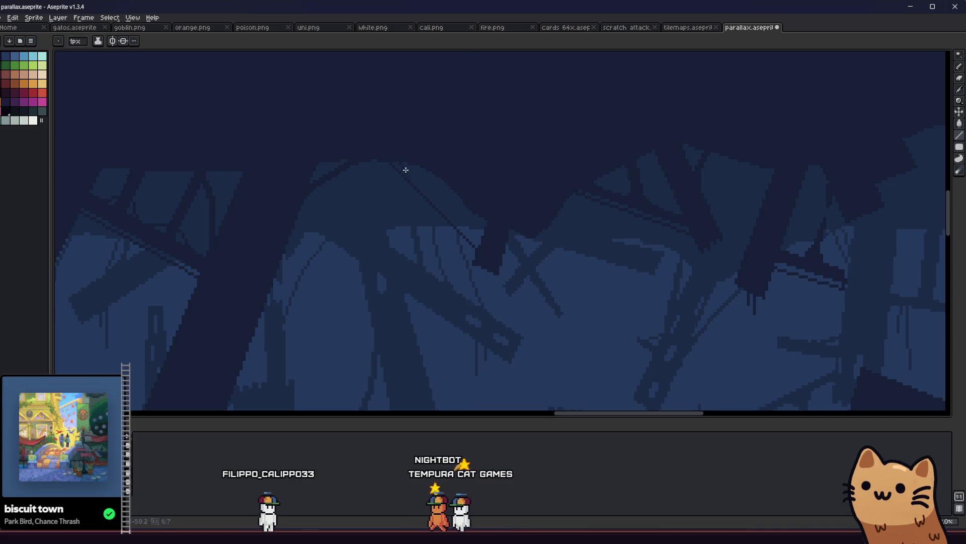
key(g)
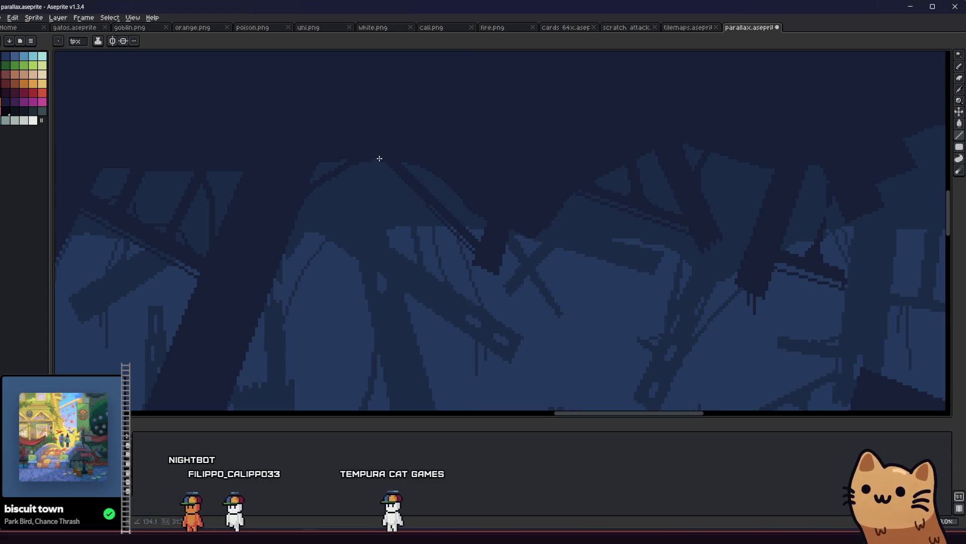
key(b)
scroll(464, 210, down, 1)
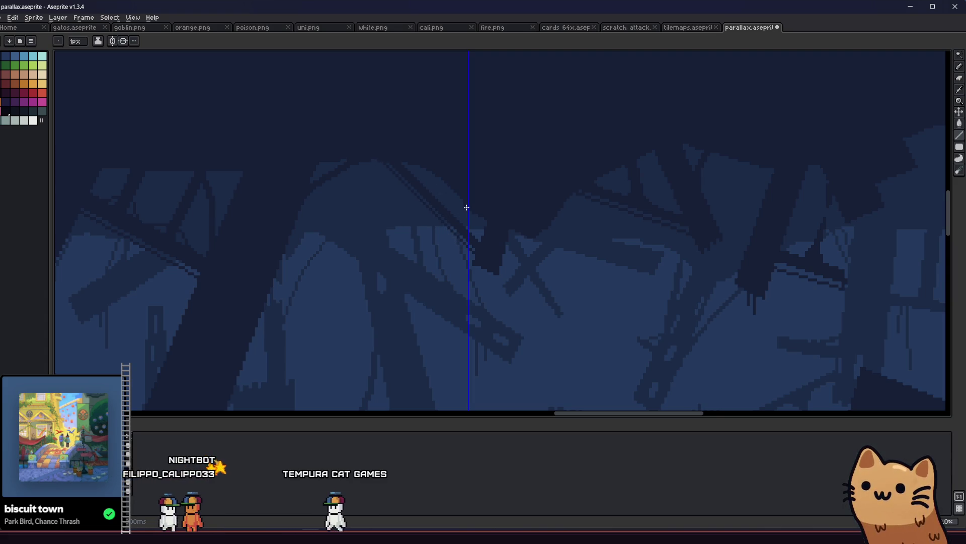
scroll(444, 200, up, 1)
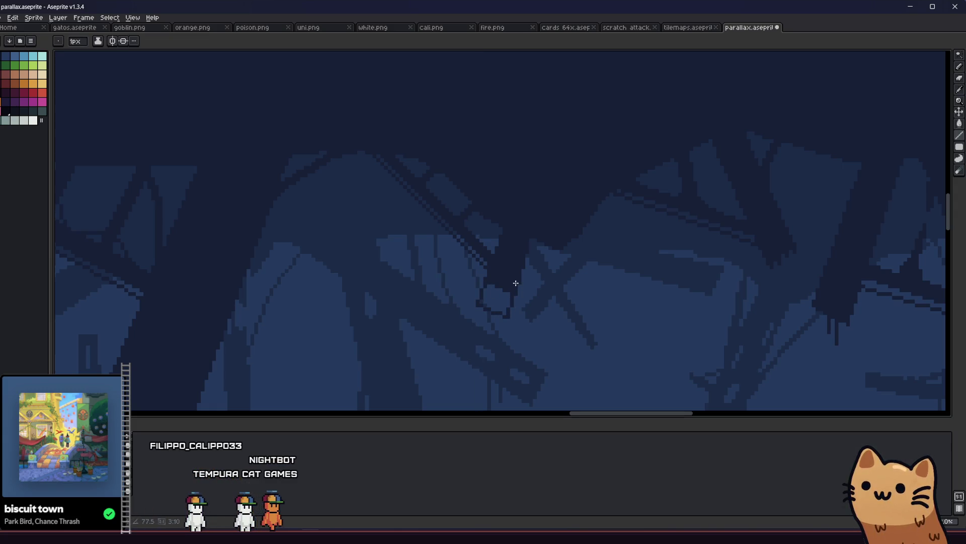
Step: Pan and zoom across the trees to find the hanging slab
key(g)
scroll(503, 297, down, 1)
drag(438, 323, 245, 263)
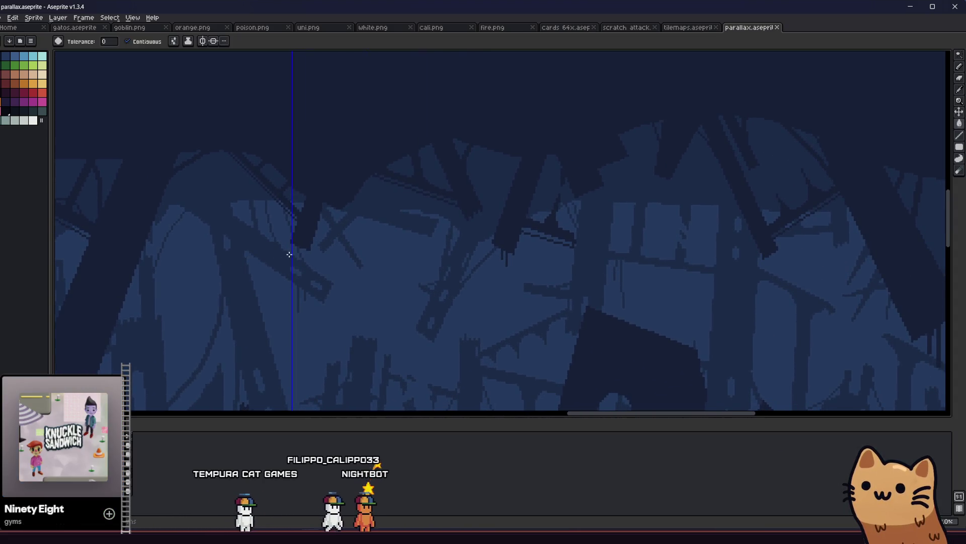
scroll(245, 267, down, 1)
mouse_move(241, 289)
mouse_down()
mouse_move(210, 236)
mouse_move(300, 291)
mouse_up()
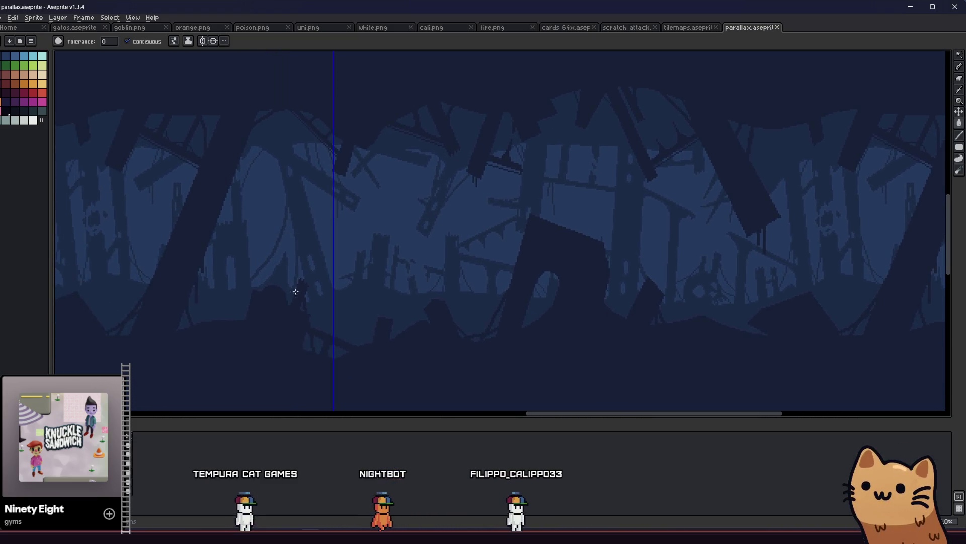
scroll(317, 339, up, 2)
scroll(318, 285, down, 1)
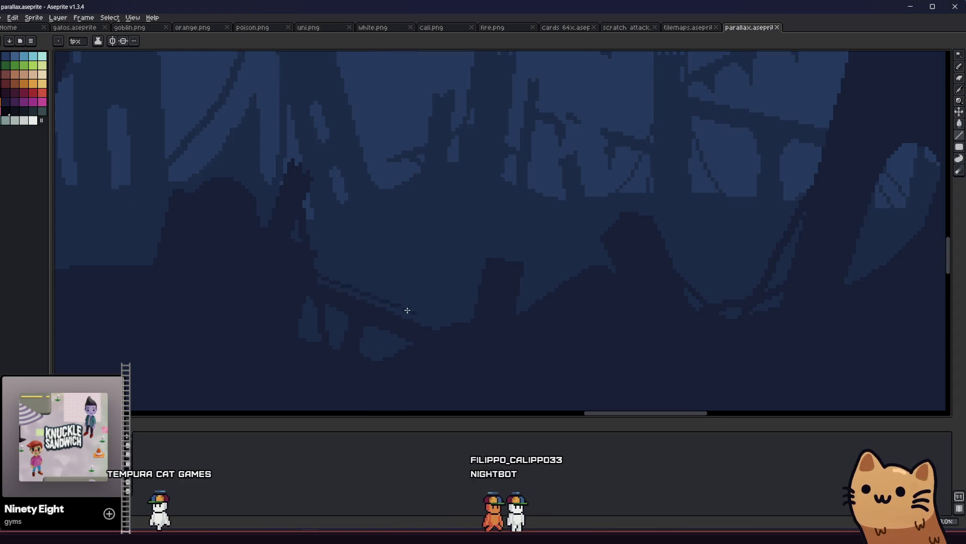
Step: Draw a short dark line down the right end of the hanging slab
key(b)
scroll(465, 342, up, 2)
mouse_move(503, 355)
mouse_down()
mouse_move(306, 360)
mouse_move(323, 301)
mouse_move(298, 318)
mouse_up()
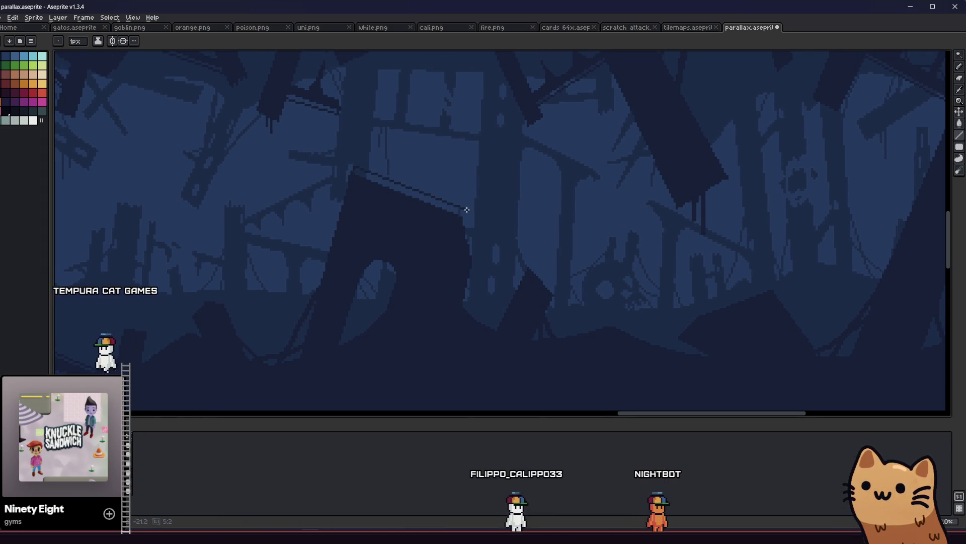
drag(465, 213, 470, 227)
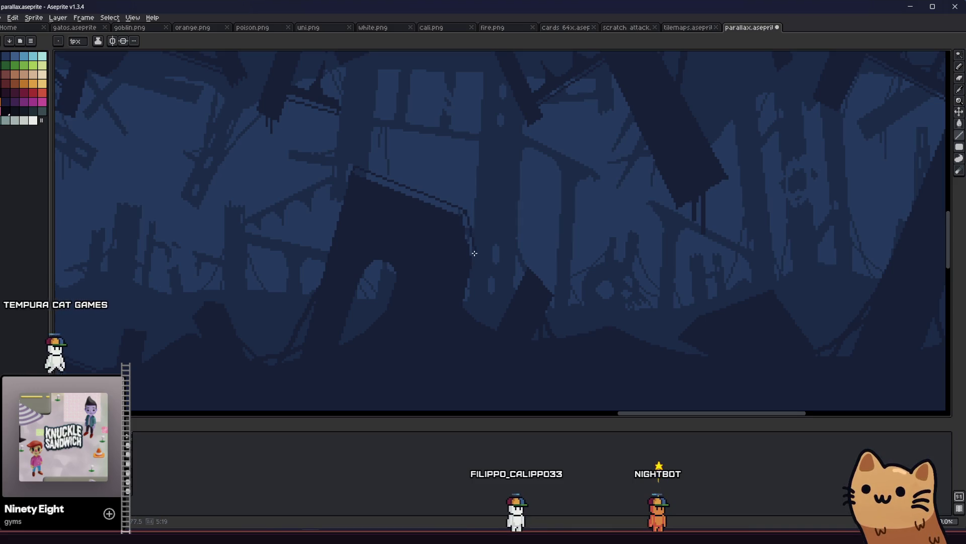
scroll(381, 206, up, 1)
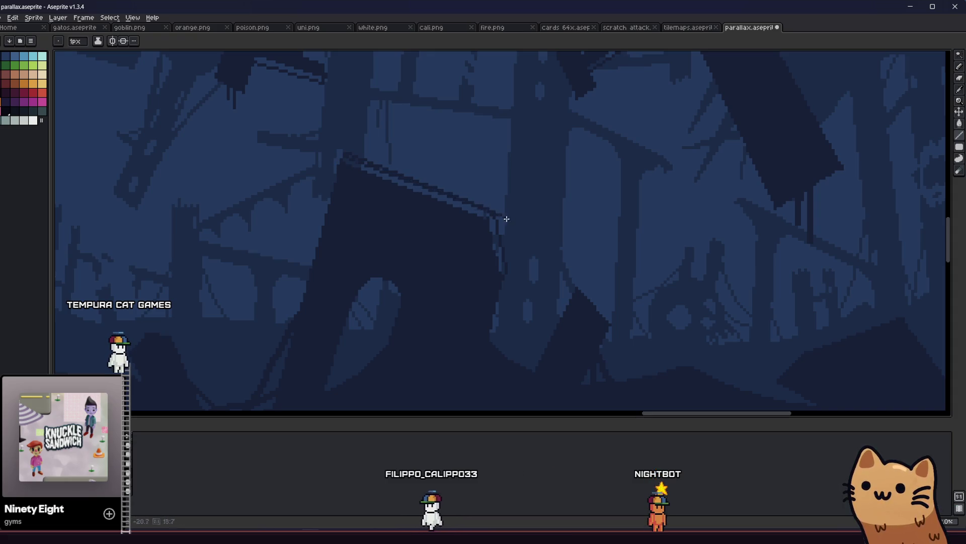
Step: Draw a 2px dark line along the slab's top edge and save the file
key(b)
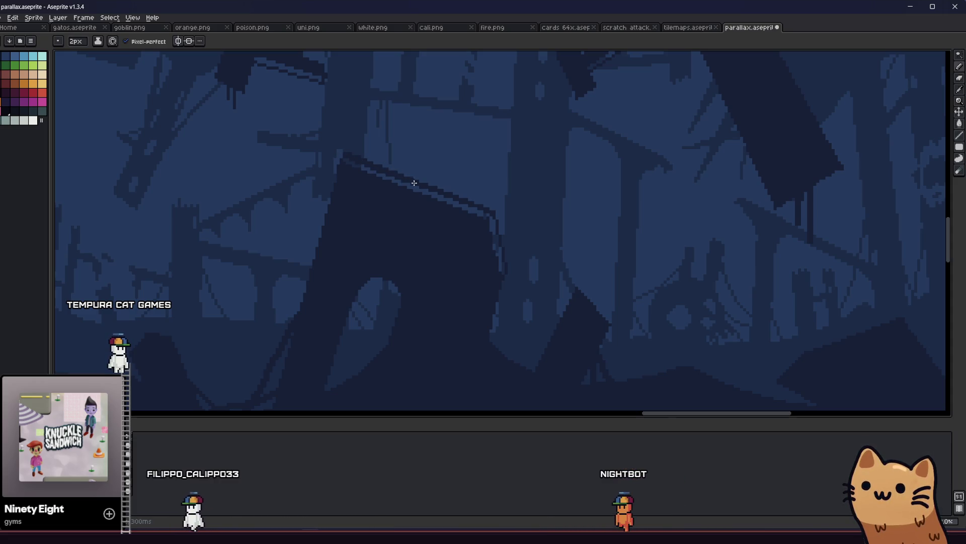
key(v)
key(l)
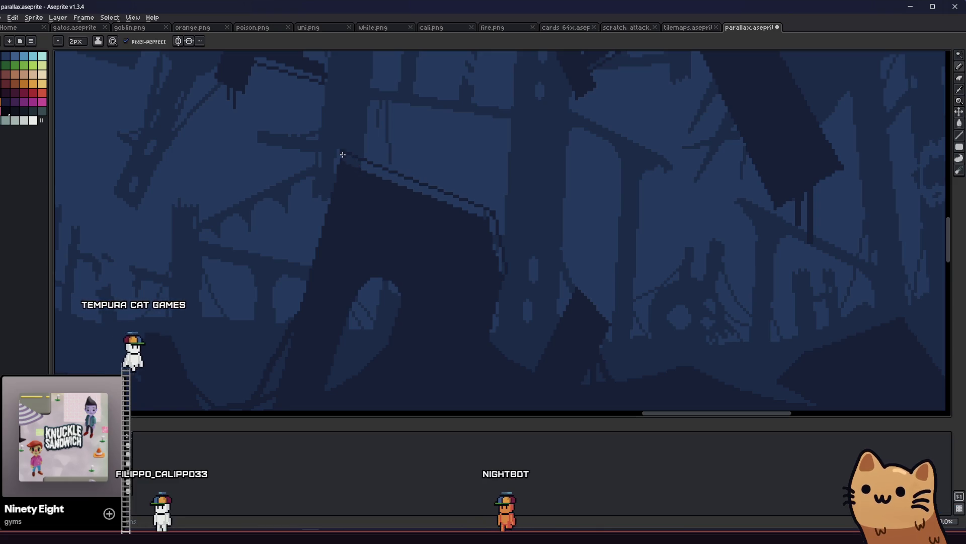
key(plus)
drag(345, 155, 497, 213)
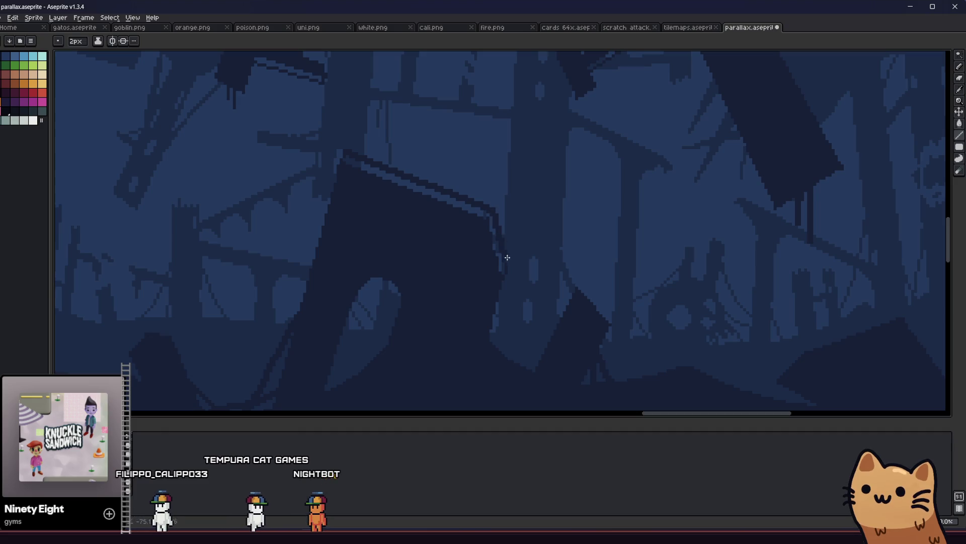
key(ctrl+s)
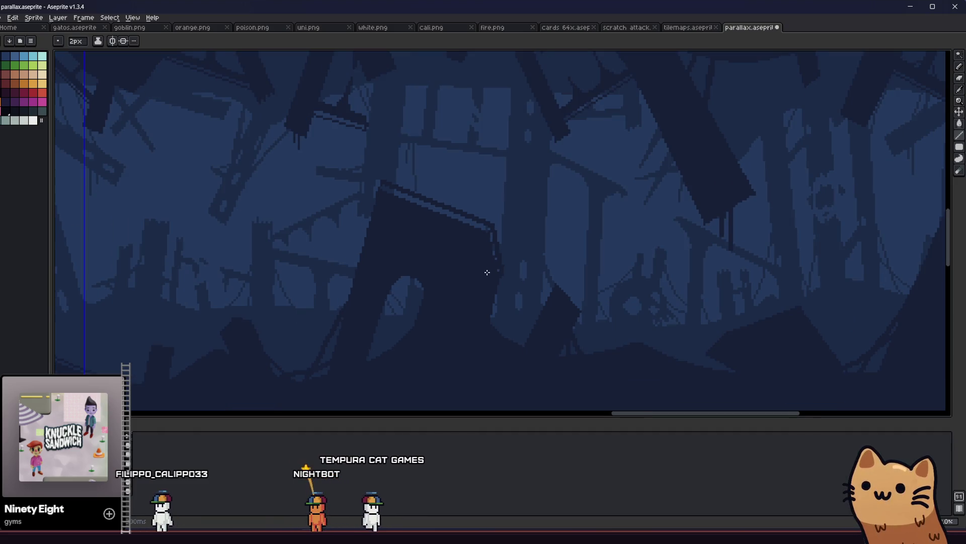
scroll(384, 186, up, 1)
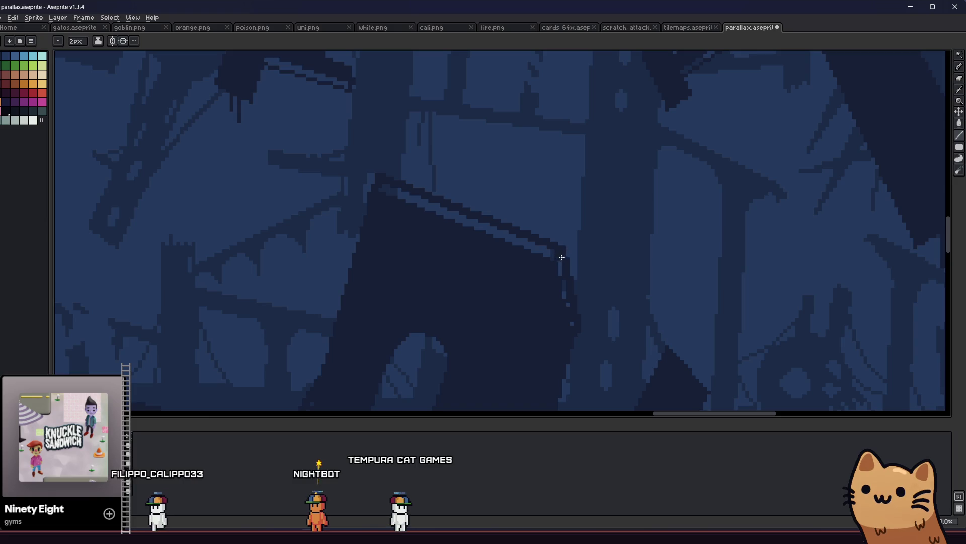
scroll(553, 268, down, 5)
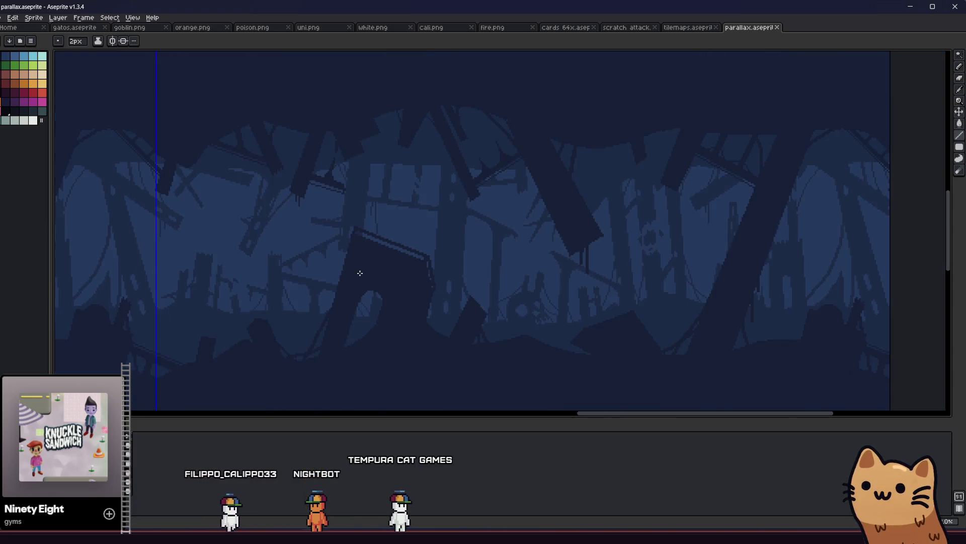
key(ctrl+s)
scroll(261, 317, down, 1)
scroll(269, 303, down, 1)
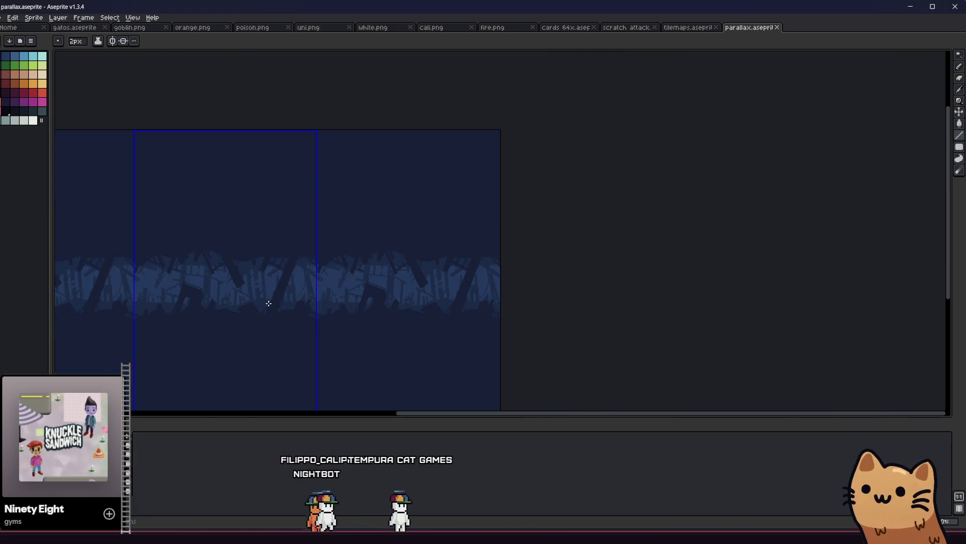
scroll(282, 297, up, 1)
drag(259, 298, 375, 313)
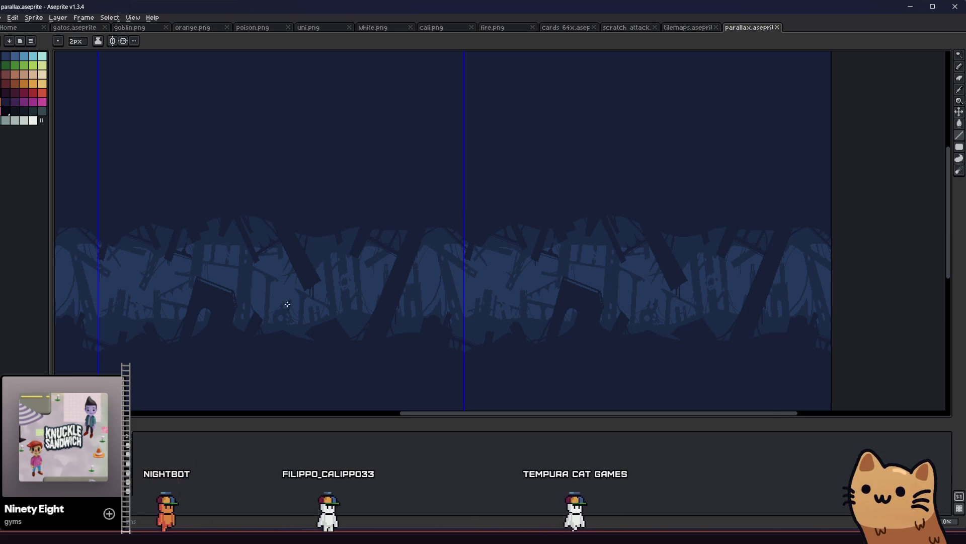
scroll(288, 305, up, 3)
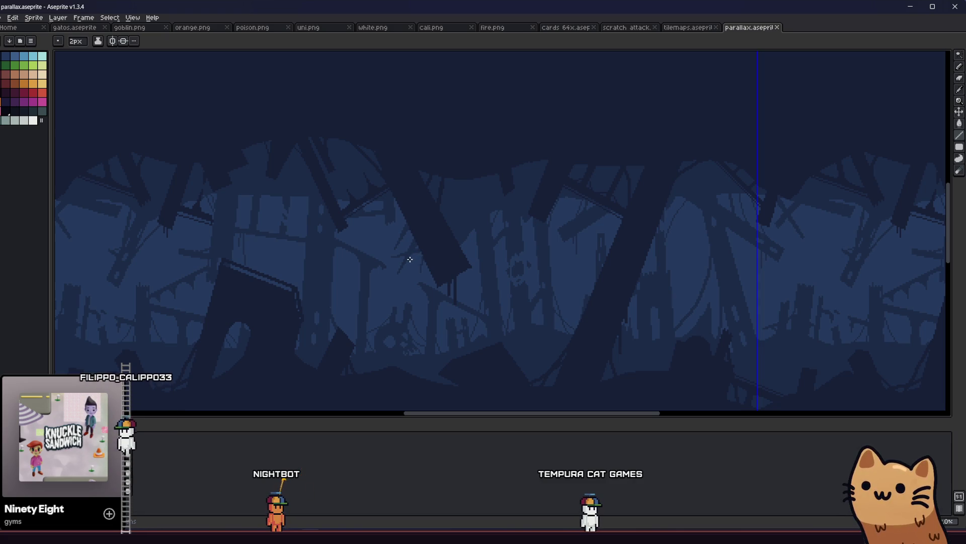
scroll(448, 276, down, 1)
scroll(442, 276, up, 5)
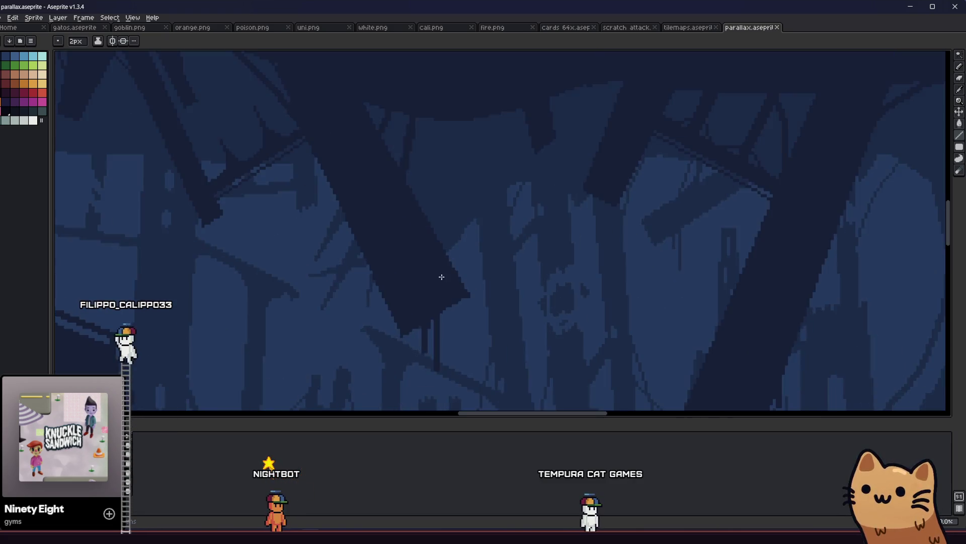
key(b)
key(minus)
key(minus)
key(minus)
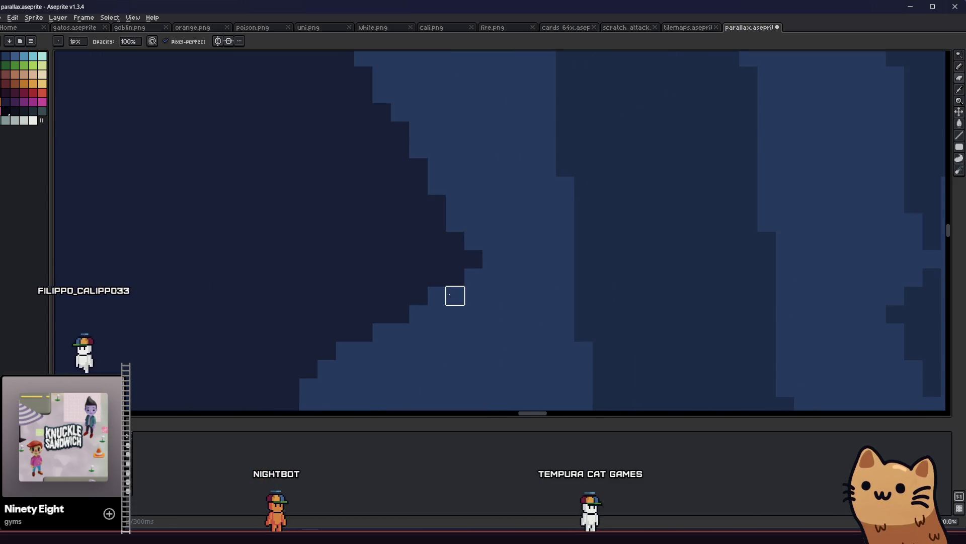
scroll(456, 302, down, 3)
scroll(459, 297, up, 2)
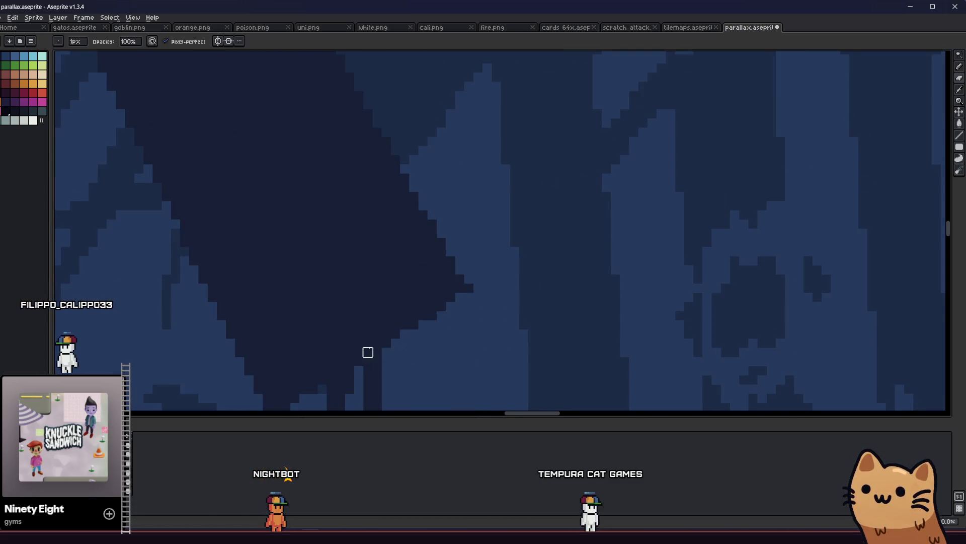
scroll(386, 345, down, 4)
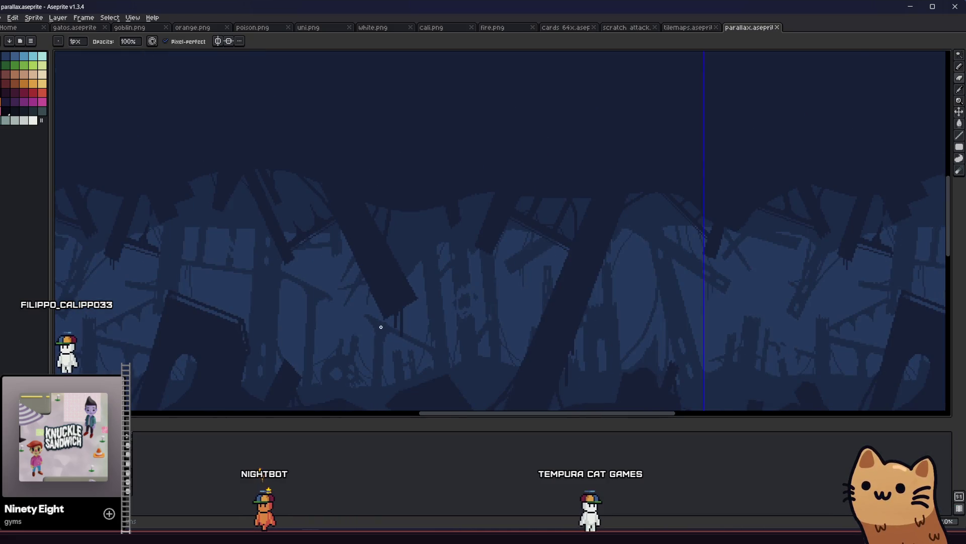
scroll(381, 327, down, 1)
scroll(371, 308, down, 2)
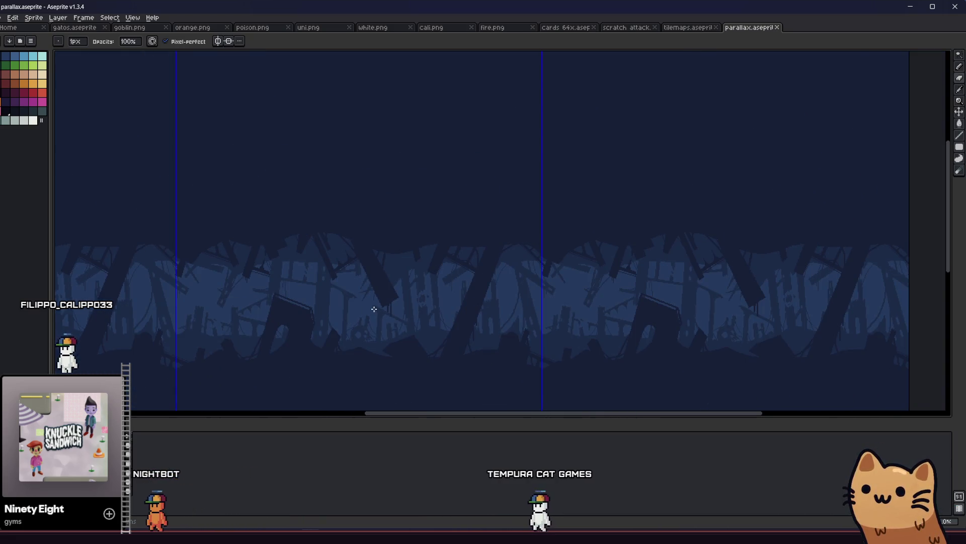
mouse_move(323, 335)
mouse_down()
mouse_move(276, 323)
mouse_move(304, 307)
mouse_up()
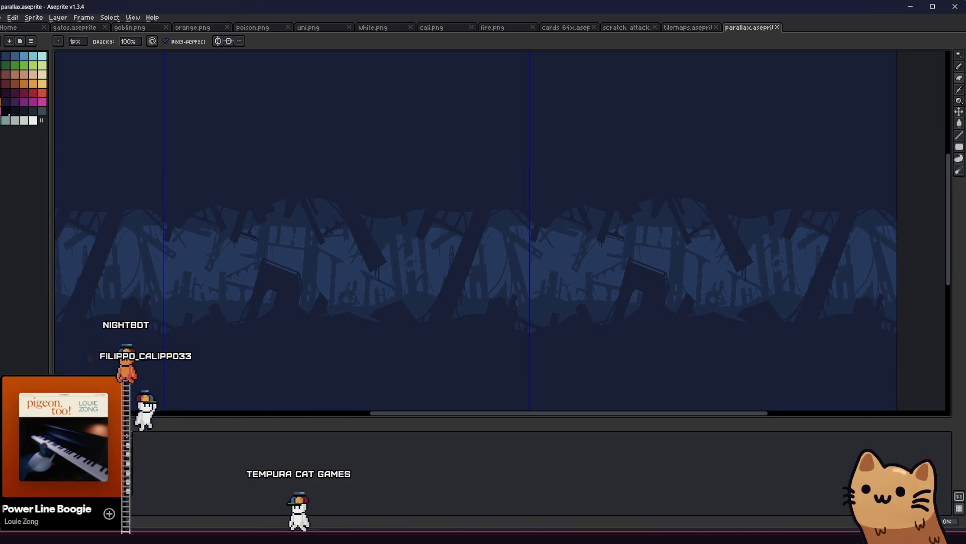
key(Return)
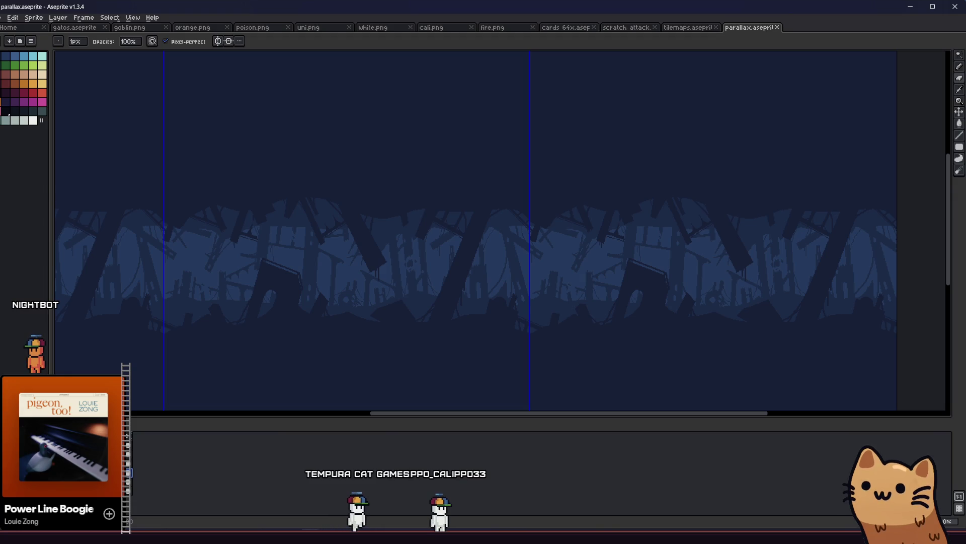
scroll(318, 310, down, 3)
mouse_move(278, 330)
mouse_down()
mouse_move(261, 310)
mouse_move(362, 323)
mouse_up()
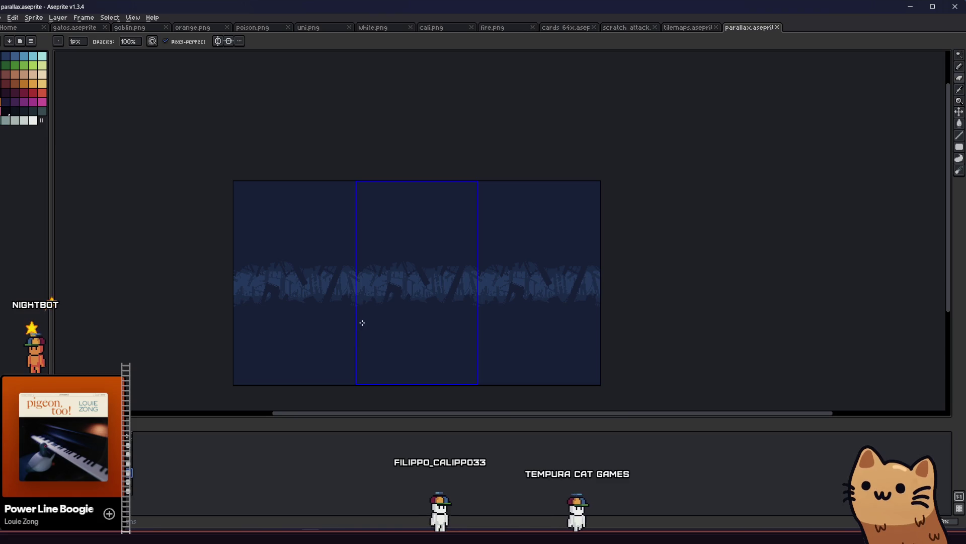
scroll(390, 302, up, 3)
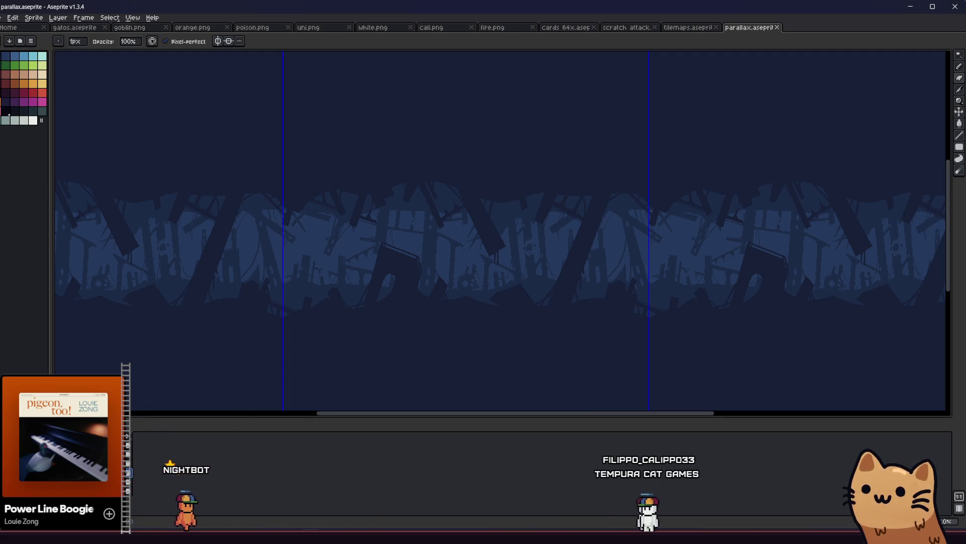
Step: Step between the green forest and blue ruins frames, then select the blue ruins cel
key(Right)
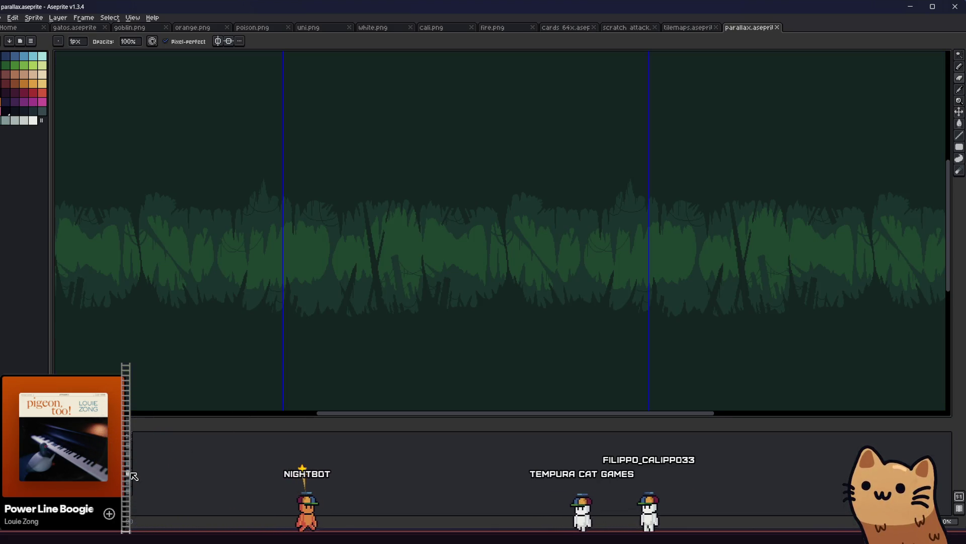
key(Left)
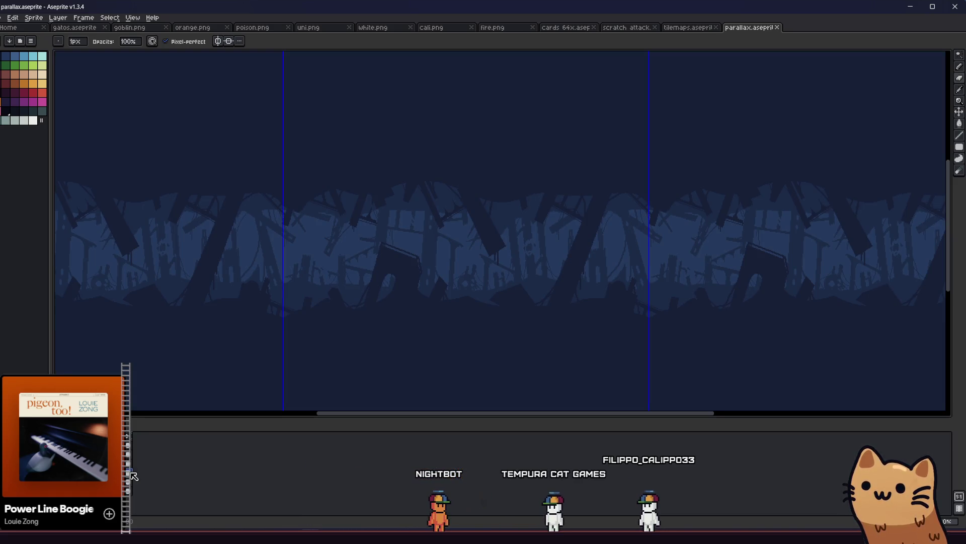
key(Right)
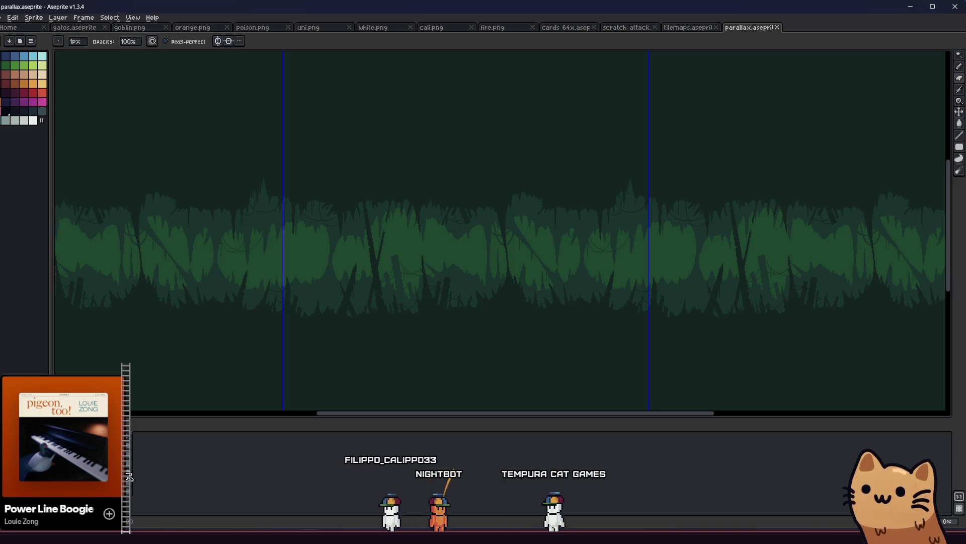
click(131, 475)
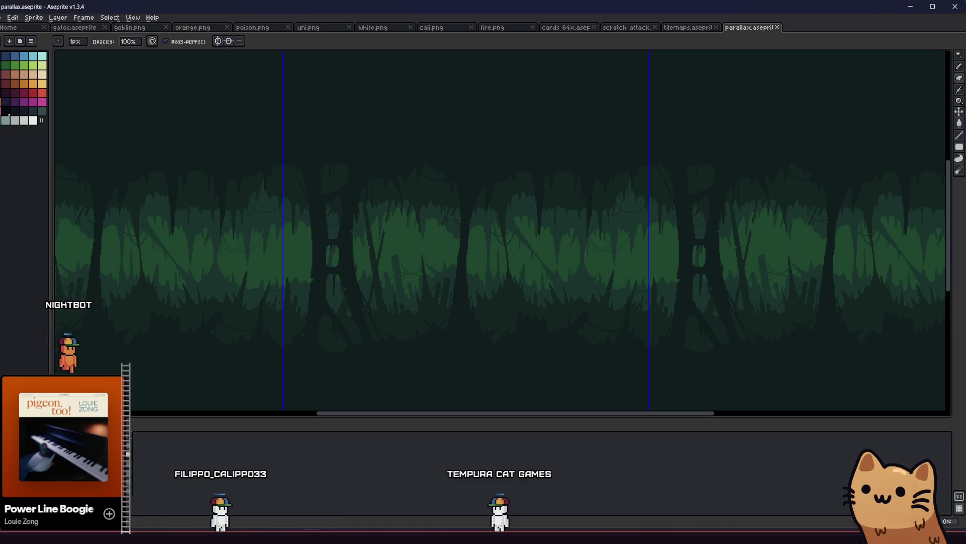
Step: Toggle the dark foreground tree silhouettes off and on, ending on the blue ruins frame
key(ctrl+z)
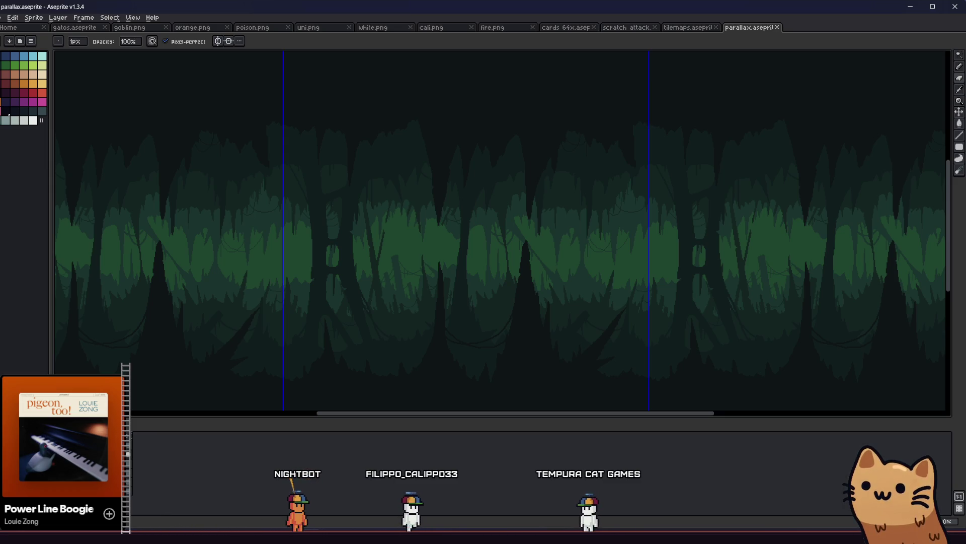
key(ctrl+y)
key(ctrl+z)
key(ctrl+y)
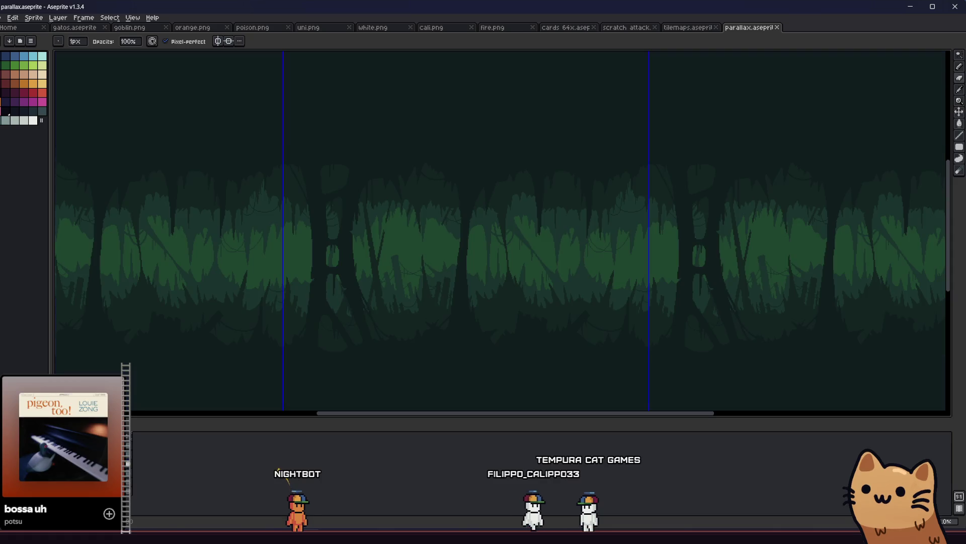
click(132, 467)
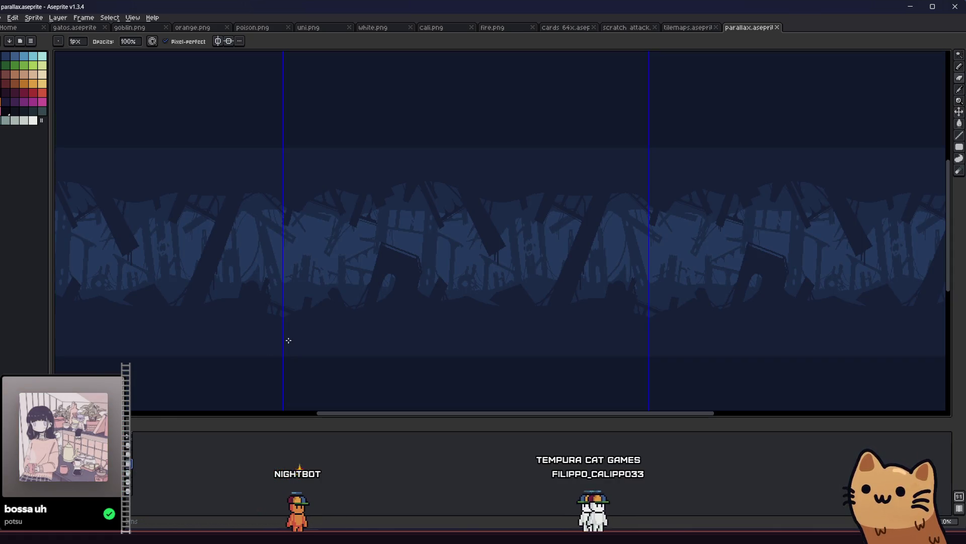
Step: Draw a wavy edge along the upper band and bucket-fill it
scroll(241, 277, right, 2)
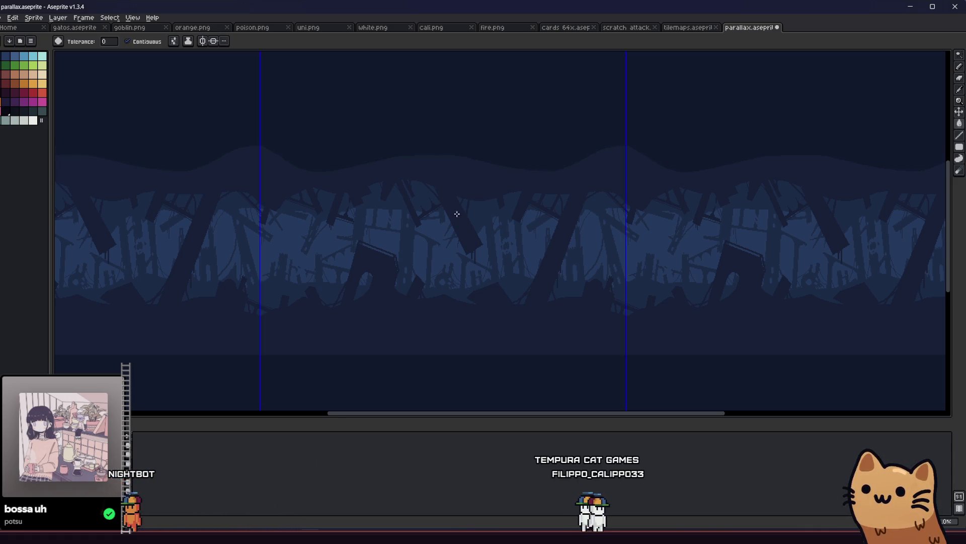
key(b)
scroll(457, 214, down, 1)
mouse_move(246, 317)
mouse_down()
mouse_move(503, 305)
mouse_move(597, 315)
mouse_up()
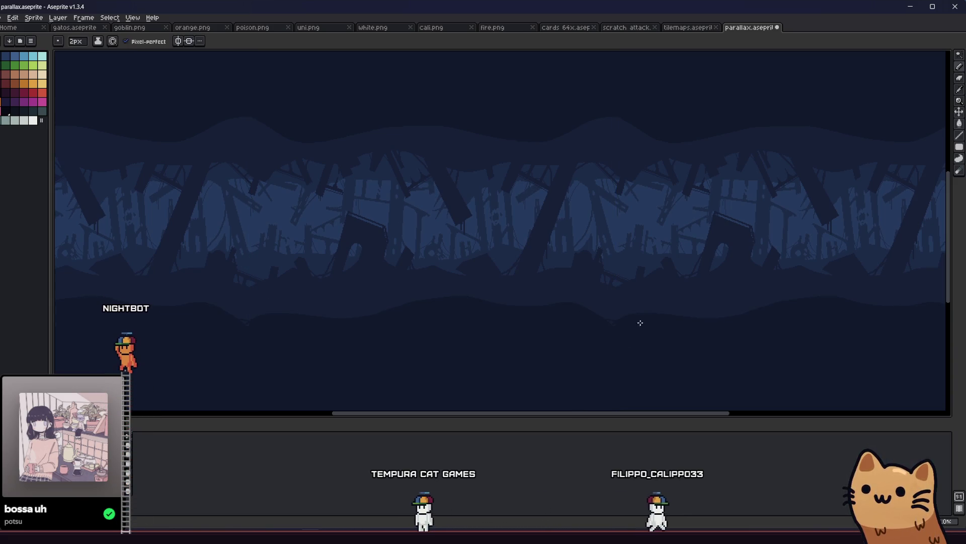
key(g)
scroll(641, 323, up, 3)
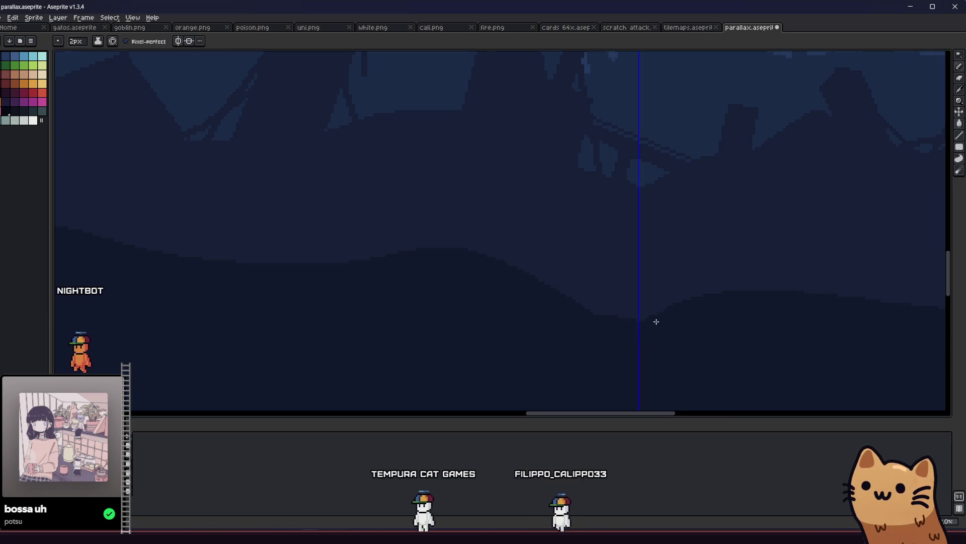
key(b)
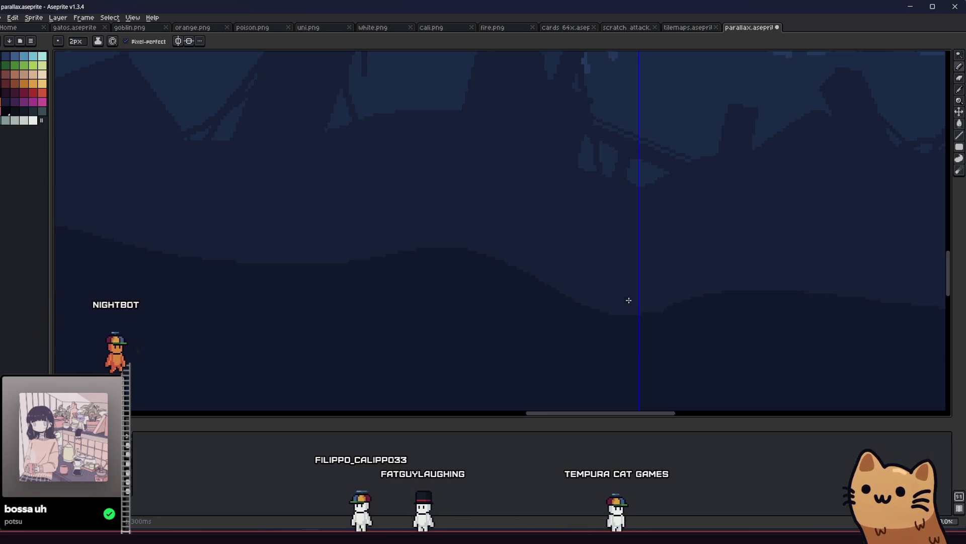
Step: Zoom in and draw another pencil stroke above the silhouettes
scroll(319, 304, down, 4)
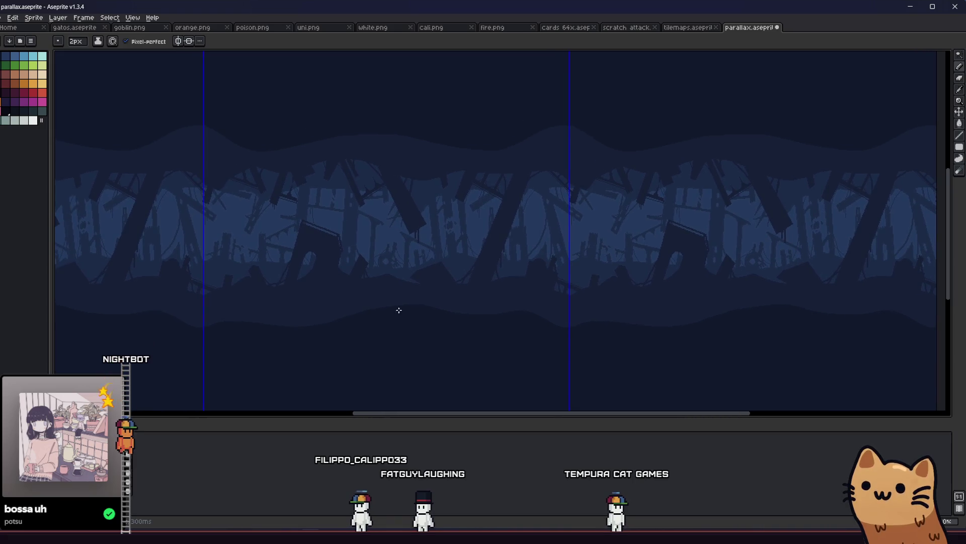
scroll(399, 310, down, 1)
scroll(317, 353, up, 2)
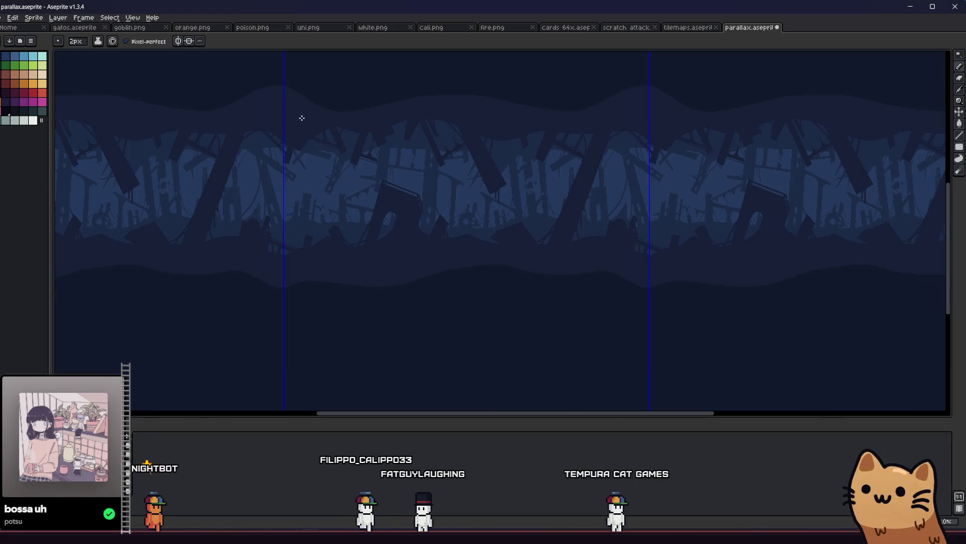
scroll(349, 173, down, 1)
scroll(362, 179, up, 3)
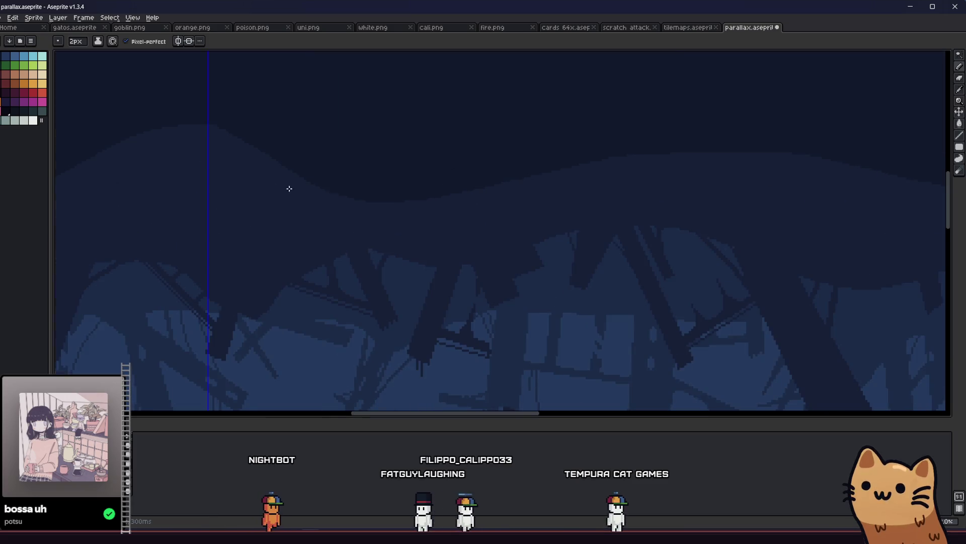
drag(289, 188, 442, 233)
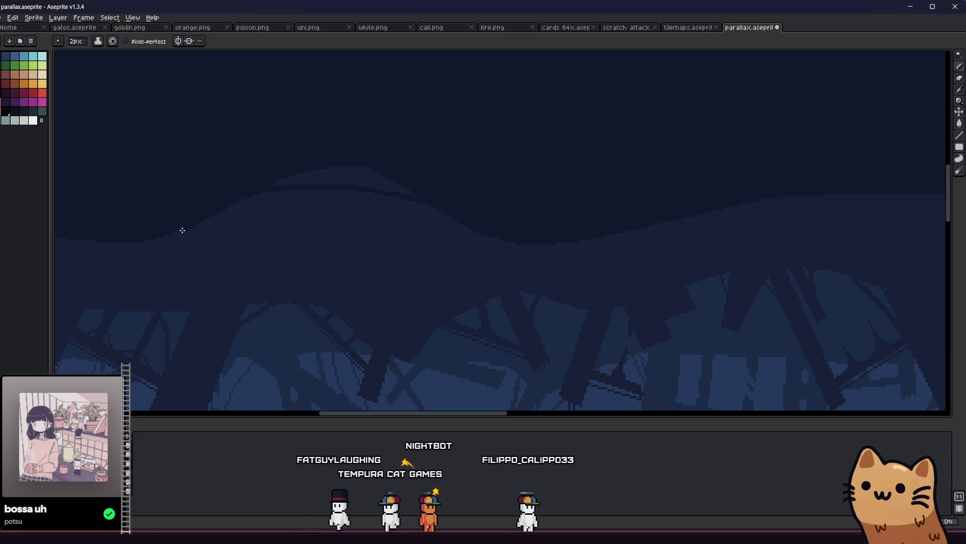
Step: Show the vertical symmetry axis and play the animation to preview the tiling
key(alt+shift+s)
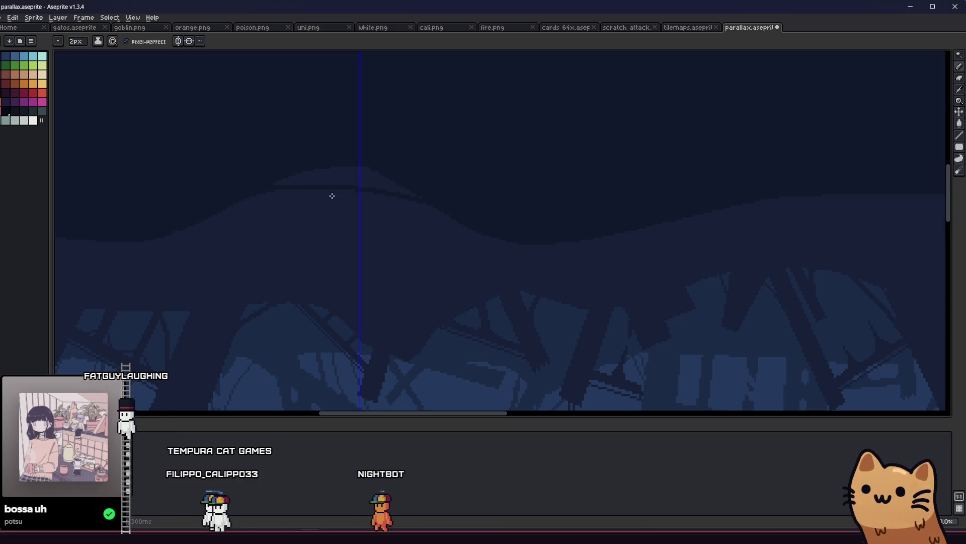
key(Return)
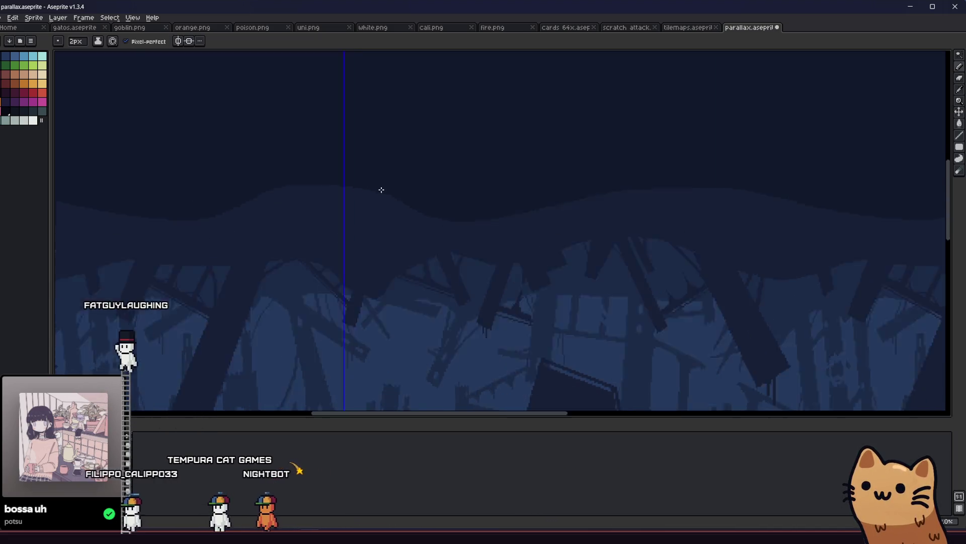
scroll(397, 201, down, 3)
mouse_move(334, 241)
mouse_down()
mouse_move(302, 283)
mouse_move(271, 292)
mouse_up()
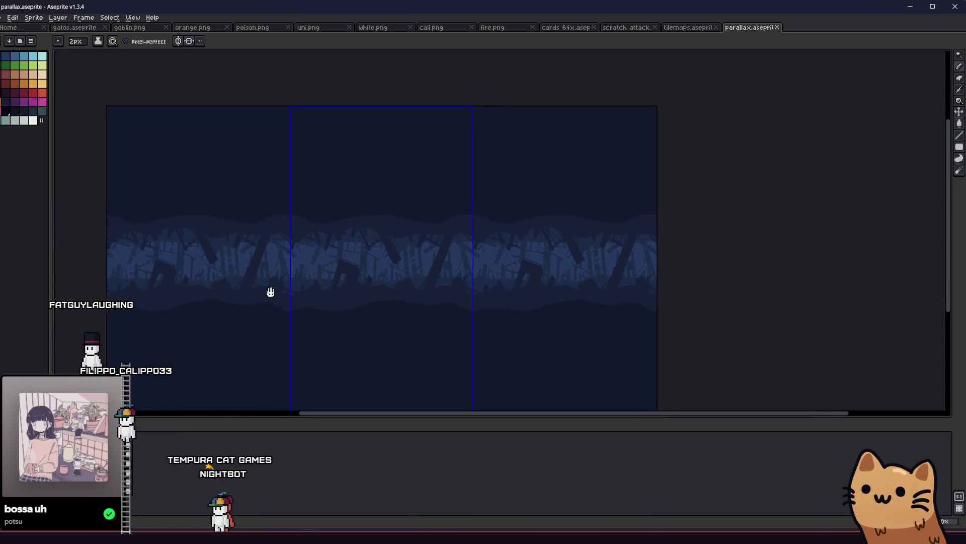
Step: Draw a dark curve along the upper hill edge with the pencil
scroll(270, 292, up, 1)
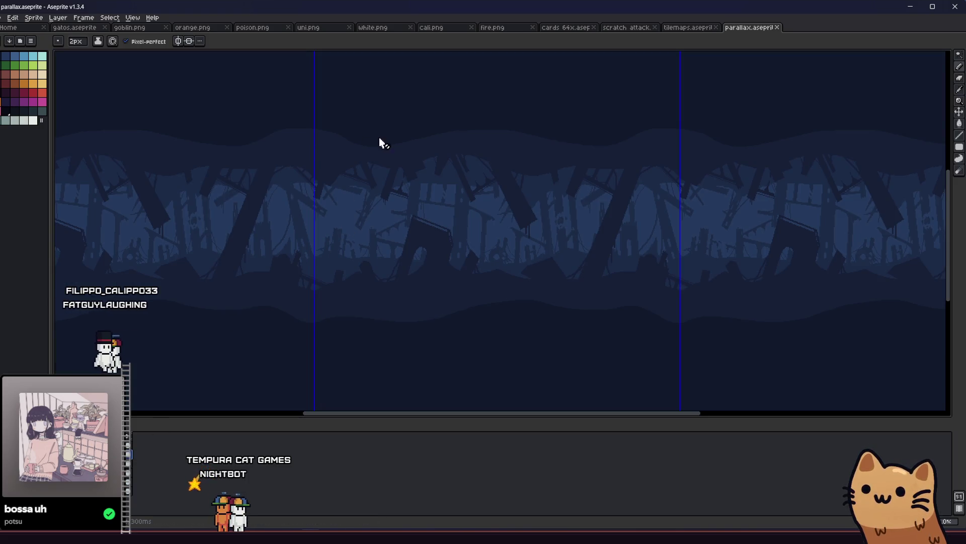
scroll(427, 137, up, 1)
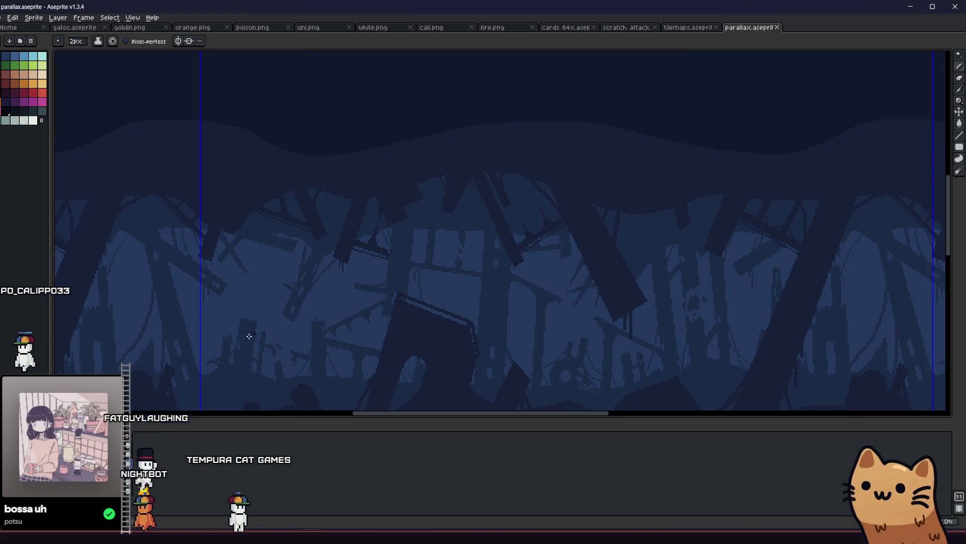
scroll(298, 247, down, 1)
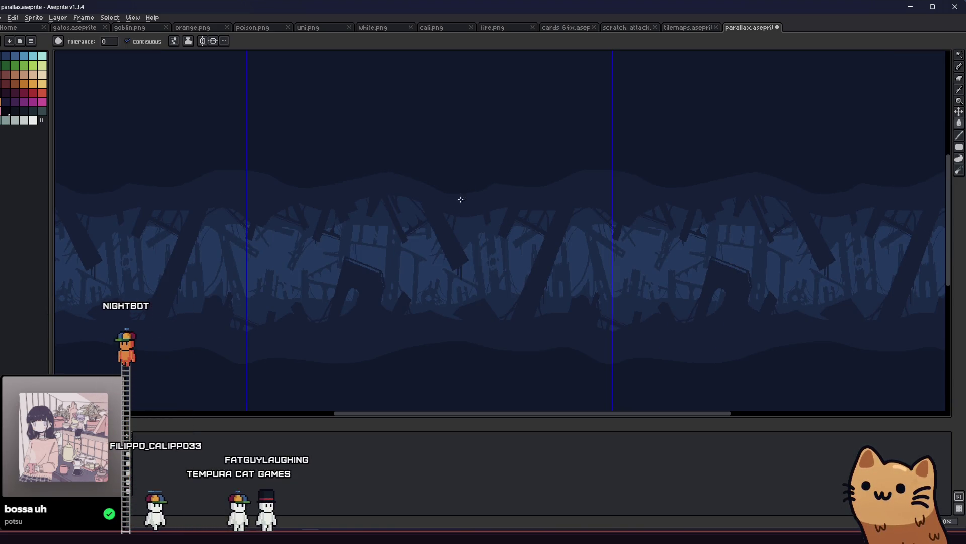
scroll(491, 190, up, 1)
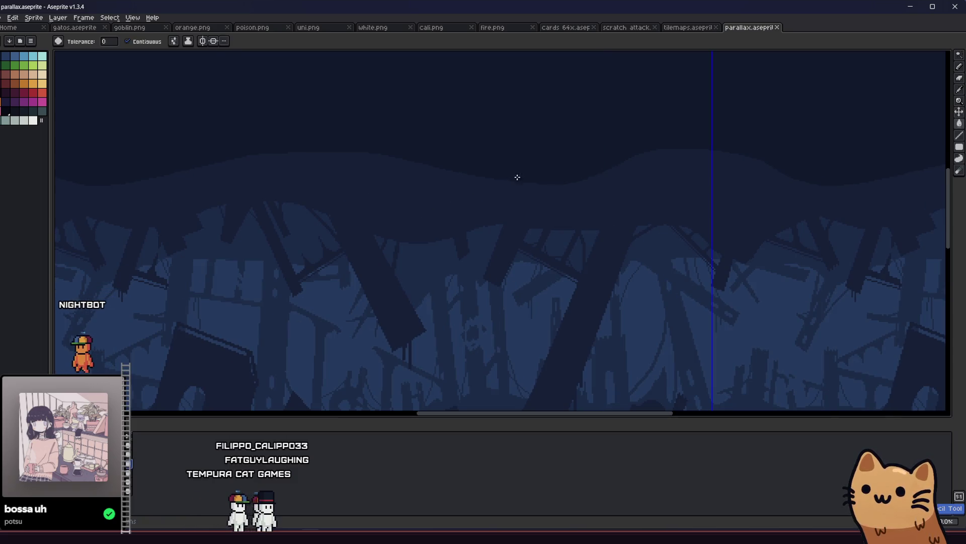
key(b)
drag(453, 176, 299, 227)
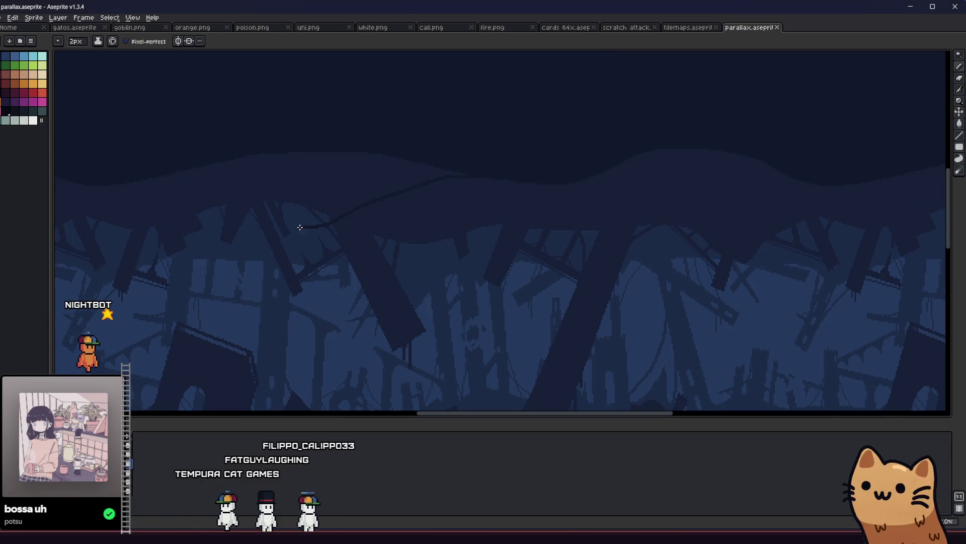
key(g)
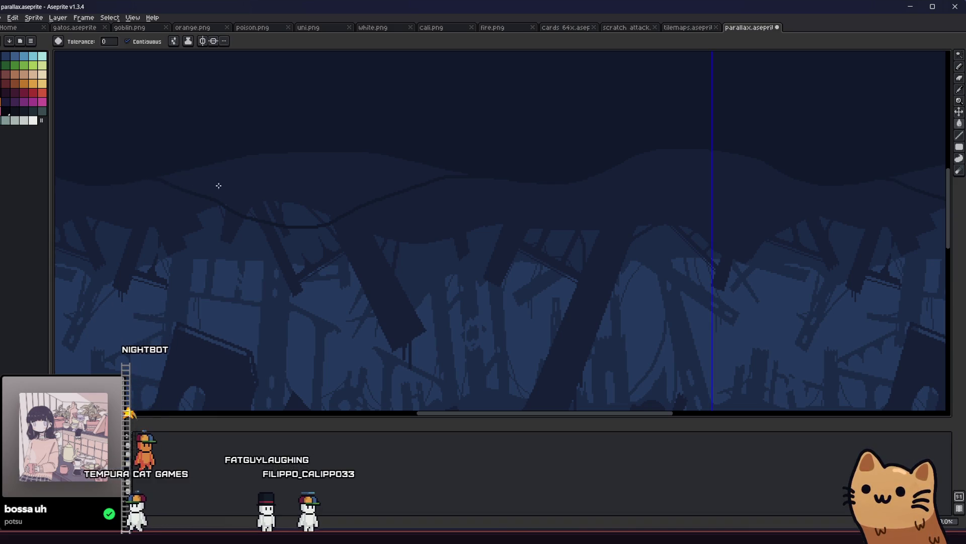
scroll(241, 211, down, 1)
scroll(244, 208, down, 1)
scroll(265, 300, up, 1)
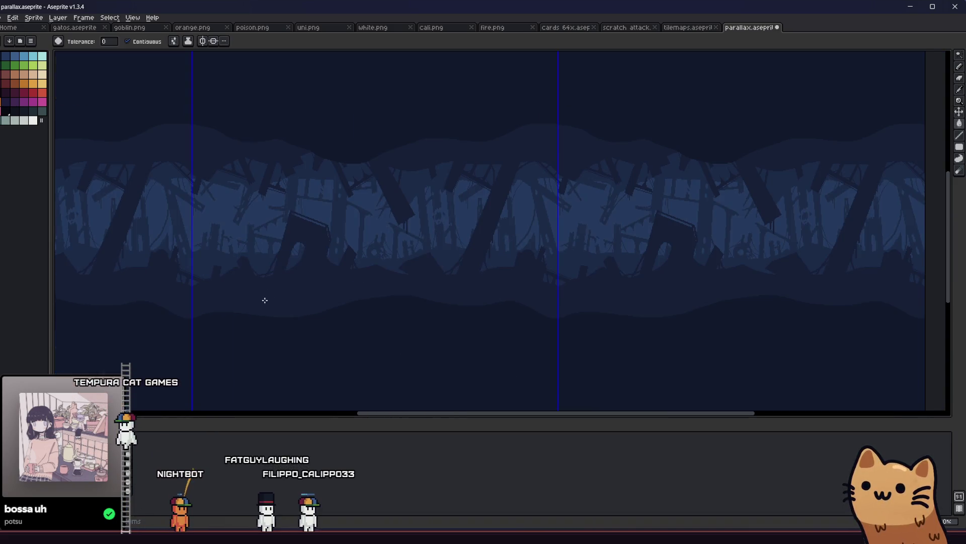
Step: Hide the tile guides and draw a thin dark arc across the lower band
key(ctrl+apostrophe)
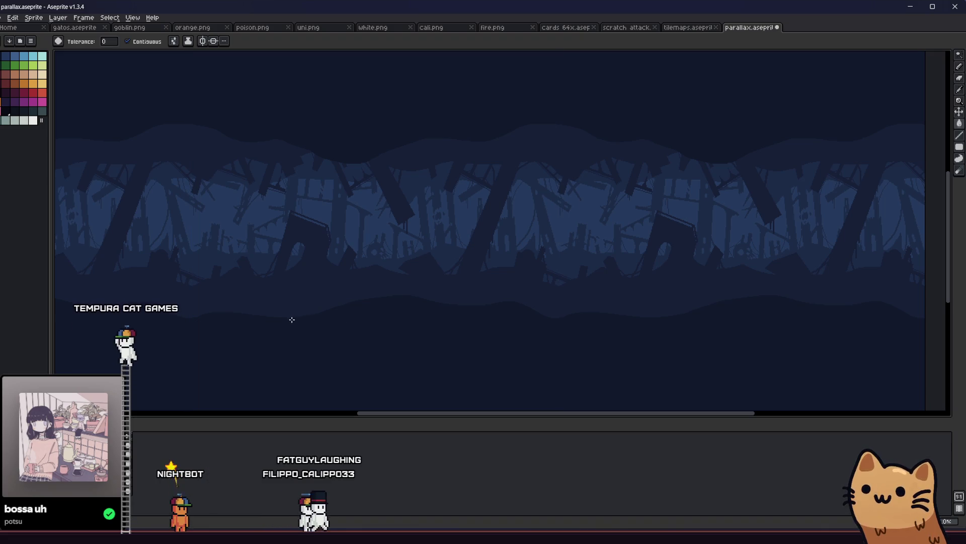
key(b)
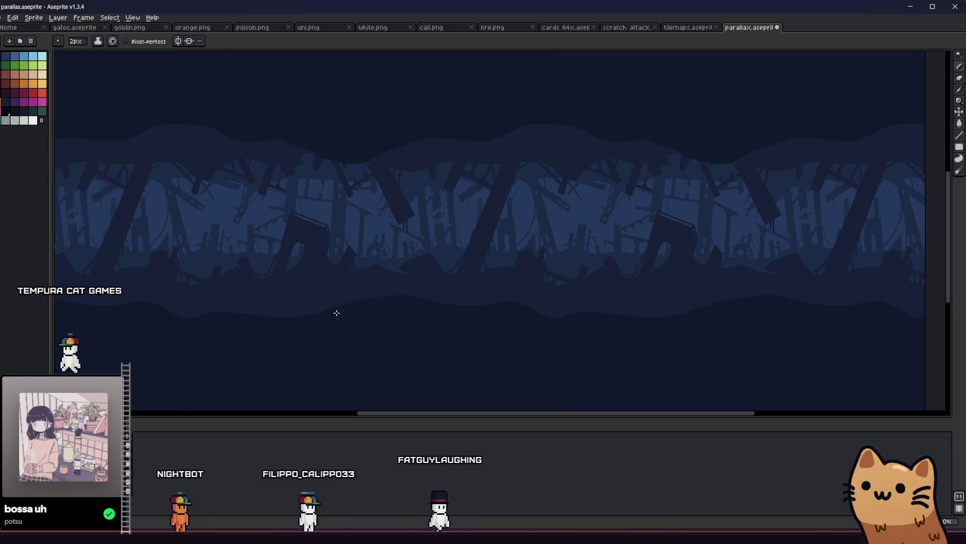
mouse_move(286, 310)
mouse_down()
mouse_move(237, 283)
mouse_move(187, 303)
mouse_up()
key(g)
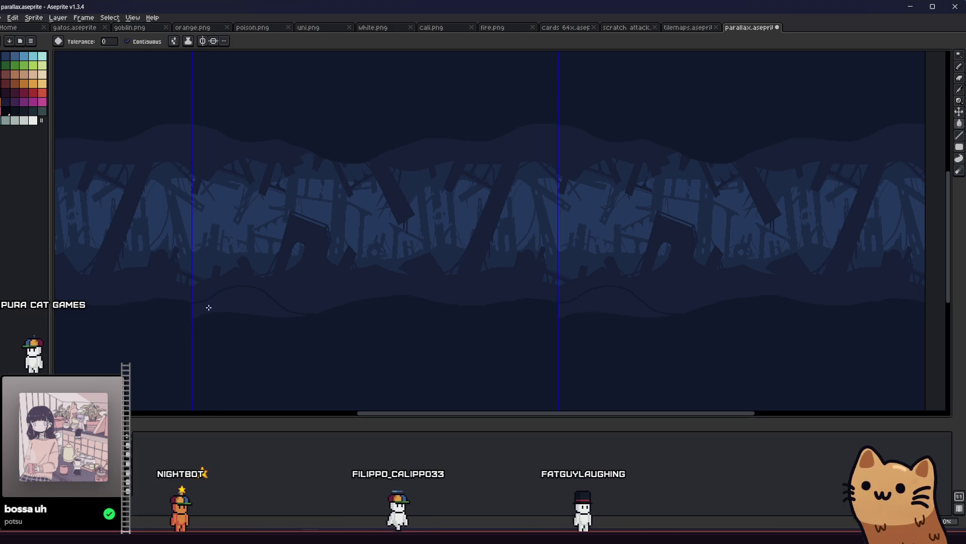
key(b)
scroll(266, 304, up, 1)
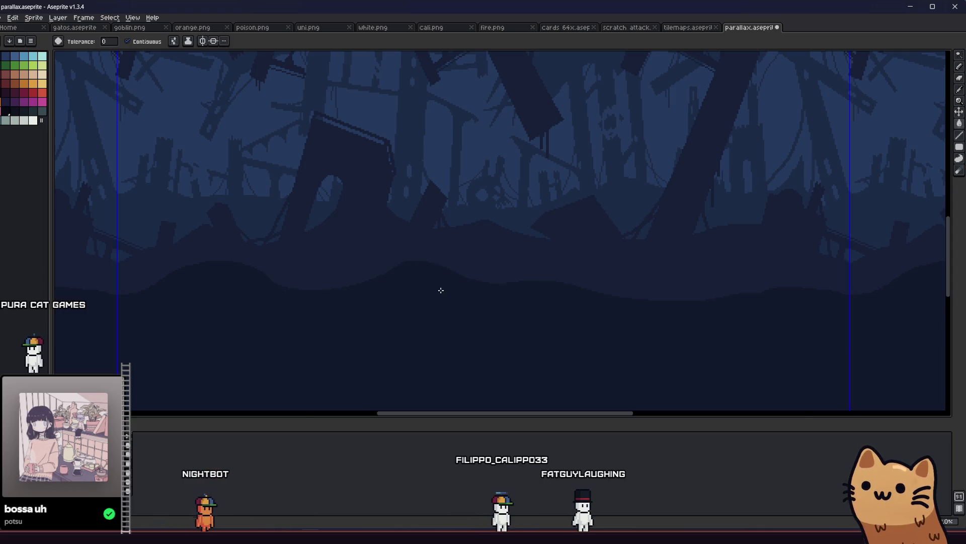
scroll(436, 289, down, 3)
scroll(431, 285, up, 5)
Step: Save the file, then try a curve and fill on the ground band and undo both
key(b)
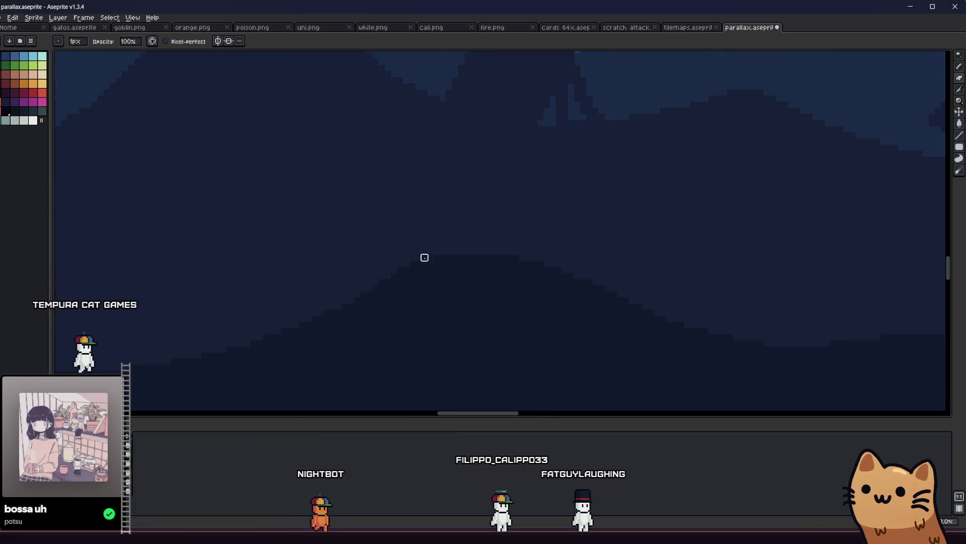
scroll(424, 257, down, 4)
key(ctrl+s)
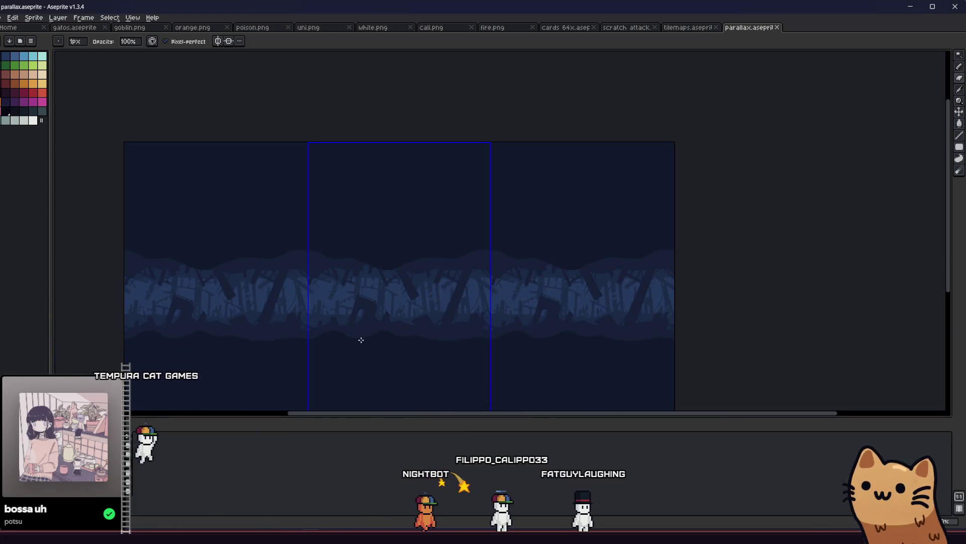
scroll(361, 339, up, 1)
drag(357, 336, 299, 332)
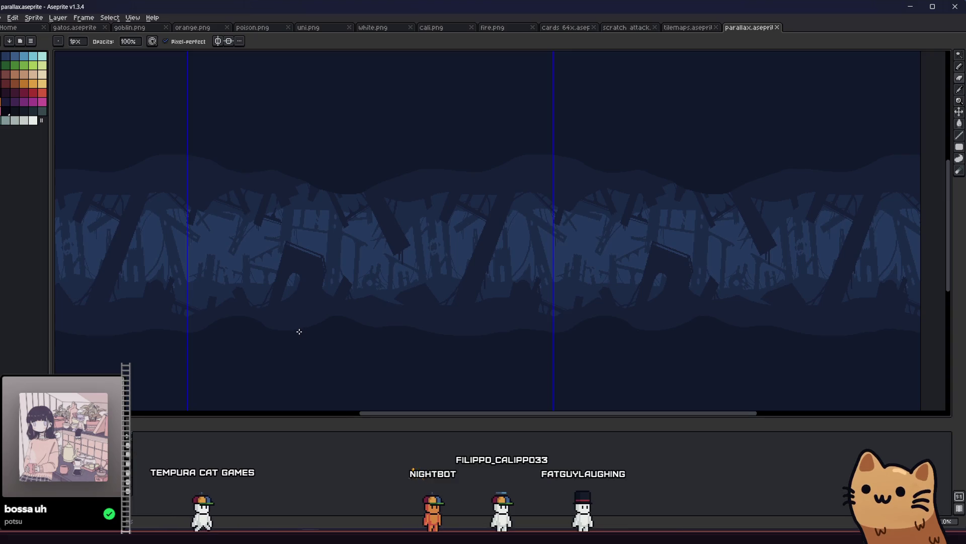
scroll(337, 320, up, 1)
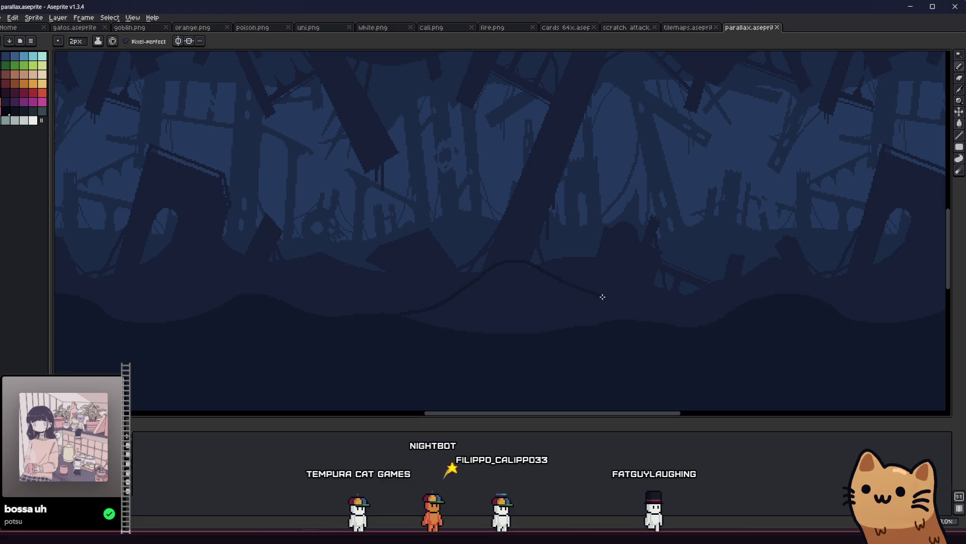
key(ctrl+z)
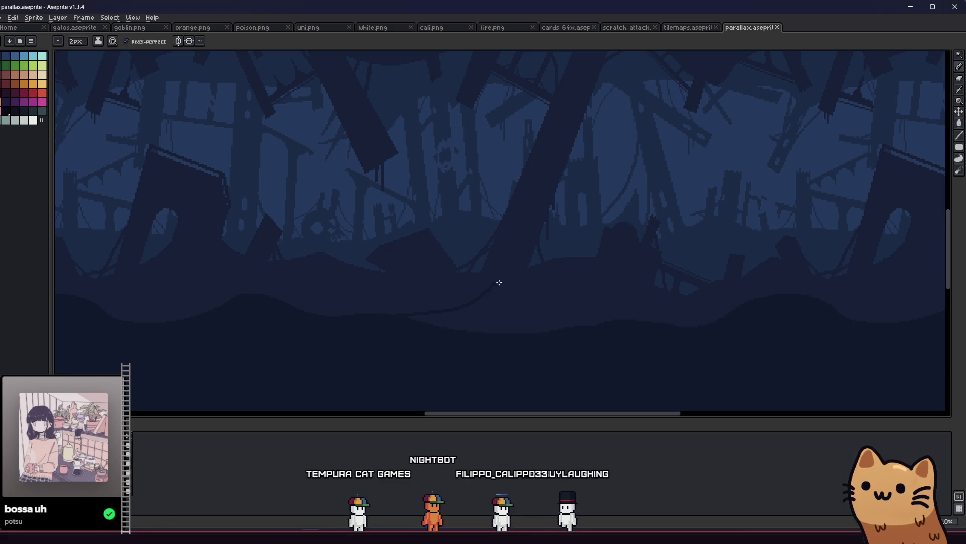
key(g)
click(555, 322)
scroll(553, 320, up, 1)
key(ctrl+z)
key(ctrl+z)
key(b)
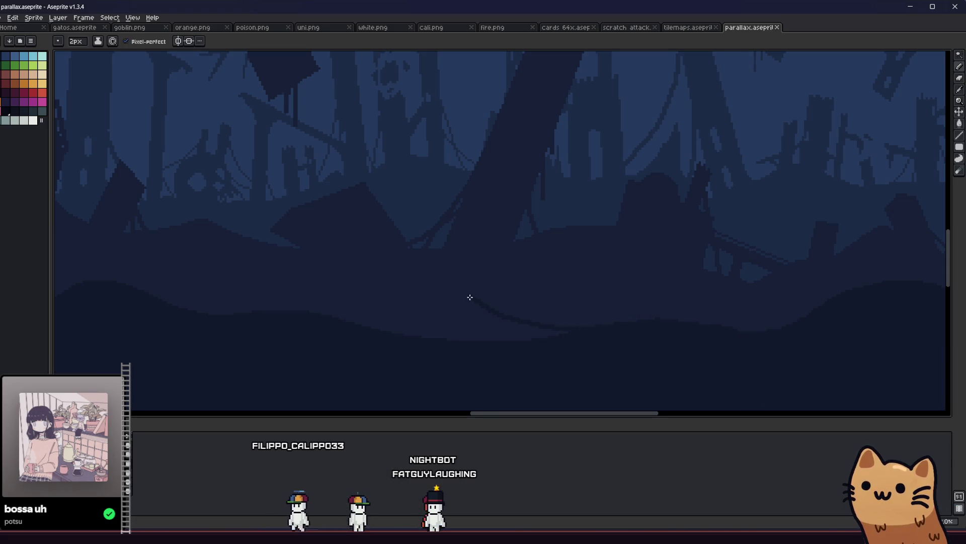
Step: Draw a longer curve across the lower band and save parallax.aseprite
mouse_move(395, 257)
mouse_down()
mouse_move(324, 255)
mouse_move(231, 308)
mouse_up()
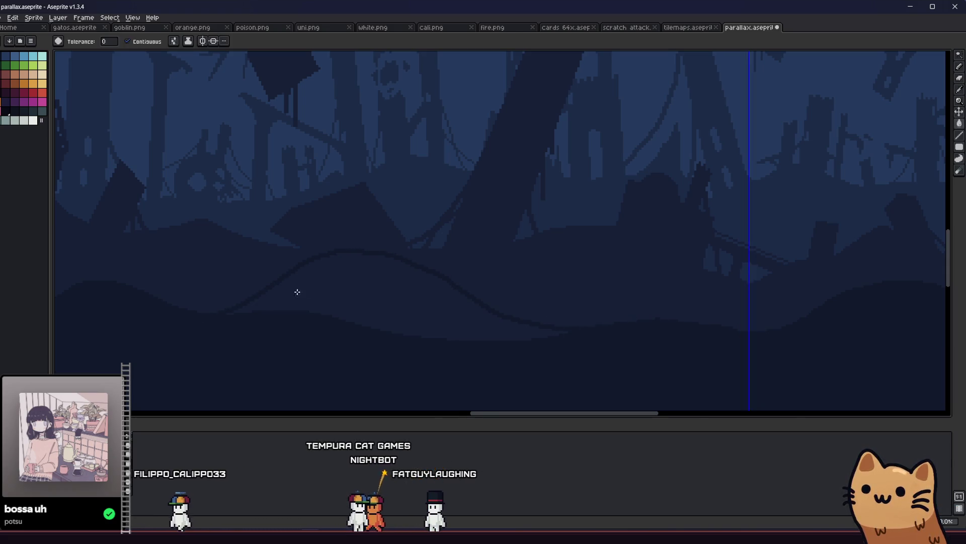
key(g)
scroll(296, 291, down, 3)
scroll(312, 298, up, 2)
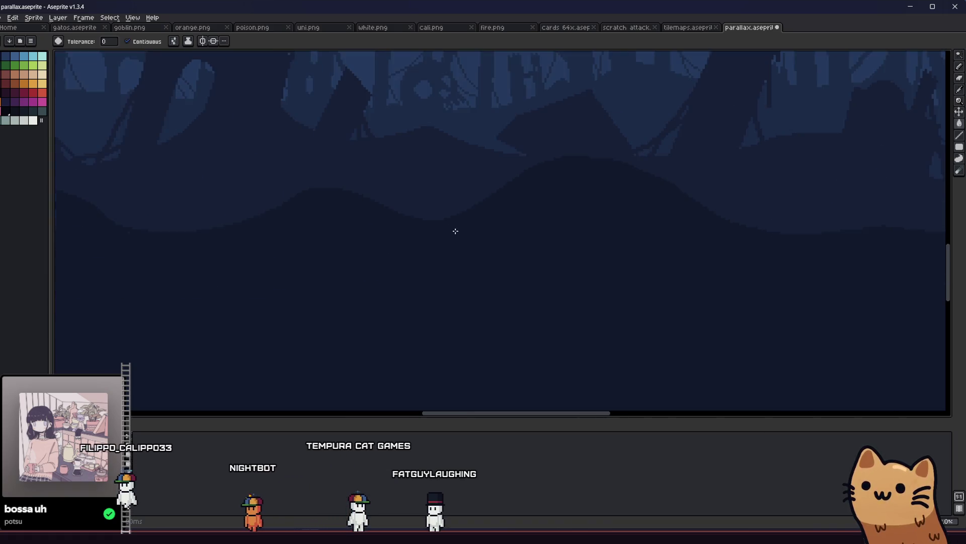
scroll(454, 229, down, 1)
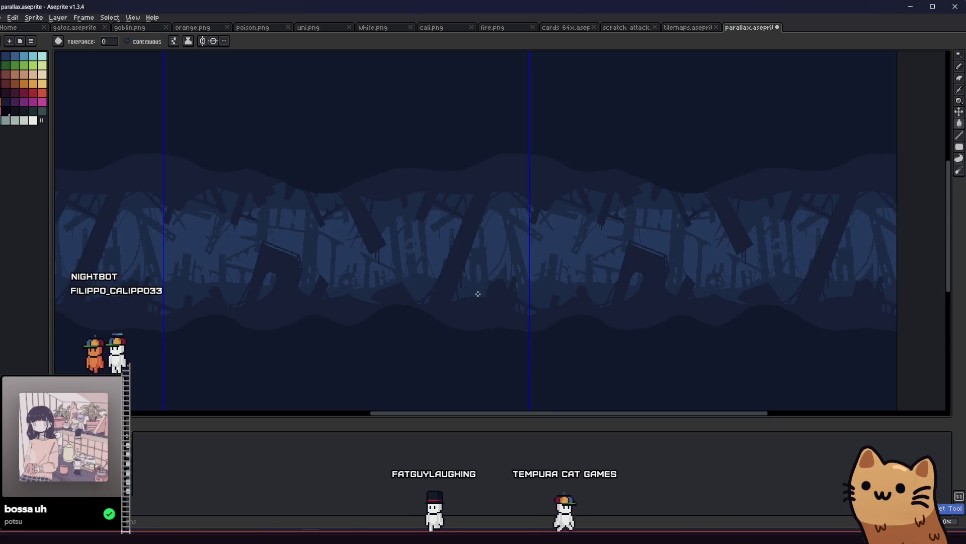
scroll(409, 328, up, 1)
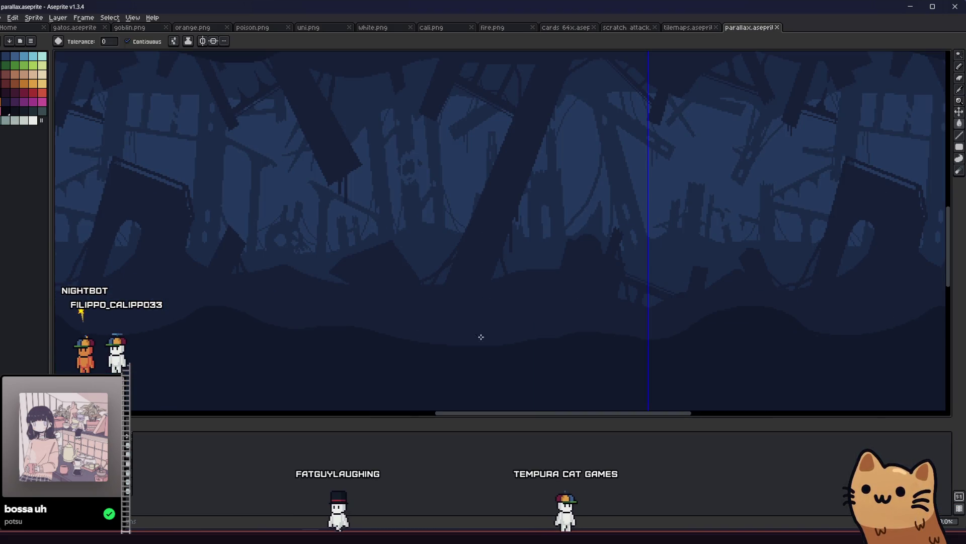
key(b)
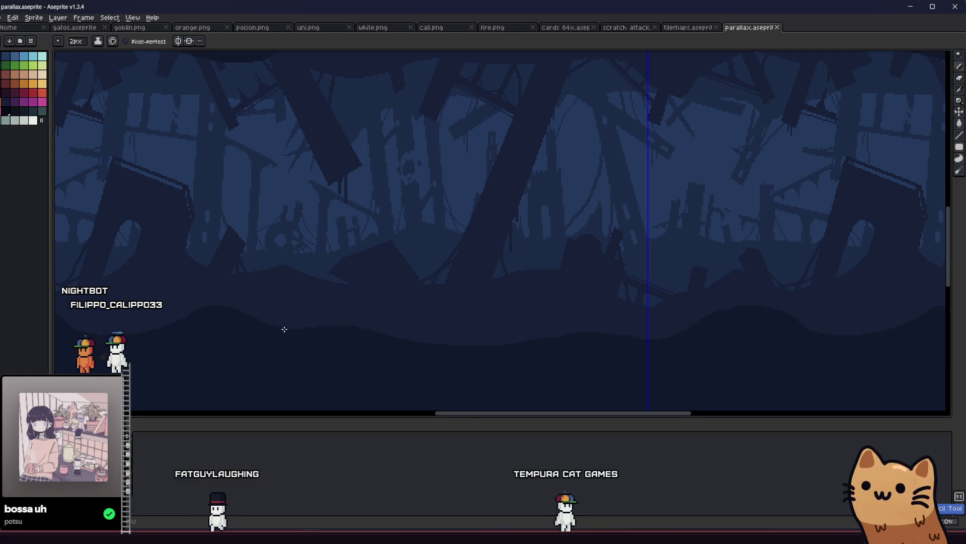
key(ctrl+s)
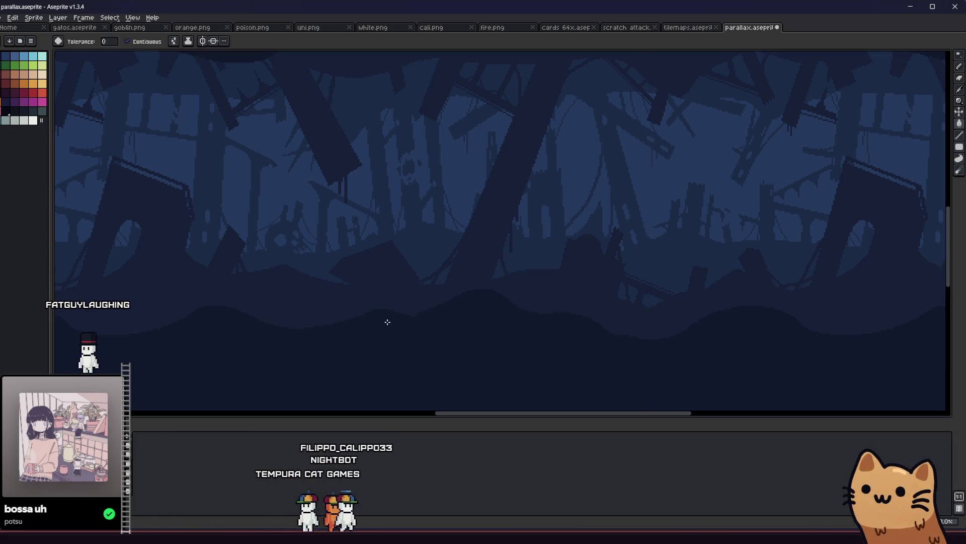
scroll(398, 317, down, 2)
scroll(443, 322, down, 2)
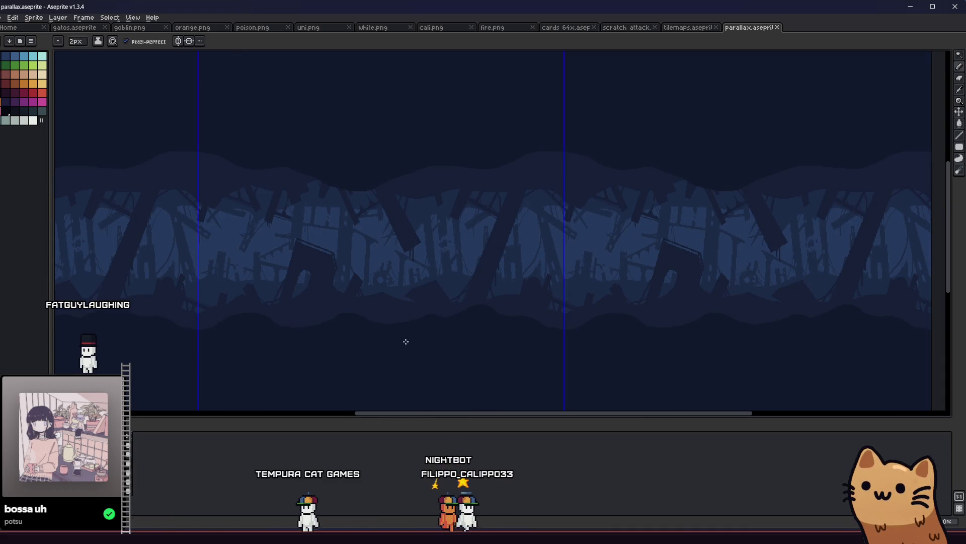
Step: Draw a first diagonal stroke across the tiled forest silhouettes
scroll(402, 347, up, 2)
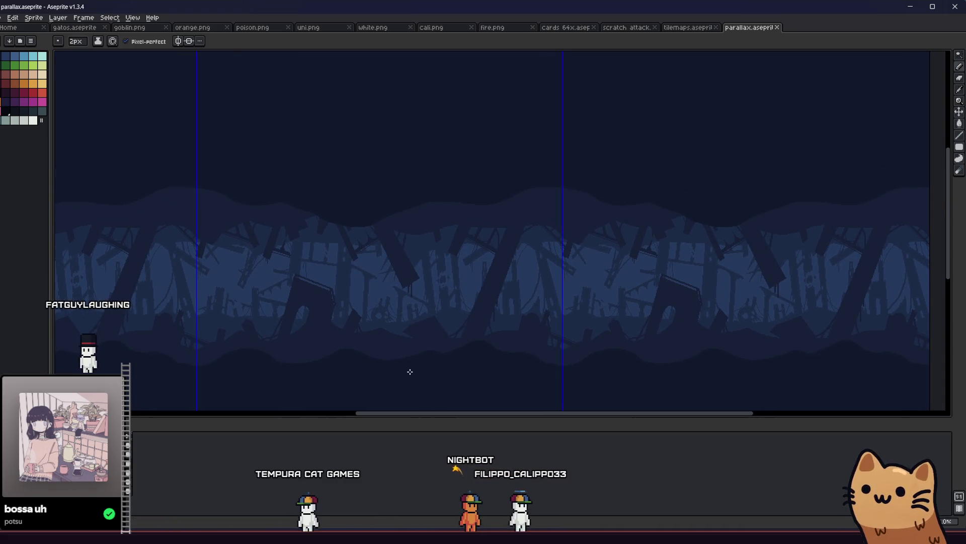
mouse_move(411, 370)
mouse_down()
mouse_move(401, 333)
mouse_move(518, 309)
mouse_move(602, 339)
mouse_move(589, 322)
mouse_move(494, 319)
mouse_move(498, 308)
mouse_up()
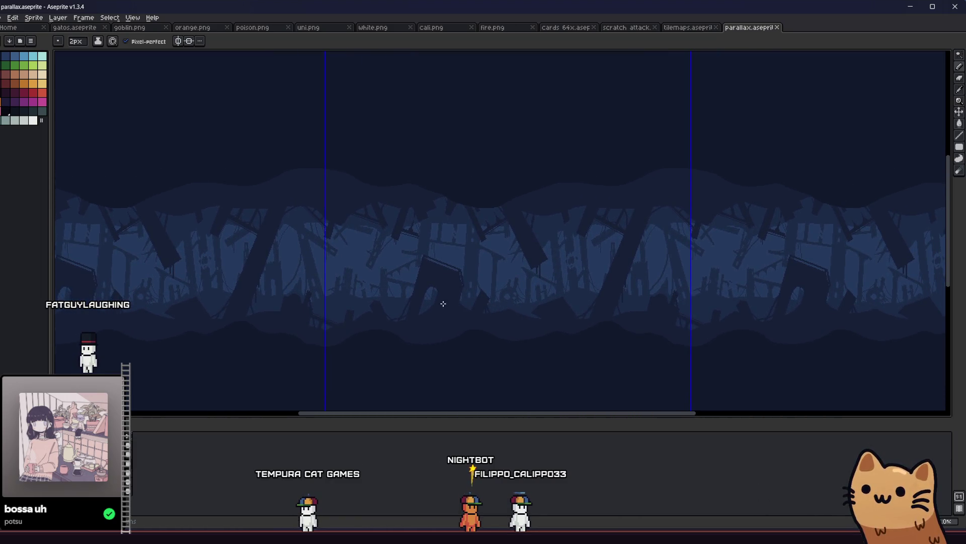
mouse_move(414, 337)
mouse_down()
mouse_move(402, 349)
mouse_move(383, 339)
mouse_up()
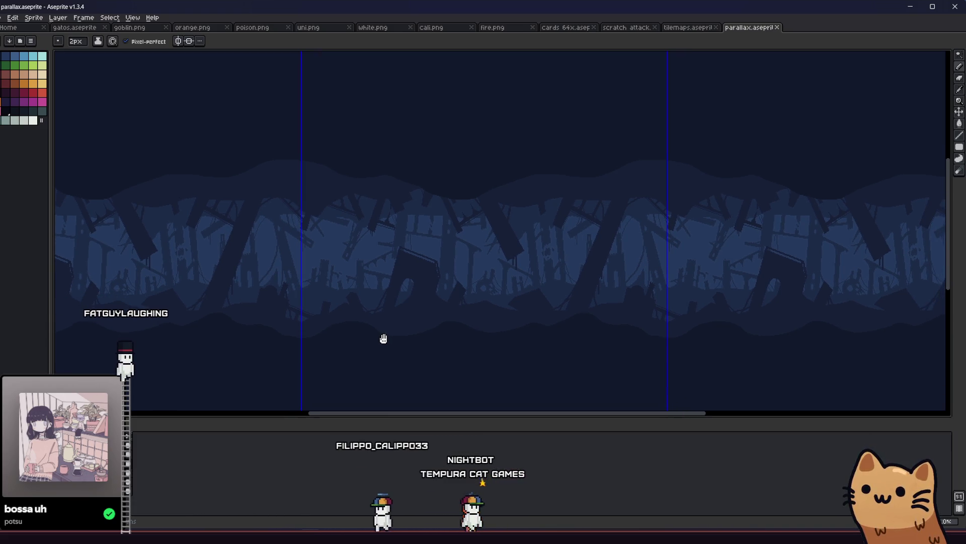
Step: Sample a colour from the canvas, draw a straight diagonal plank across the forest, and save
key(i)
scroll(459, 166, up, 2)
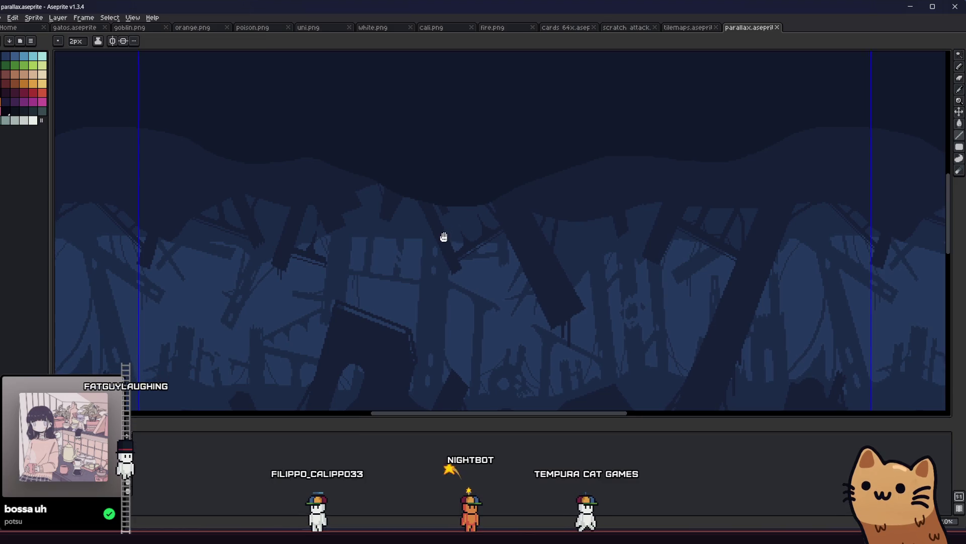
scroll(428, 242, down, 2)
key(b)
mouse_move(525, 144)
mouse_down()
mouse_move(427, 333)
mouse_move(434, 346)
mouse_up()
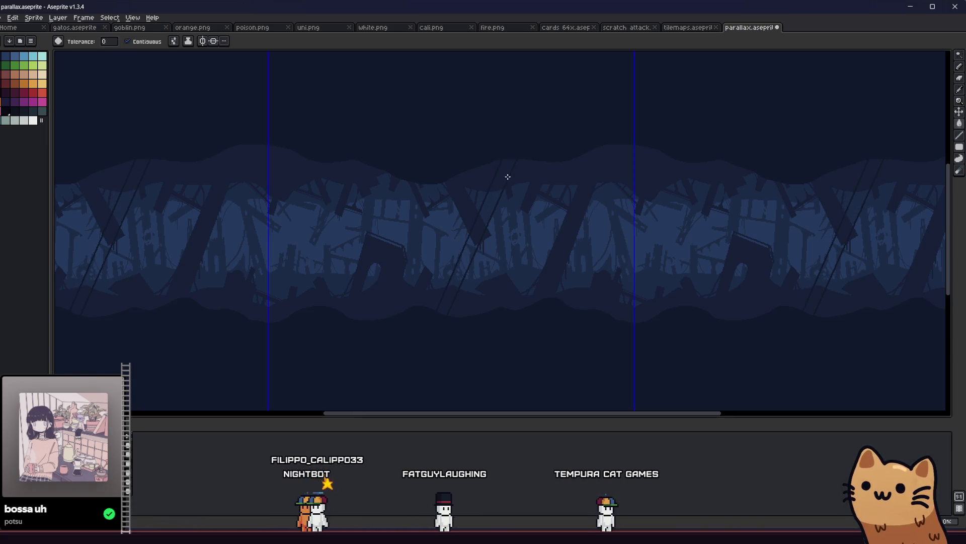
scroll(456, 247, up, 2)
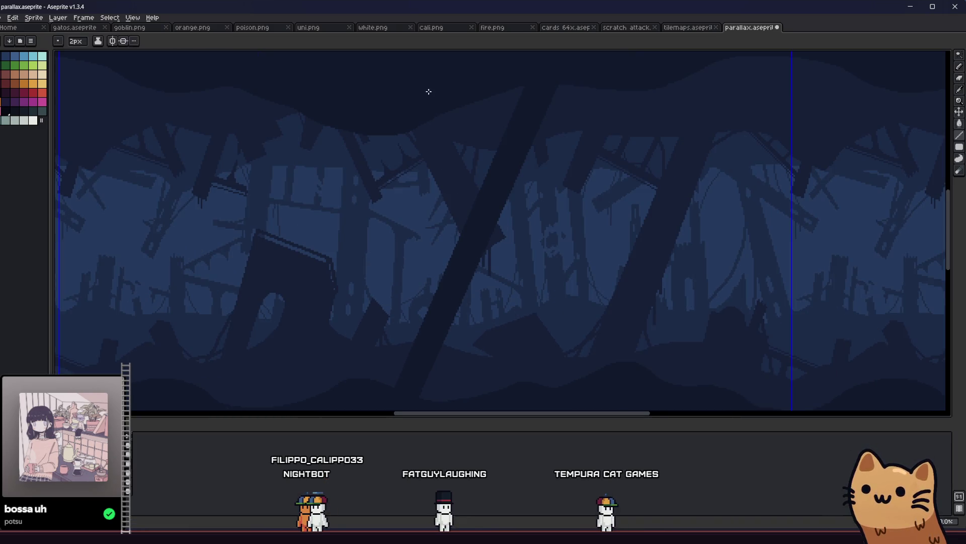
scroll(460, 329, down, 2)
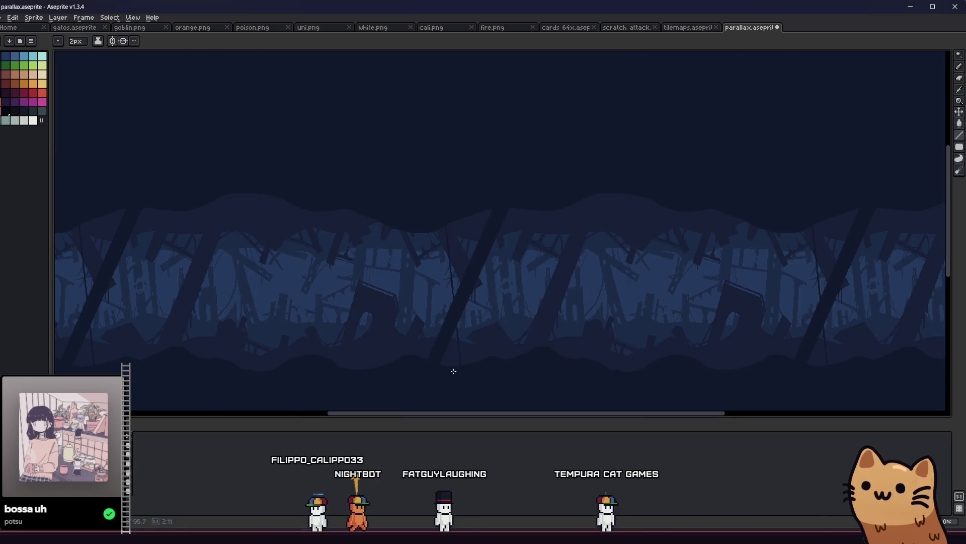
key(g)
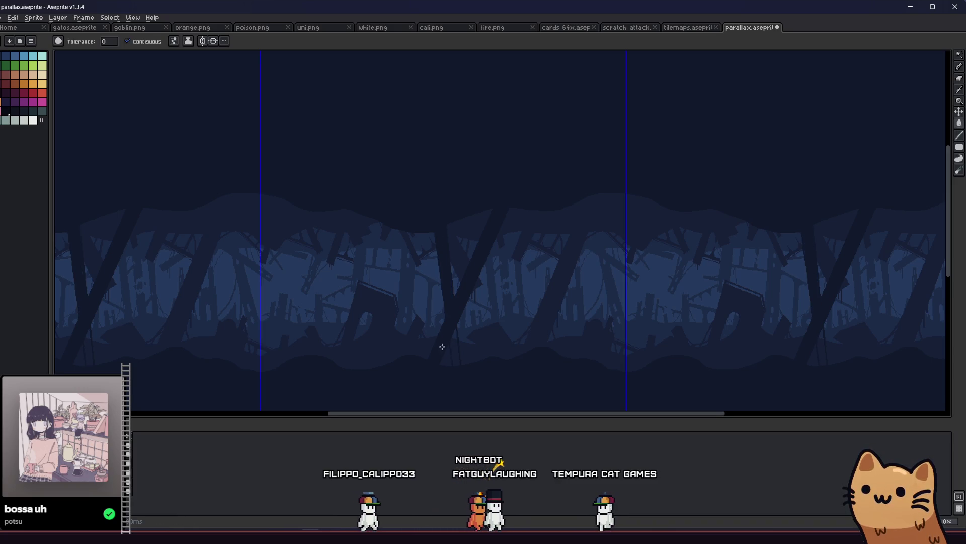
key(ctrl+s)
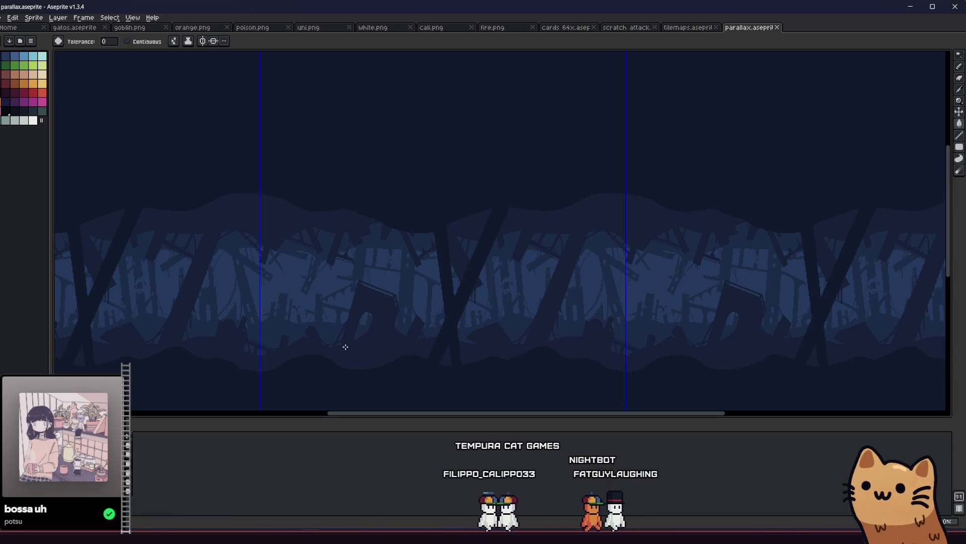
Step: Draw a second thin dark diagonal plank across the trees, then enlarge the brush
scroll(286, 341, down, 2)
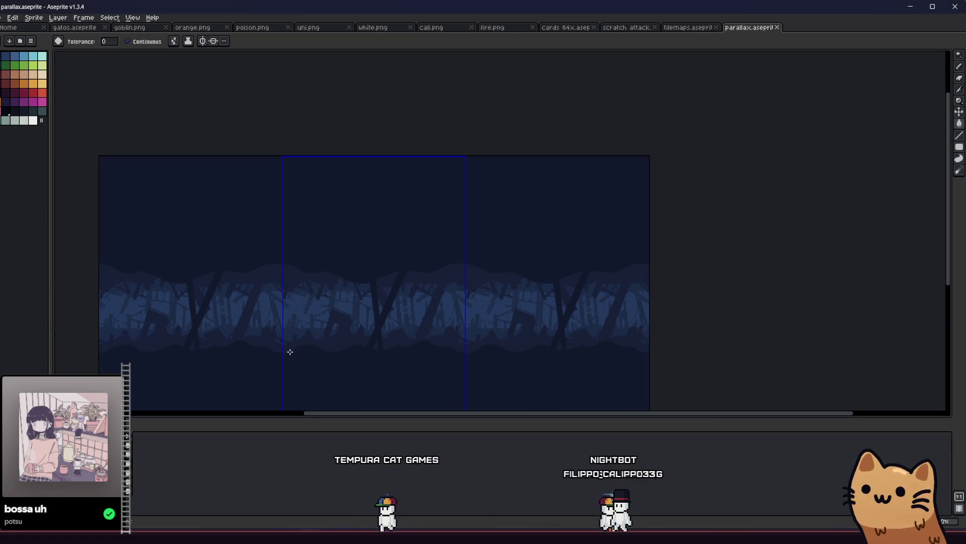
scroll(388, 335, up, 4)
key(b)
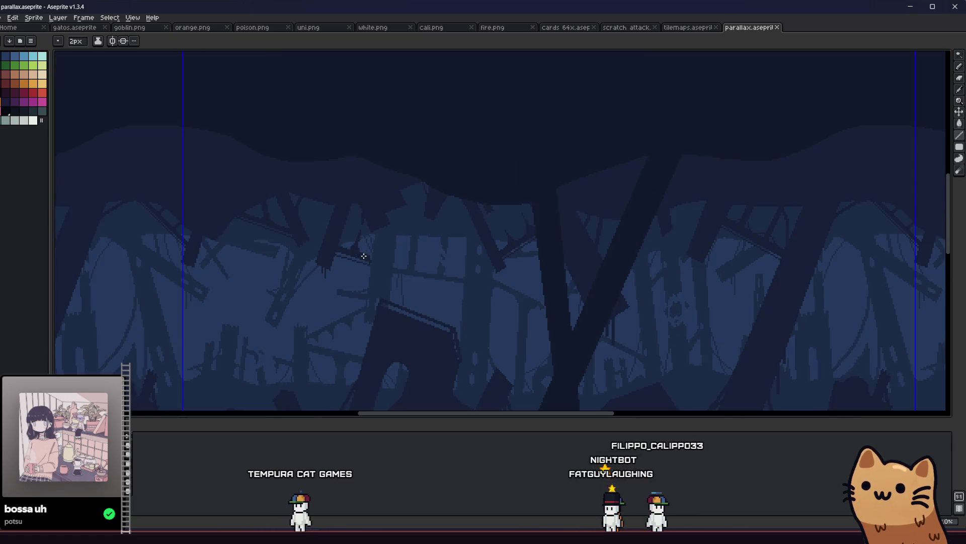
scroll(392, 215, down, 2)
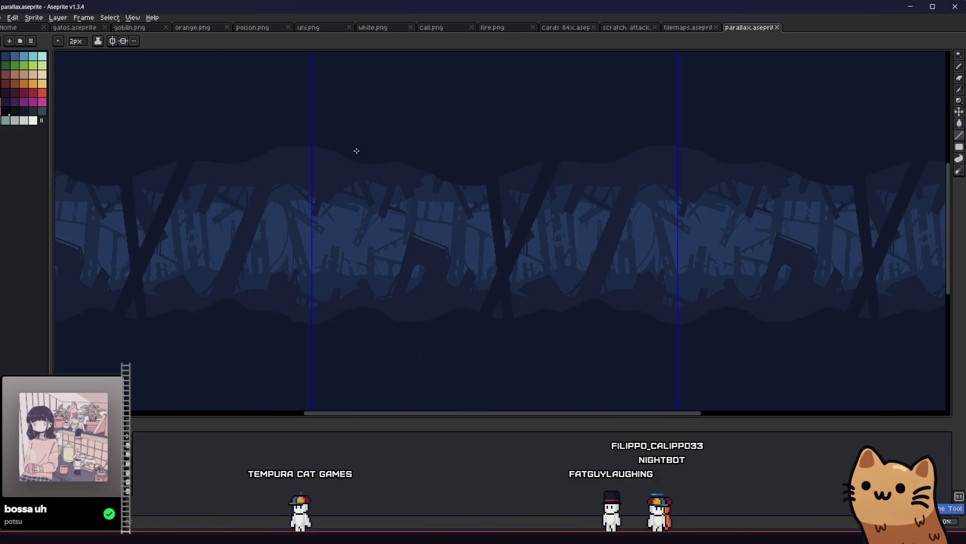
mouse_move(362, 304)
mouse_down()
mouse_move(346, 215)
mouse_move(351, 145)
mouse_up()
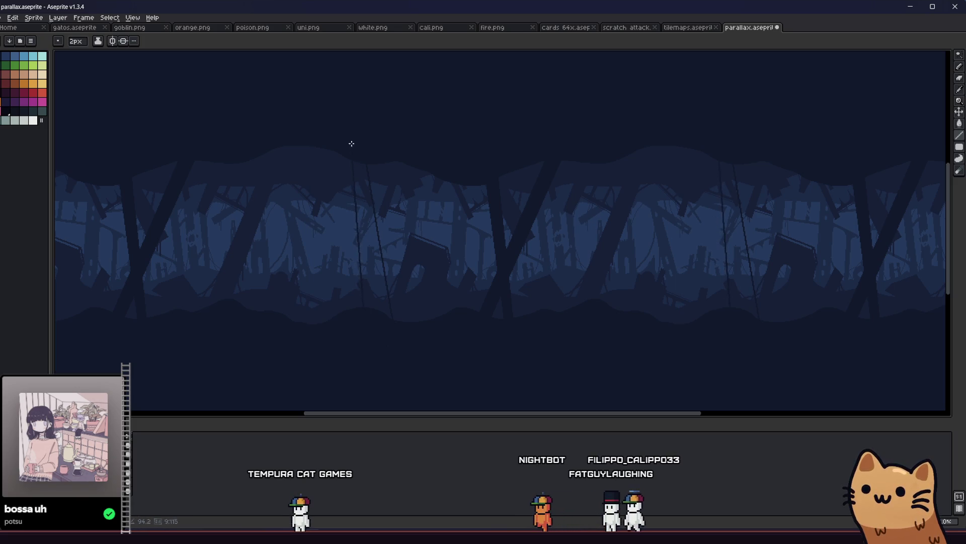
scroll(358, 241, up, 2)
key(b)
key(plus)
key(plus)
key(plus)
Step: Paint lighter blue across the dark trunk, undoing and repainting the stroke once
mouse_move(354, 222)
mouse_down()
mouse_move(399, 231)
mouse_move(378, 238)
mouse_up()
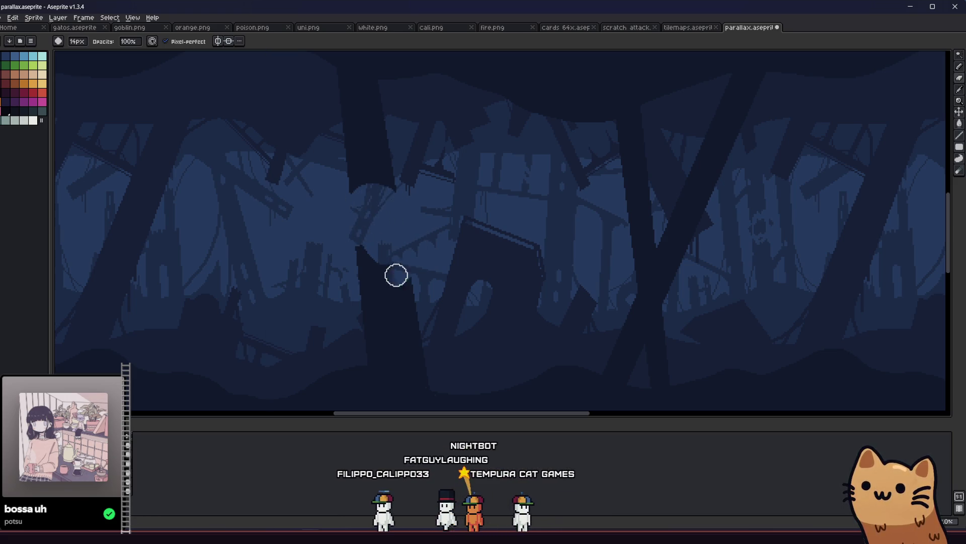
drag(395, 274, 360, 257)
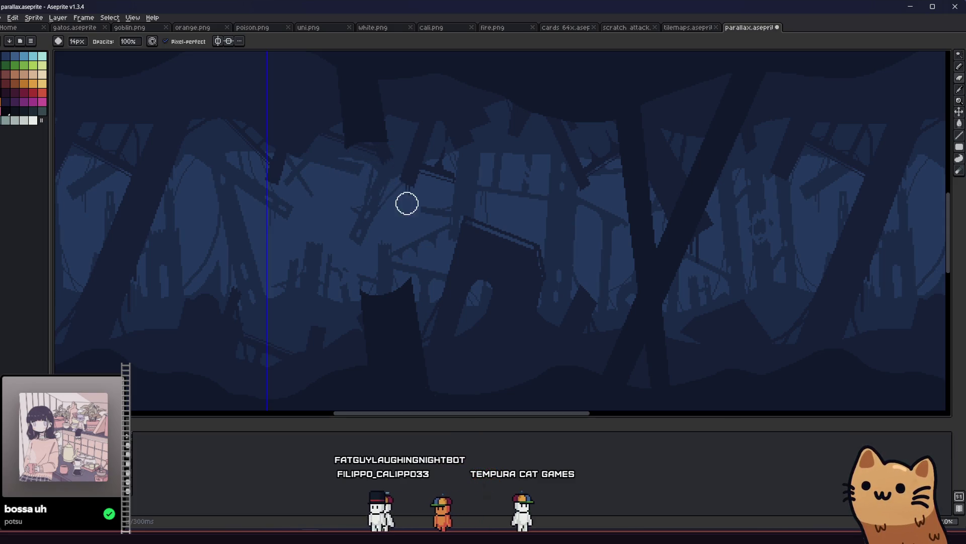
scroll(349, 292, down, 2)
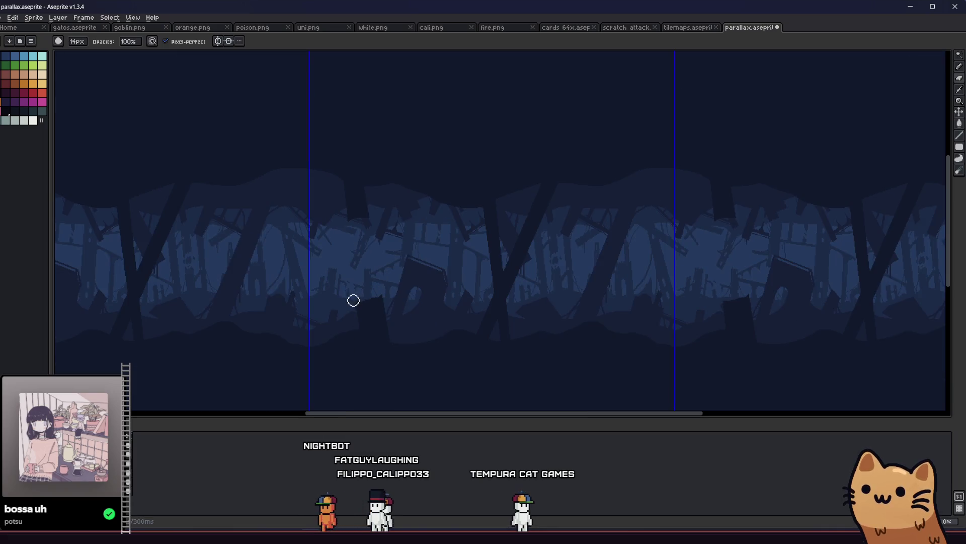
key(ctrl+z)
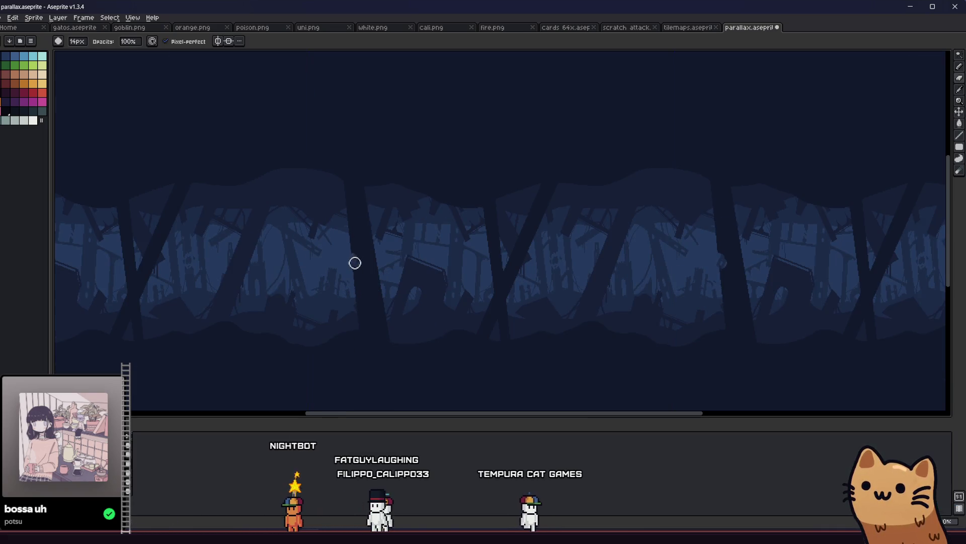
drag(360, 257, 386, 269)
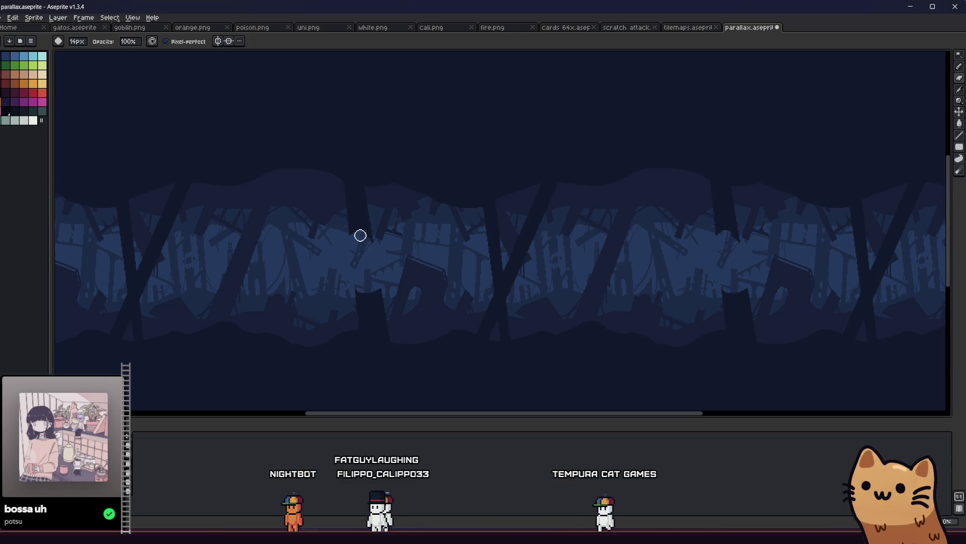
scroll(364, 286, down, 2)
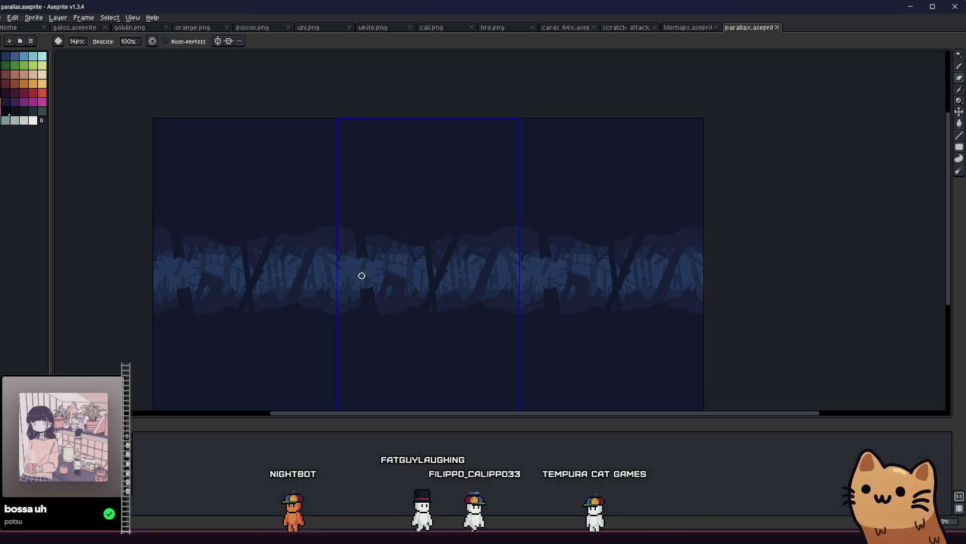
Step: Pick a colour from the artwork and trim the slab's right, bottom and top-left edges
key(i)
scroll(363, 252, up, 4)
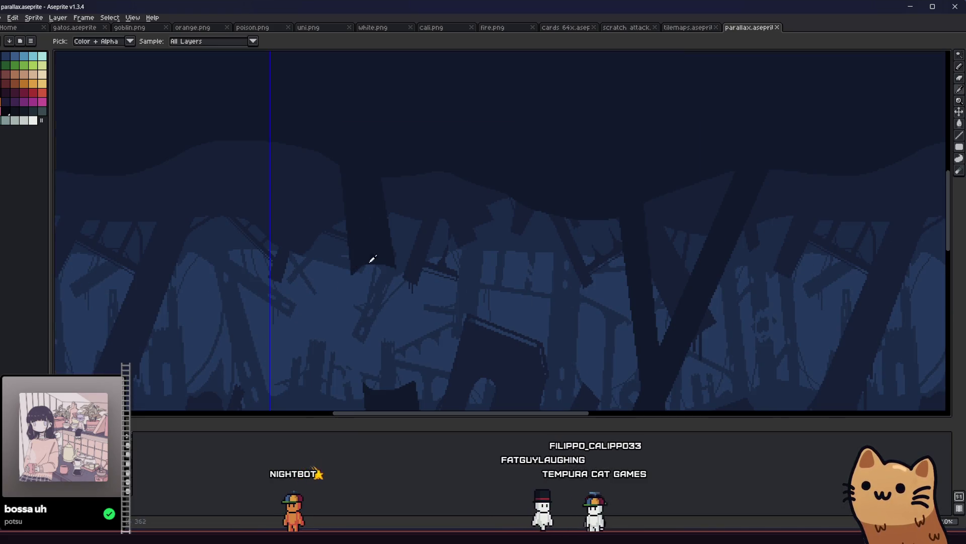
scroll(312, 297, down, 3)
key(v)
key(b)
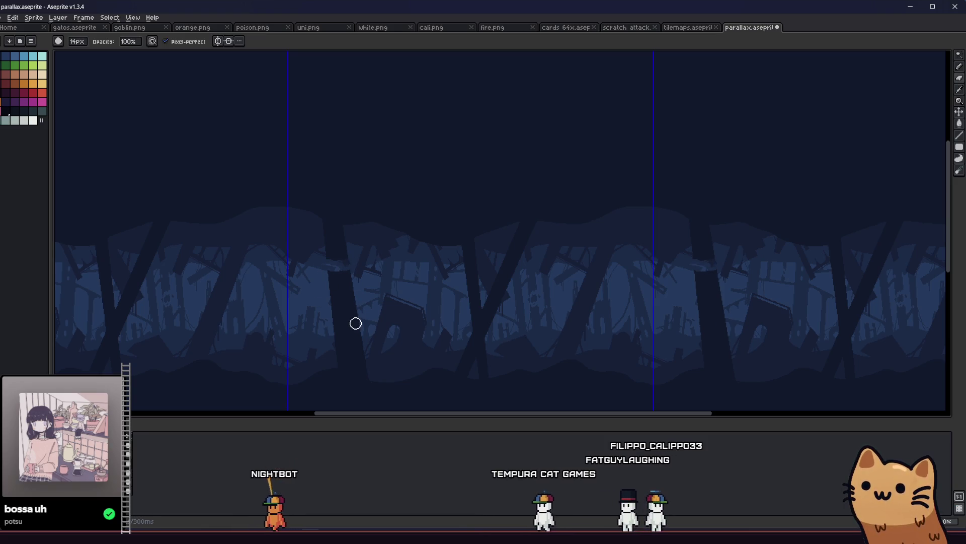
scroll(328, 322, up, 3)
mouse_move(353, 321)
mouse_down()
mouse_move(423, 272)
mouse_move(416, 307)
mouse_up()
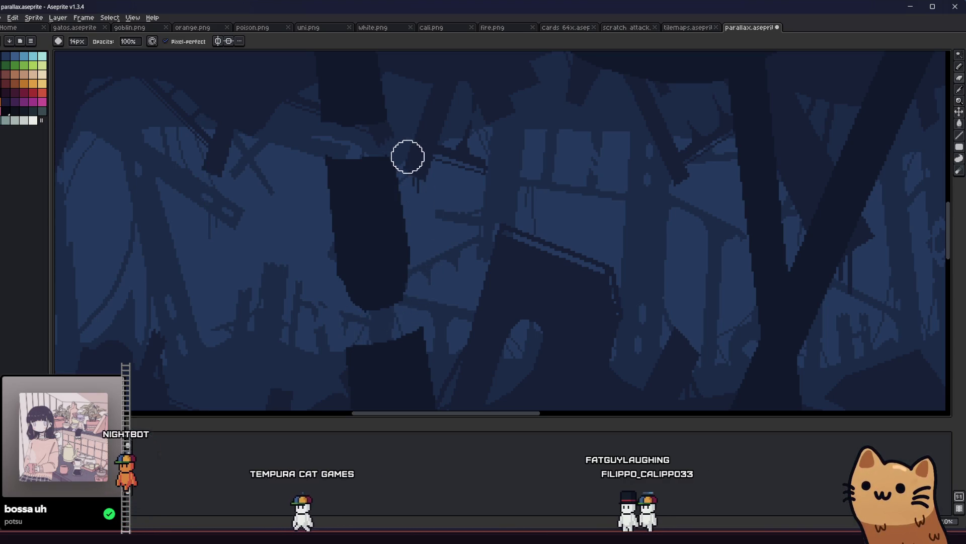
drag(326, 151, 321, 205)
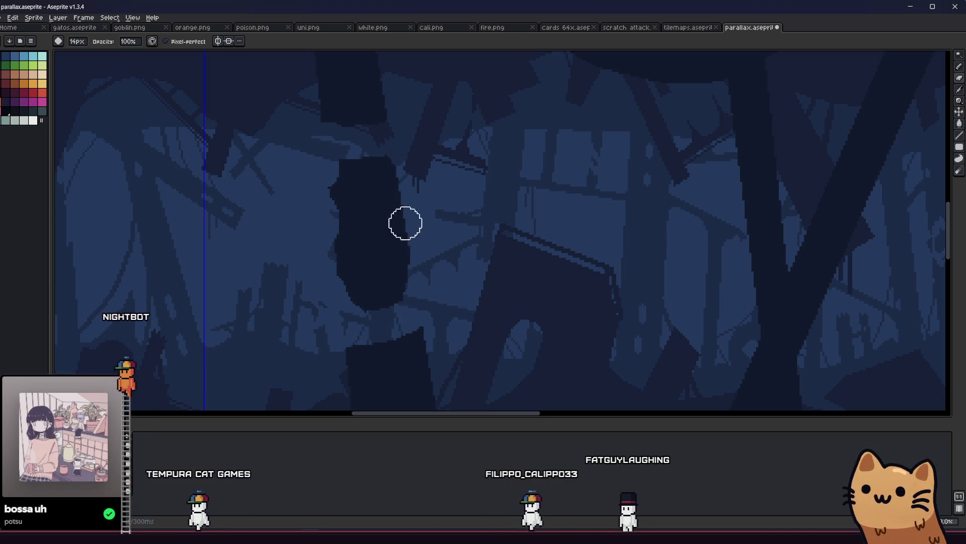
scroll(470, 254, down, 1)
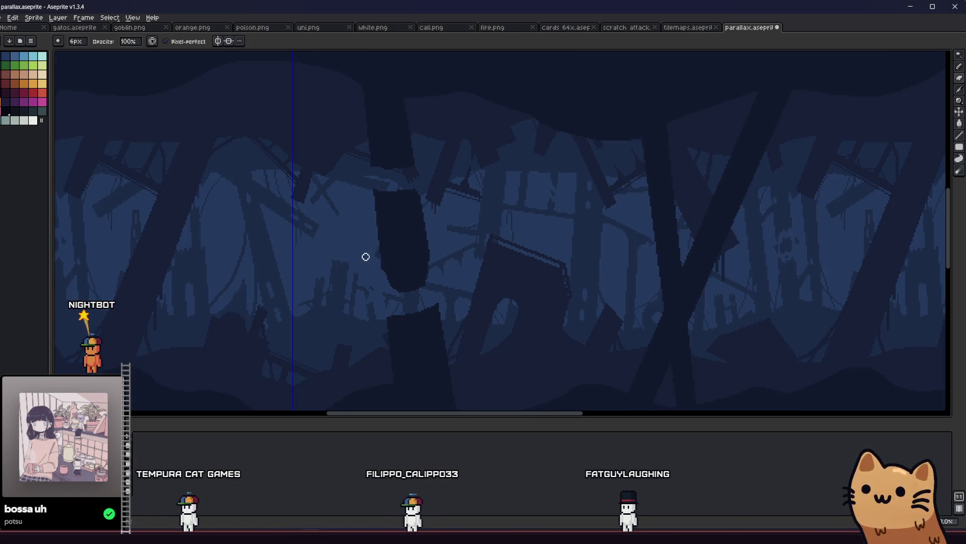
scroll(338, 302, up, 2)
Step: Pan back and forth across the background to check the tile repeat
key(e)
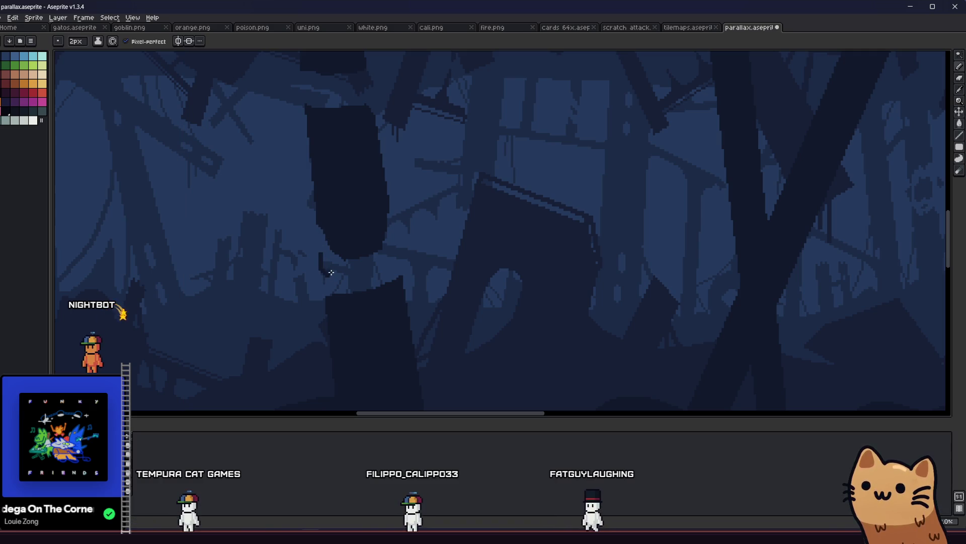
scroll(324, 285, down, 3)
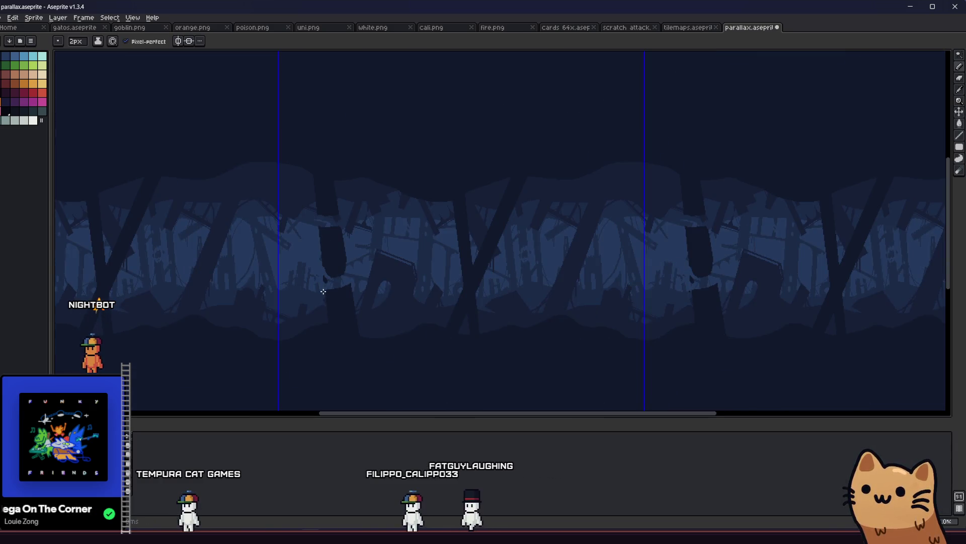
mouse_move(293, 302)
mouse_down()
mouse_move(184, 315)
mouse_move(201, 326)
mouse_up()
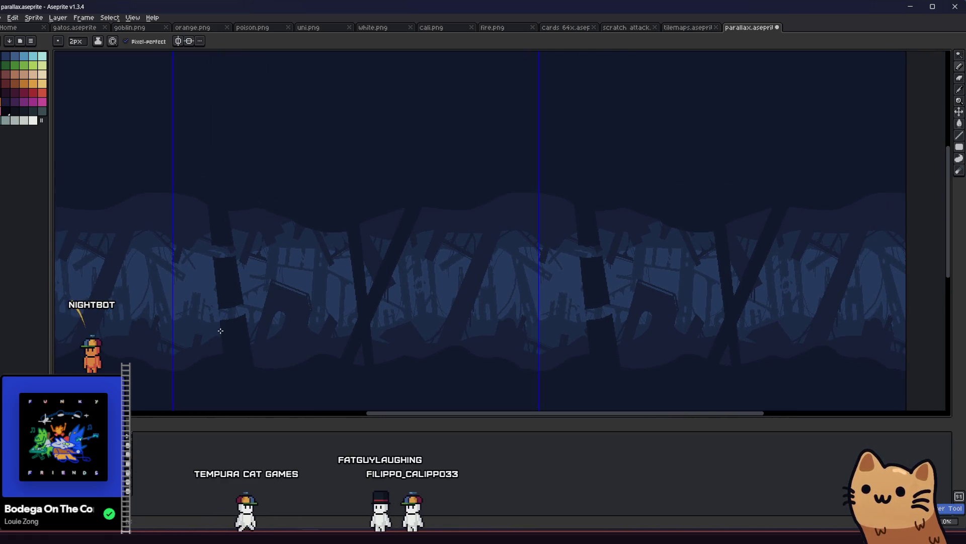
mouse_move(171, 324)
mouse_down()
mouse_move(287, 367)
mouse_move(315, 363)
mouse_move(313, 334)
mouse_move(265, 319)
mouse_up()
scroll(294, 303, up, 3)
scroll(294, 303, down, 3)
Step: Set the brush size to 14px, then reduce it to 11px
key(plus)
key(plus)
key(plus)
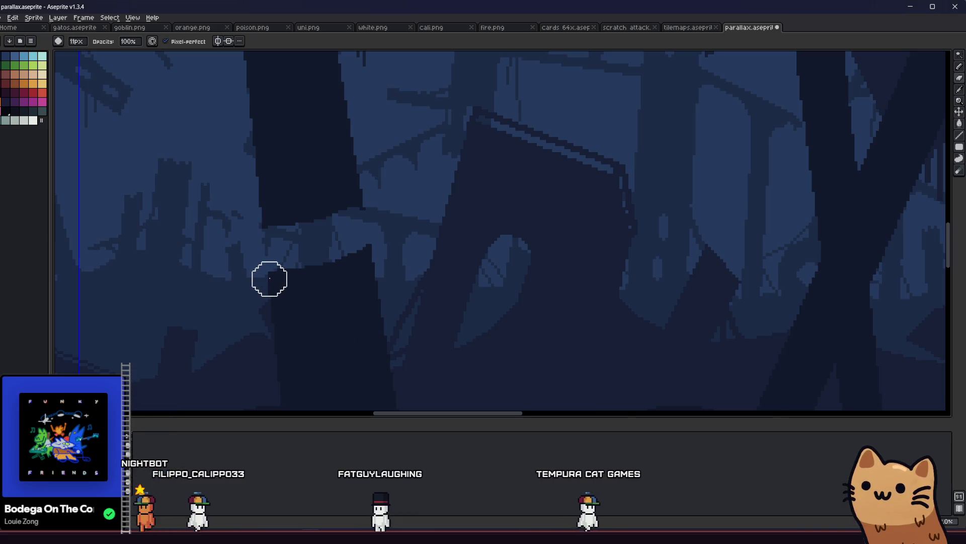
scroll(291, 245, up, 1)
scroll(421, 191, up, 3)
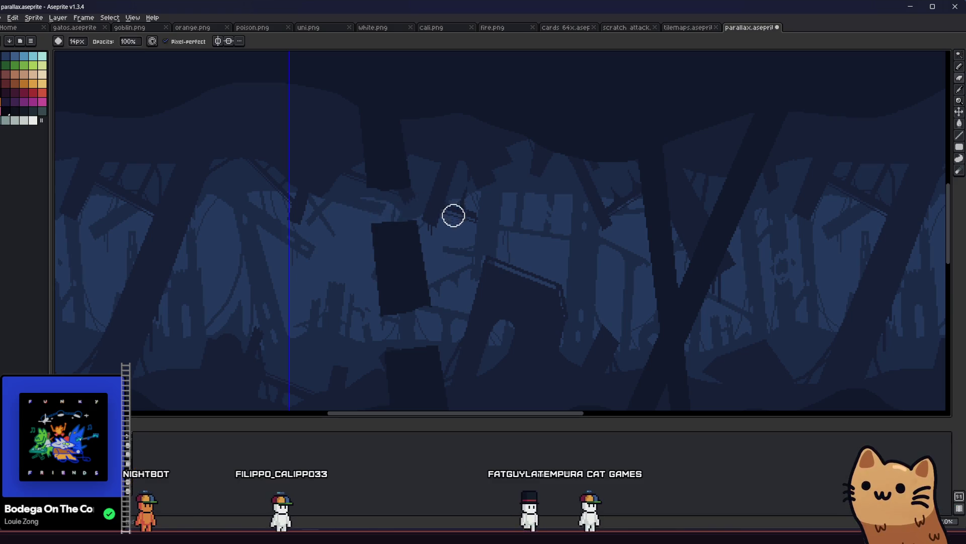
key(minus)
key(minus)
key(minus)
scroll(397, 227, down, 2)
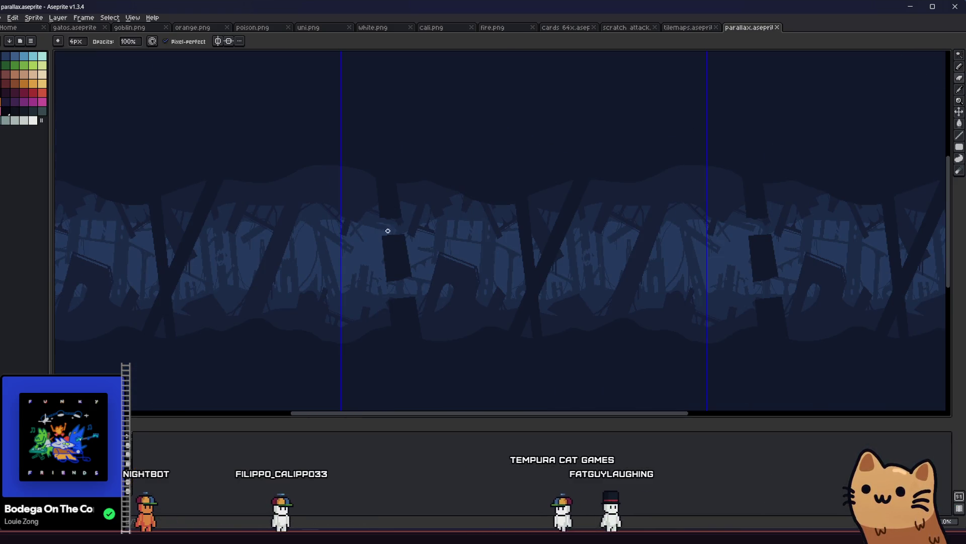
scroll(383, 224, up, 3)
scroll(373, 200, down, 1)
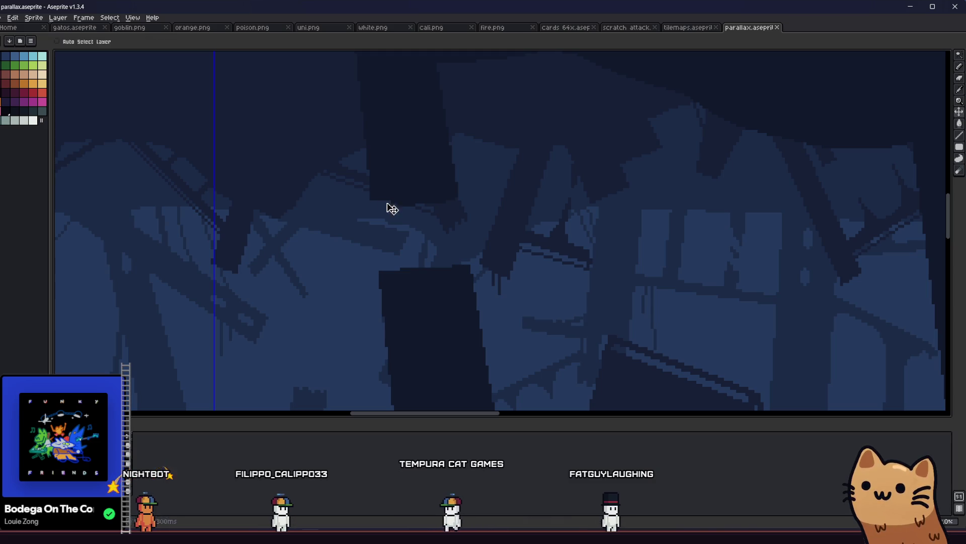
Step: Place, undo and re-place dark pixels at the hanging slab's corner
click(383, 219)
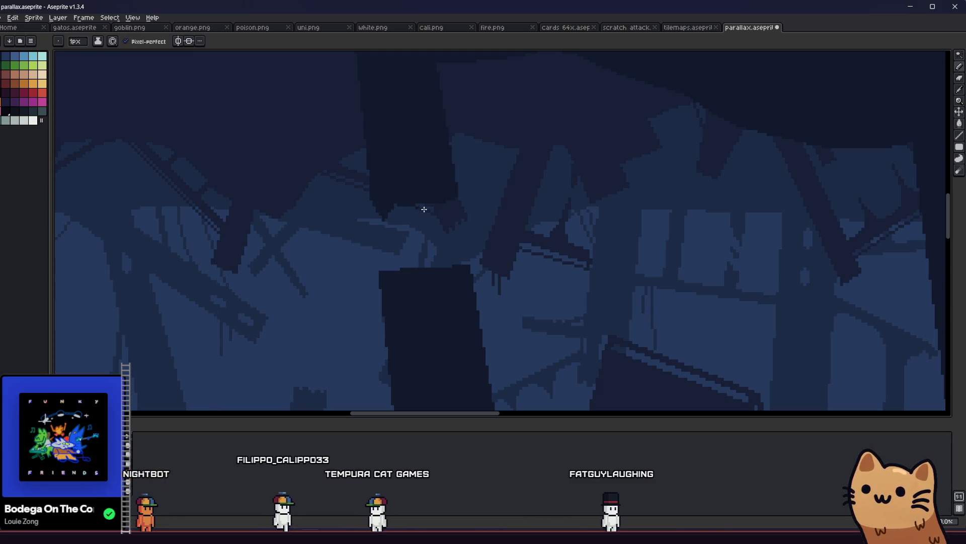
key(v)
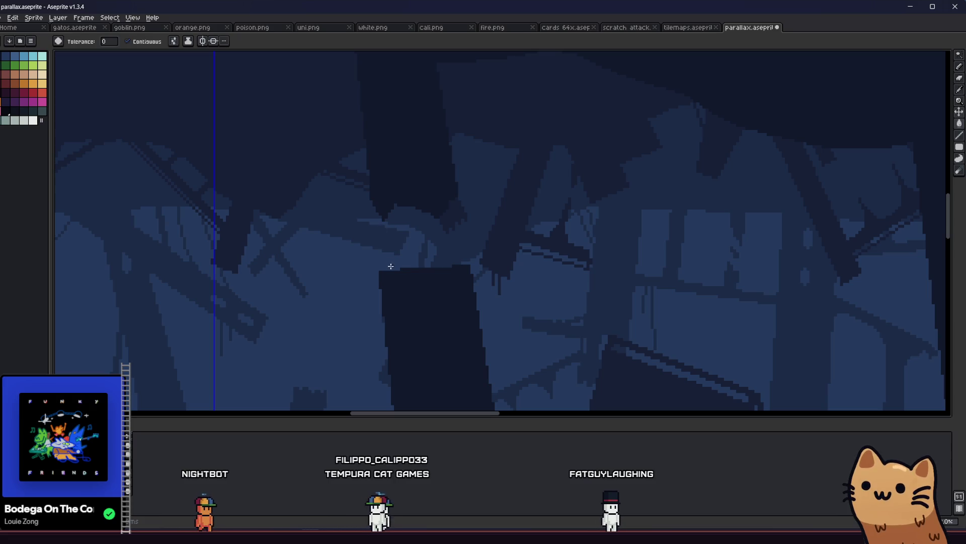
key(b)
key(ctrl+z)
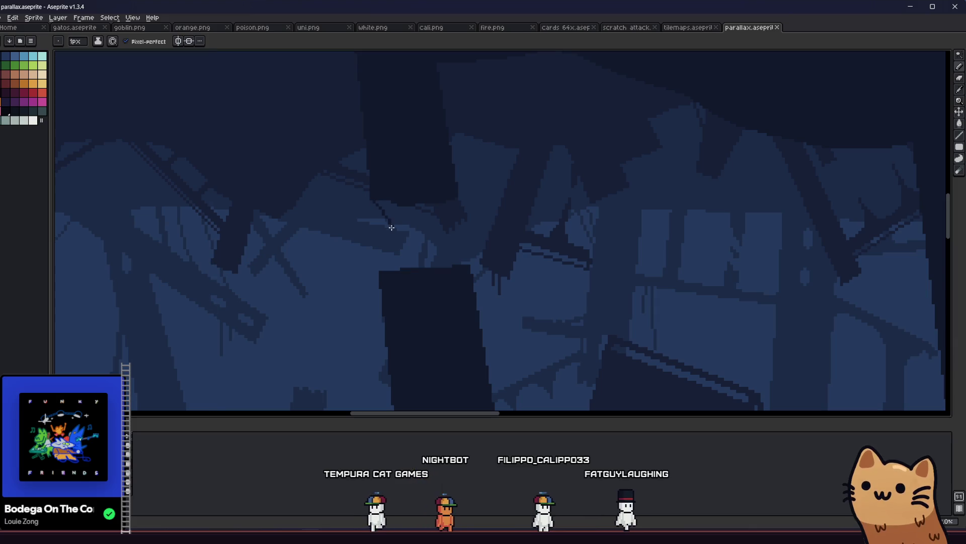
key(g)
click(386, 207)
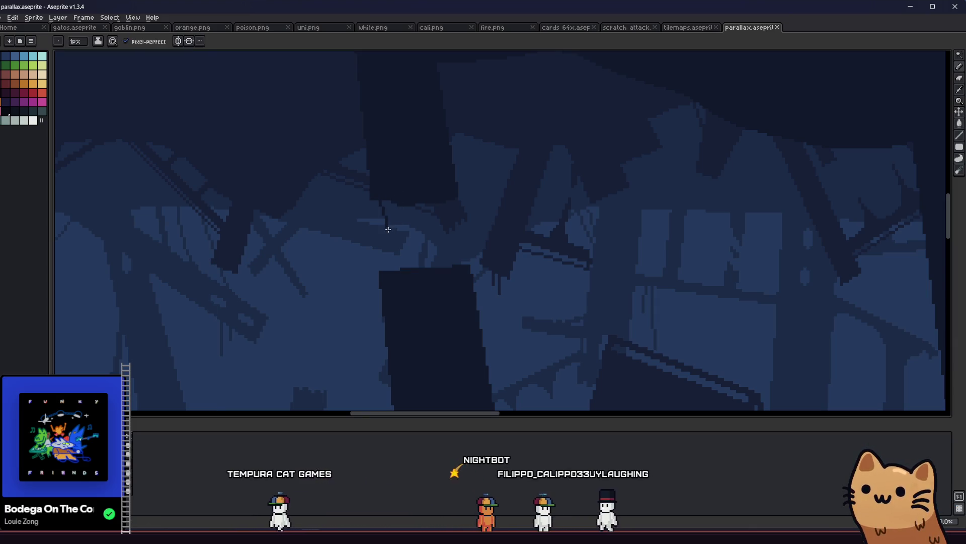
key(b)
key(g)
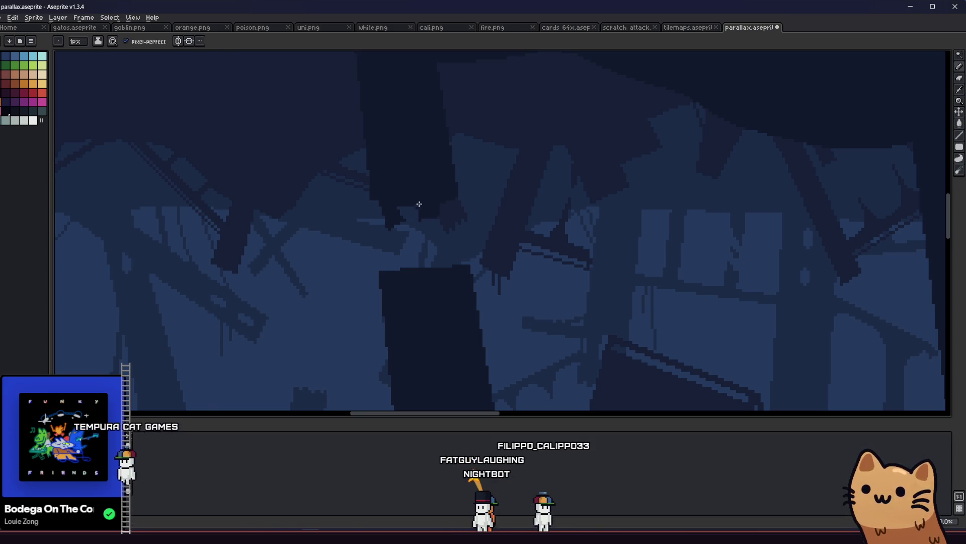
Step: Paint dark spikes on the top and upper left of the rectangle
scroll(400, 210, down, 2)
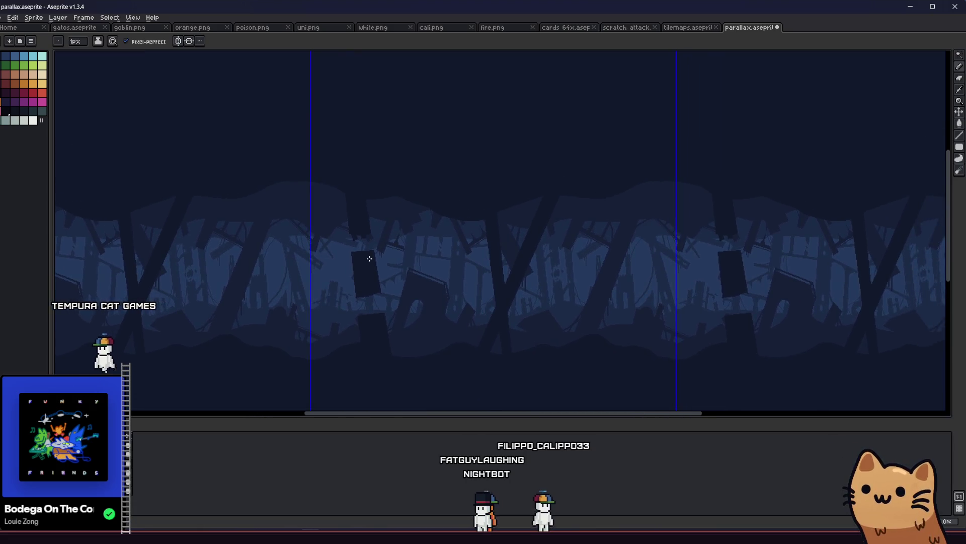
scroll(337, 207, up, 2)
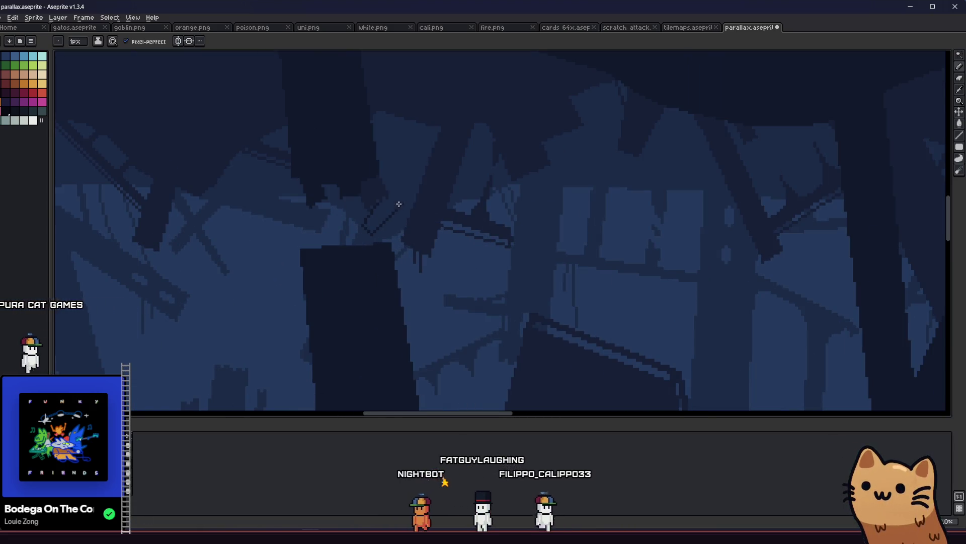
scroll(381, 207, up, 1)
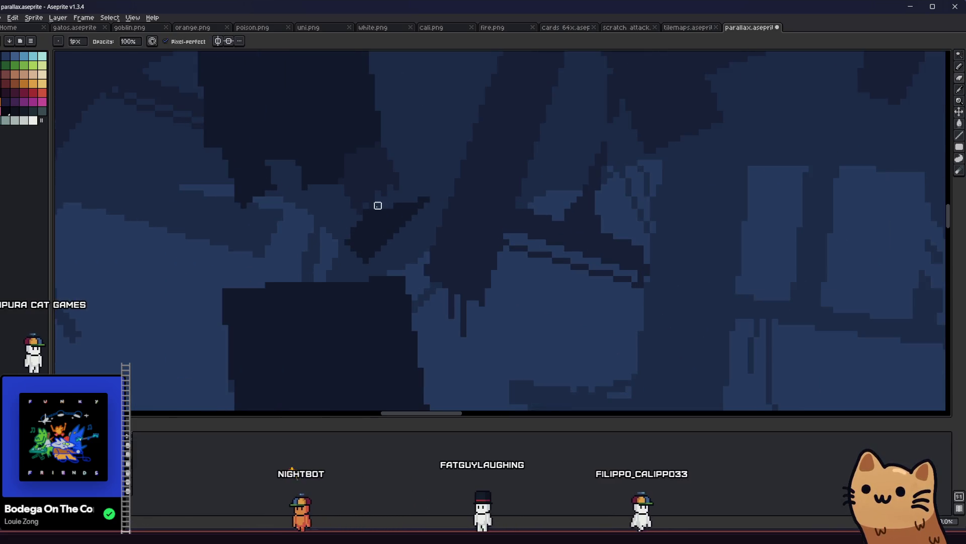
scroll(378, 204, down, 1)
drag(312, 237, 338, 260)
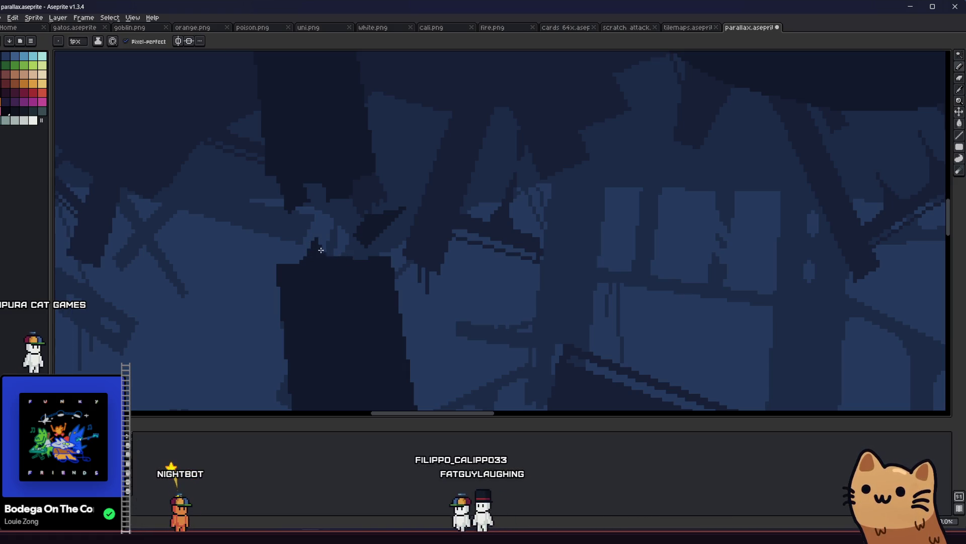
drag(285, 245, 281, 259)
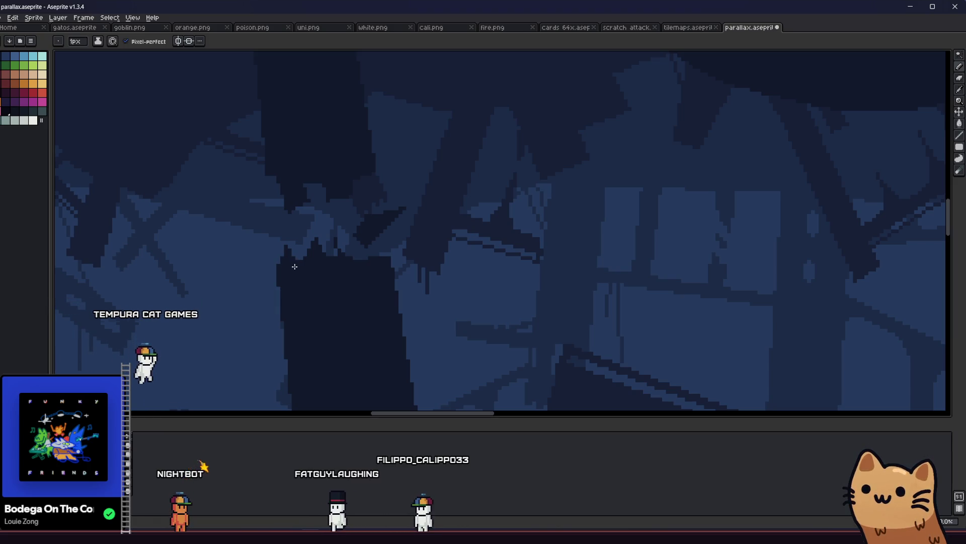
Step: Preview the parallax scene playing in motion
key(g)
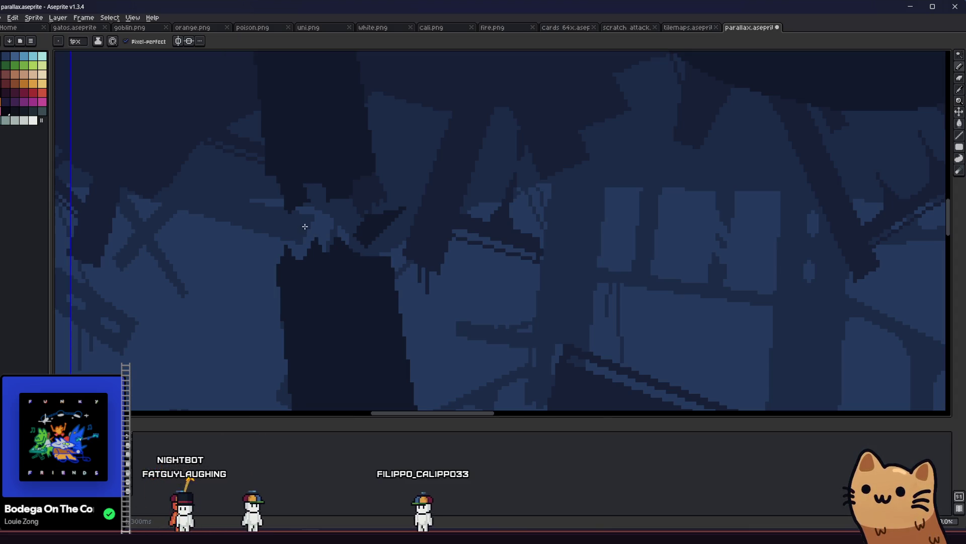
scroll(305, 227, down, 4)
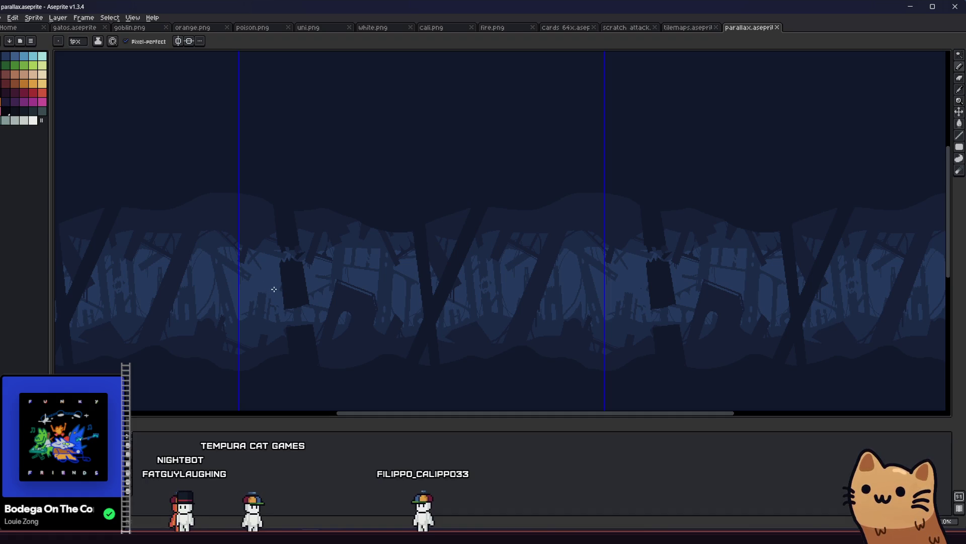
scroll(294, 252, up, 5)
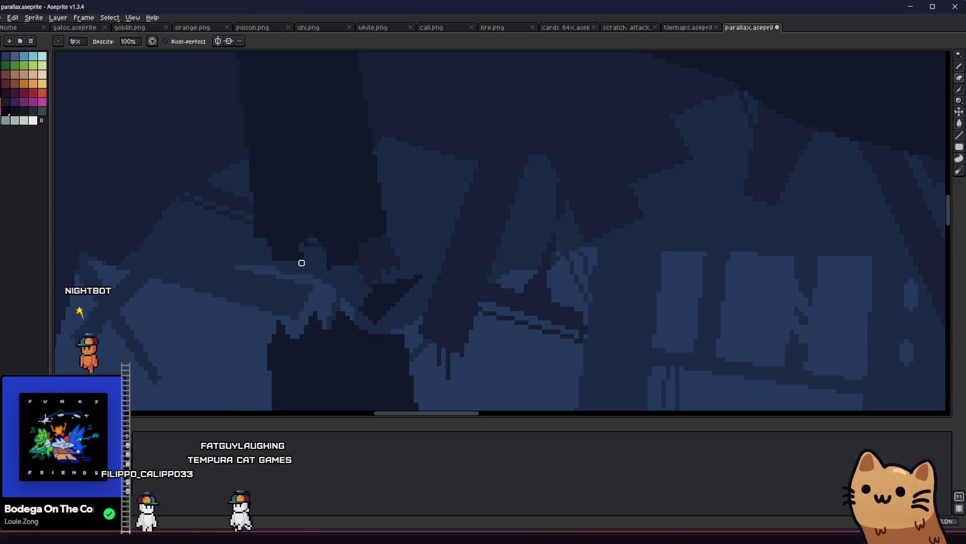
key(e)
key(g)
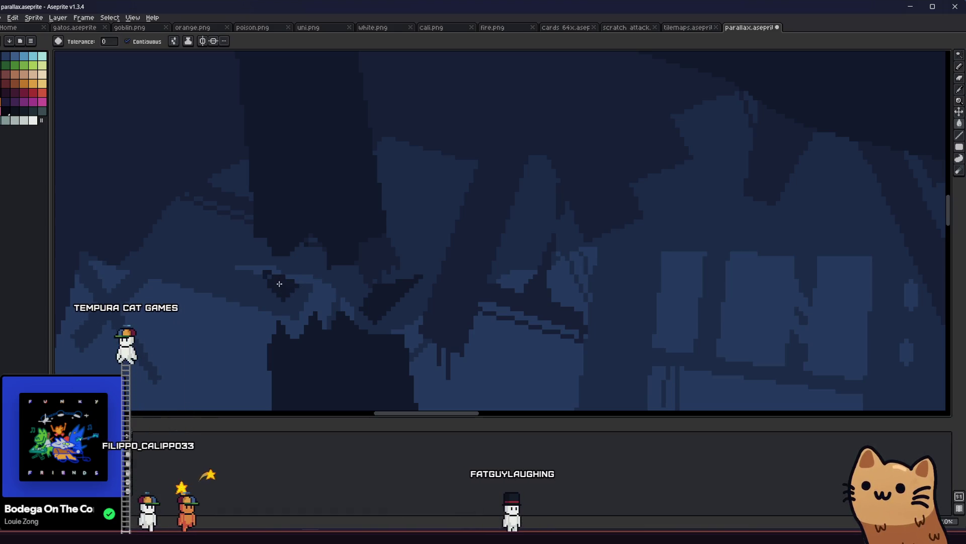
key(b)
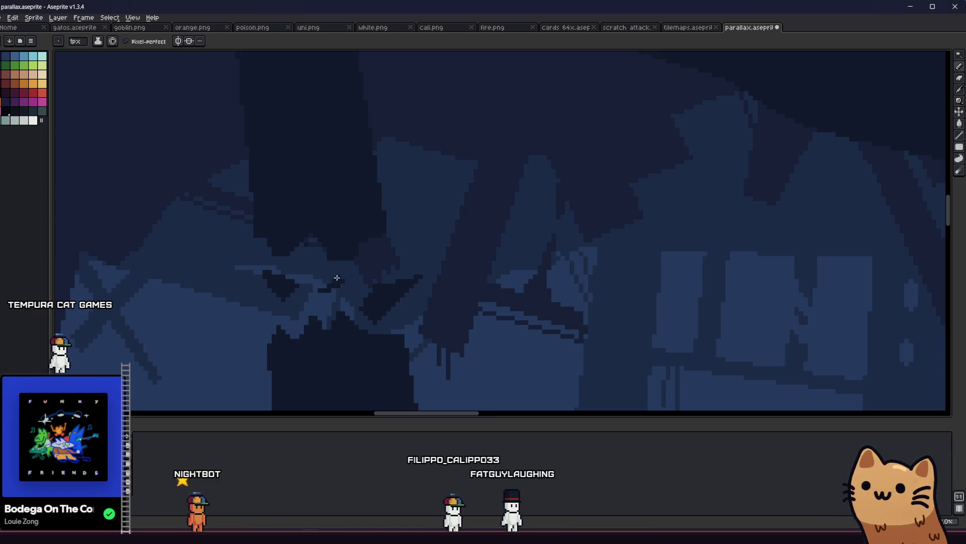
key(Return)
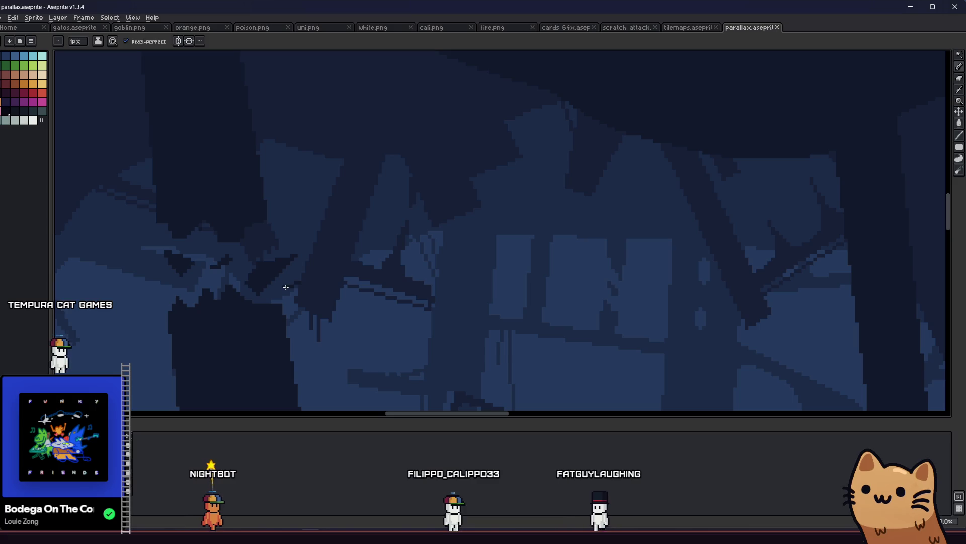
Step: Fill a dark area with the current colour and save the parallax background
key(g)
click(301, 292)
key(b)
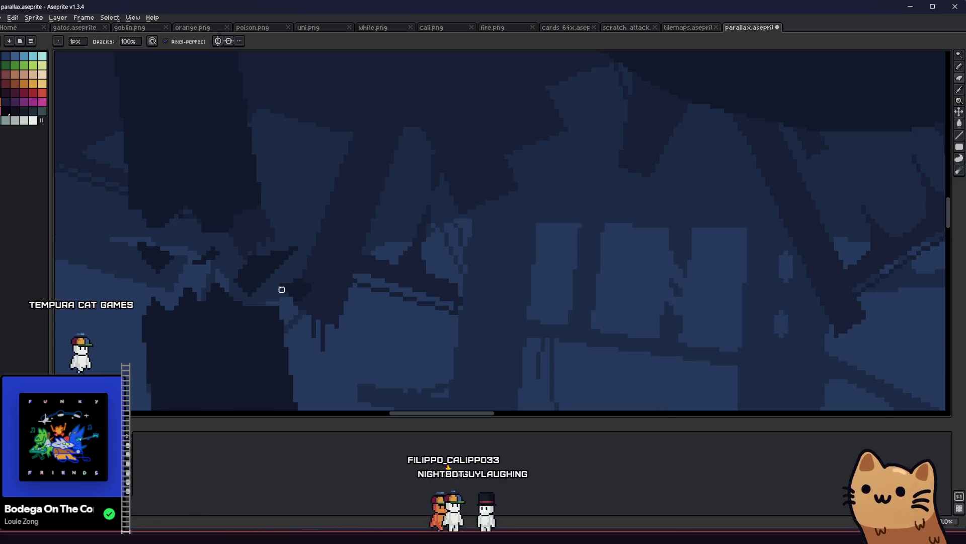
scroll(281, 289, down, 4)
key(ctrl+s)
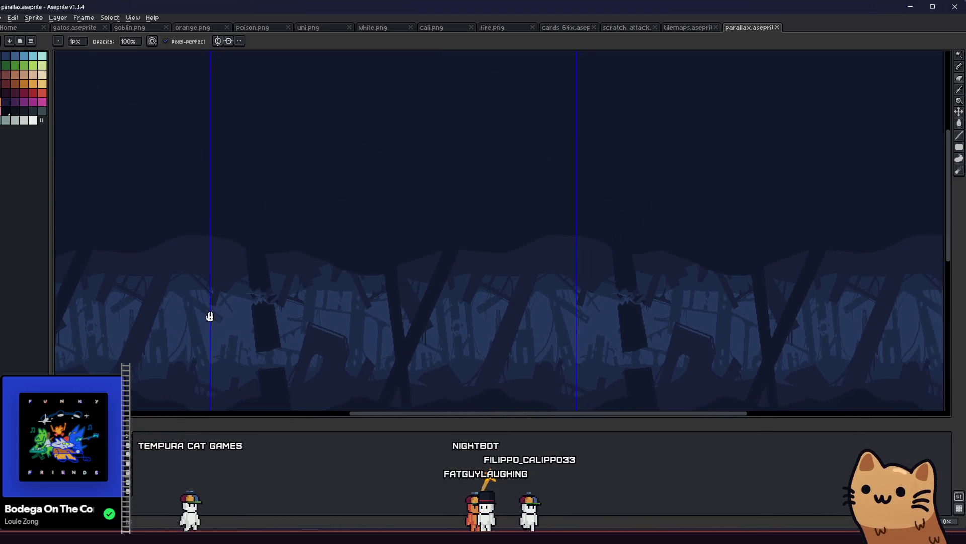
Step: Draw a light diagonal plank across the dark hanging slab
scroll(272, 341, up, 2)
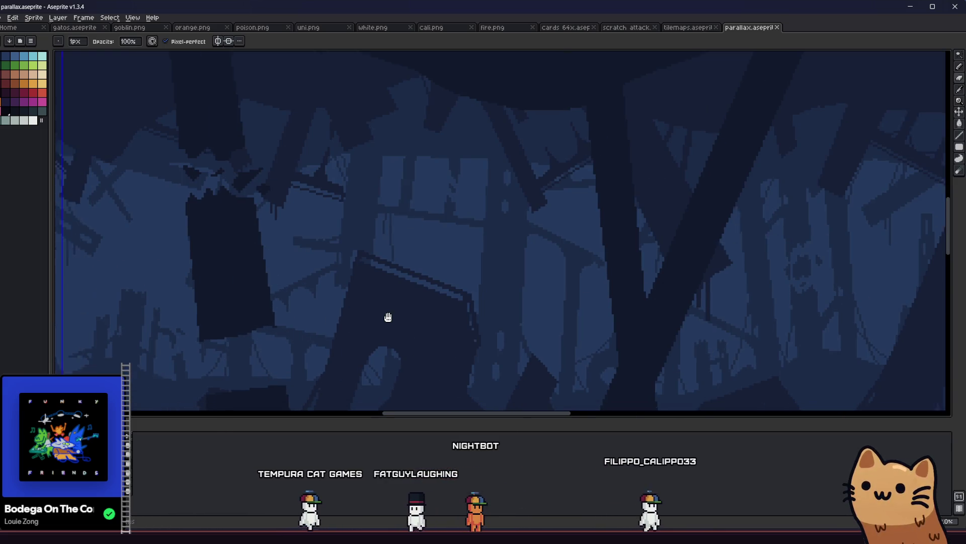
scroll(292, 246, up, 1)
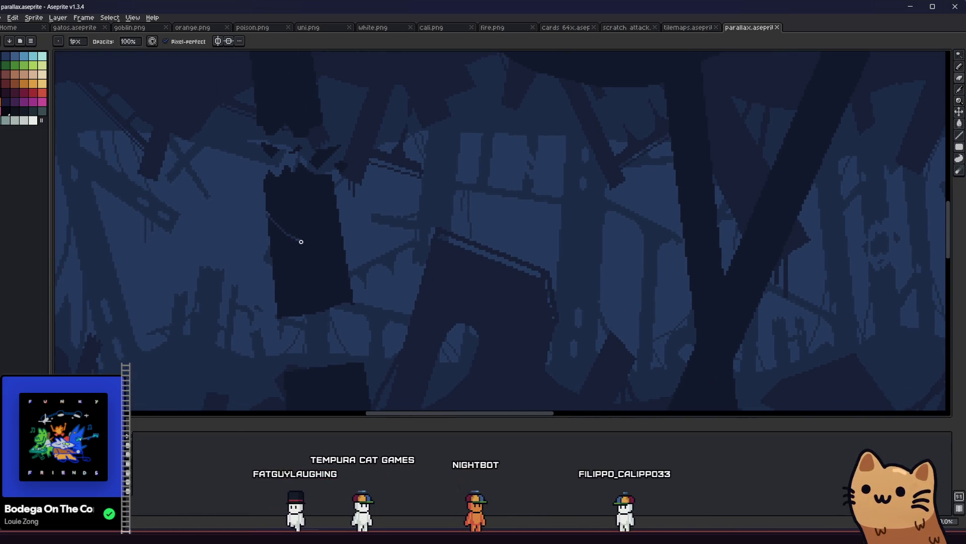
key(e)
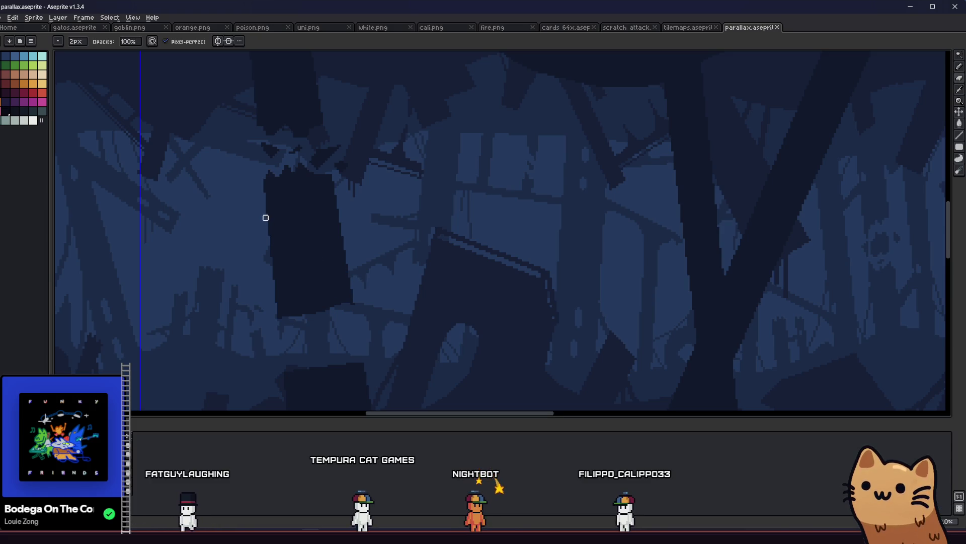
drag(265, 218, 369, 279)
Step: Select the dark slab with the Magic Wand and shift it up and left
scroll(259, 259, up, 1)
key(w)
click(267, 212)
mouse_move(296, 275)
mouse_down()
mouse_move(311, 309)
mouse_move(267, 309)
mouse_move(309, 338)
mouse_move(308, 302)
mouse_move(285, 282)
mouse_up()
click(212, 282)
Step: Draw a dark diagonal line across the planks
scroll(215, 285, down, 5)
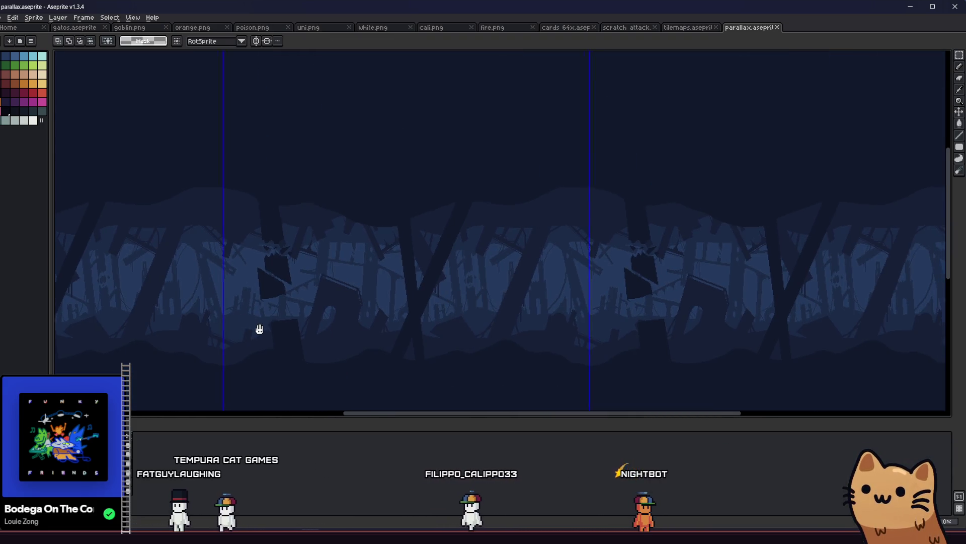
drag(259, 329, 189, 328)
key(b)
scroll(162, 307, up, 5)
drag(228, 272, 263, 287)
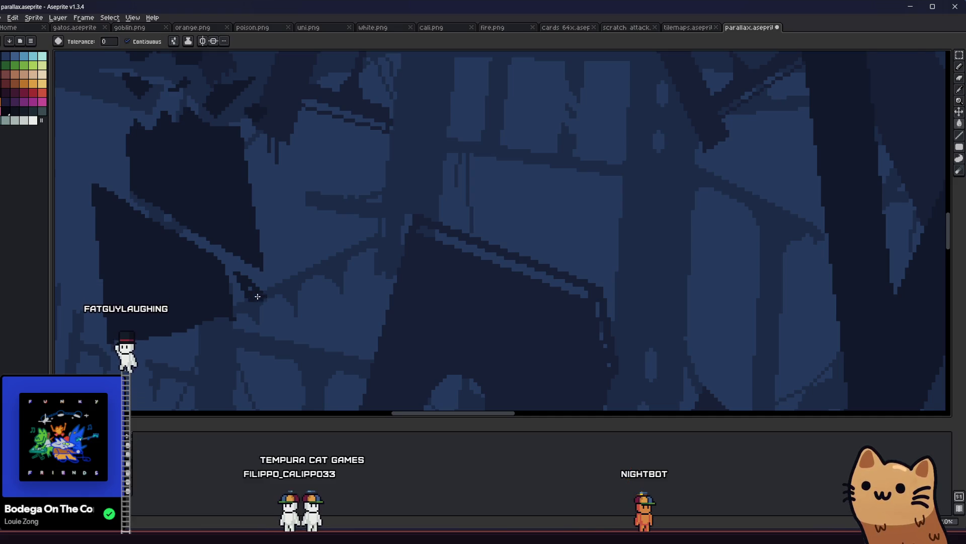
Step: Save the parallax background file
scroll(257, 296, up, 2)
key(b)
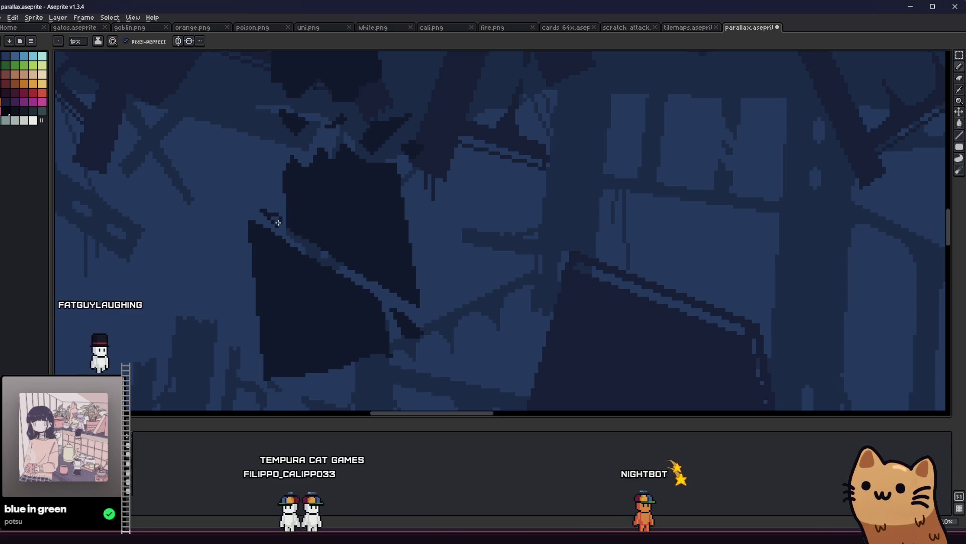
scroll(279, 224, down, 6)
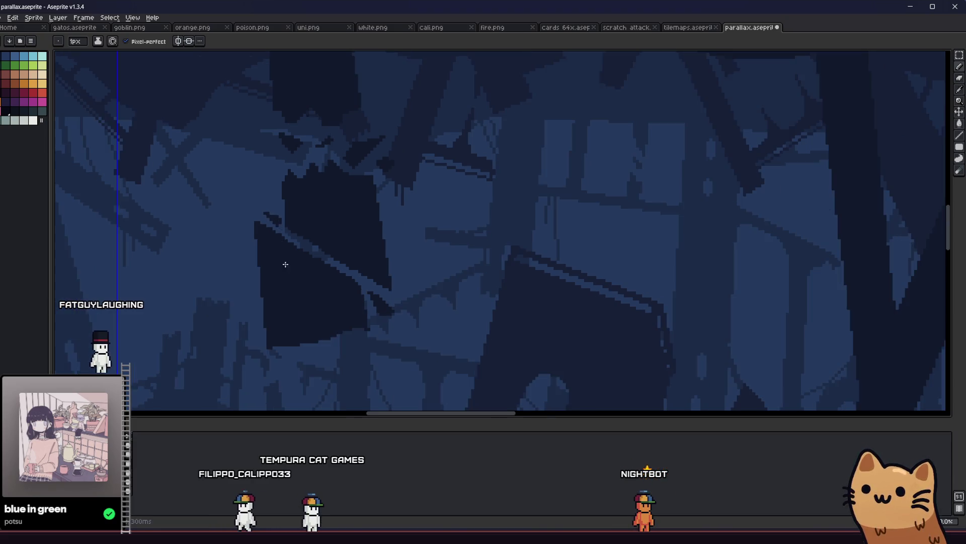
key(ctrl+s)
Step: Pan and zoom left across the tiled scene toward the hanging slab
scroll(307, 332, up, 2)
mouse_move(306, 335)
mouse_down()
mouse_move(170, 332)
mouse_move(164, 297)
mouse_up()
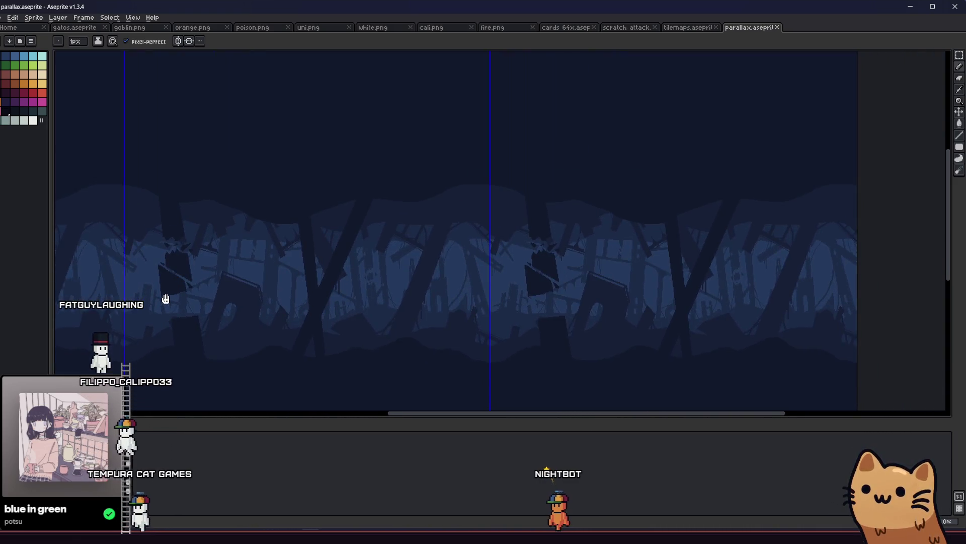
scroll(197, 282, up, 2)
scroll(185, 282, up, 1)
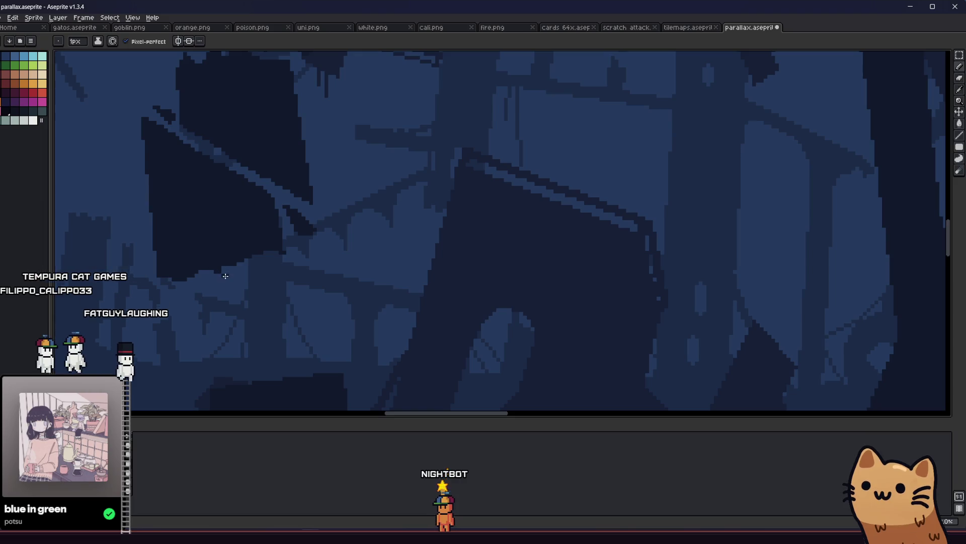
scroll(239, 265, up, 2)
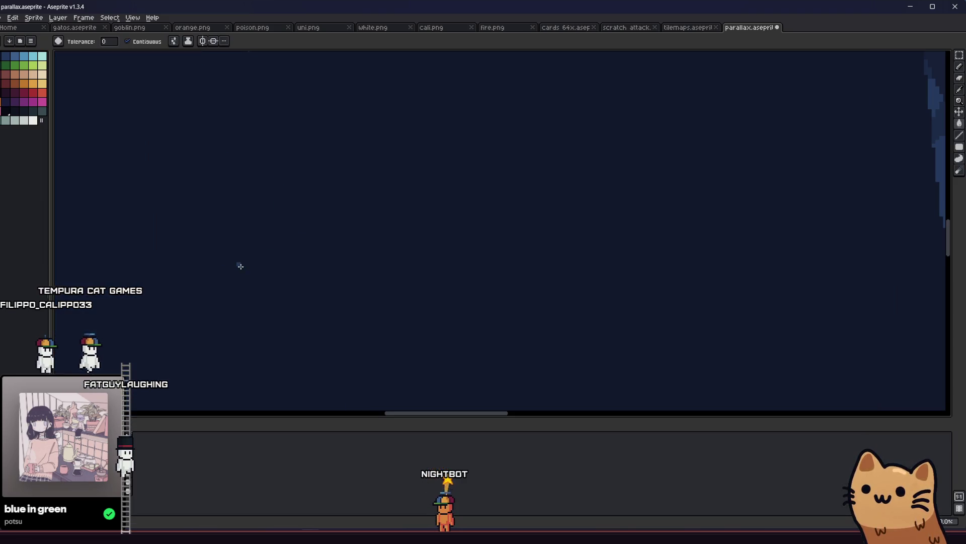
key(b)
scroll(238, 263, down, 2)
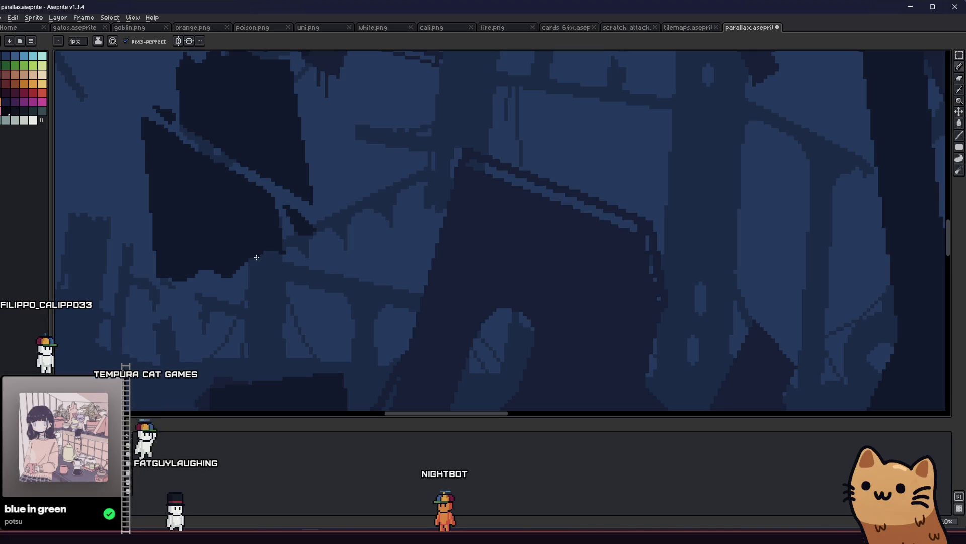
scroll(257, 256, down, 3)
drag(225, 312, 147, 308)
scroll(147, 308, up, 4)
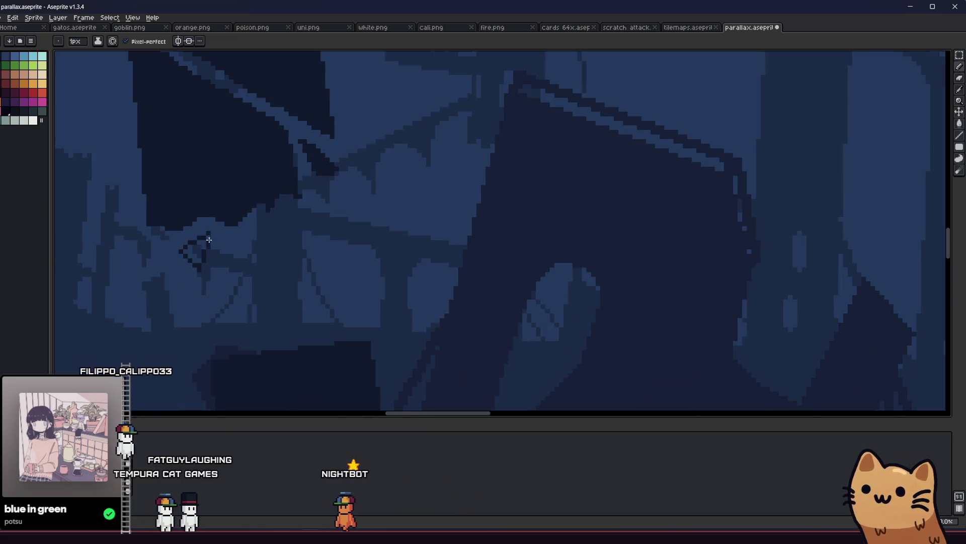
Step: Undo an accidental whole-canvas dark navy fill
key(g)
click(252, 229)
key(ctrl+z)
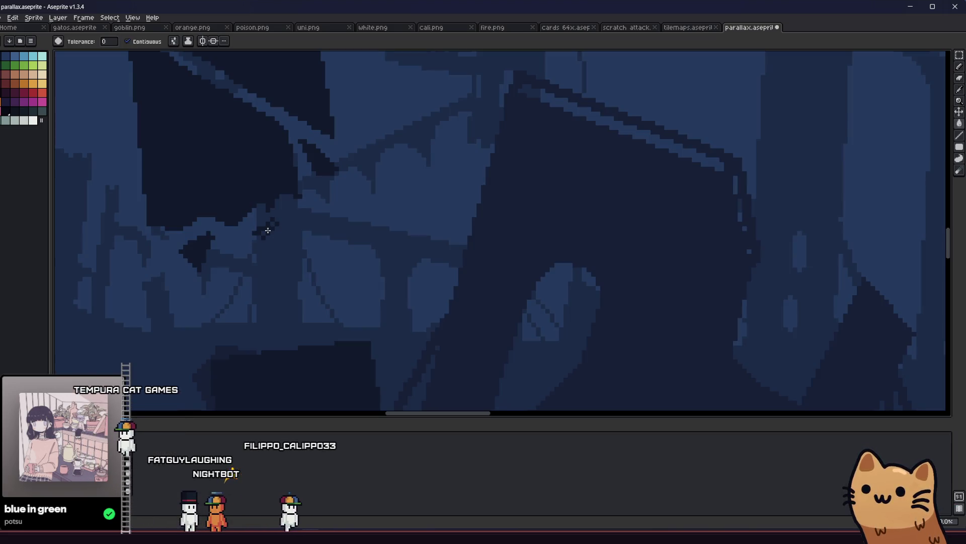
key(b)
scroll(269, 227, up, 1)
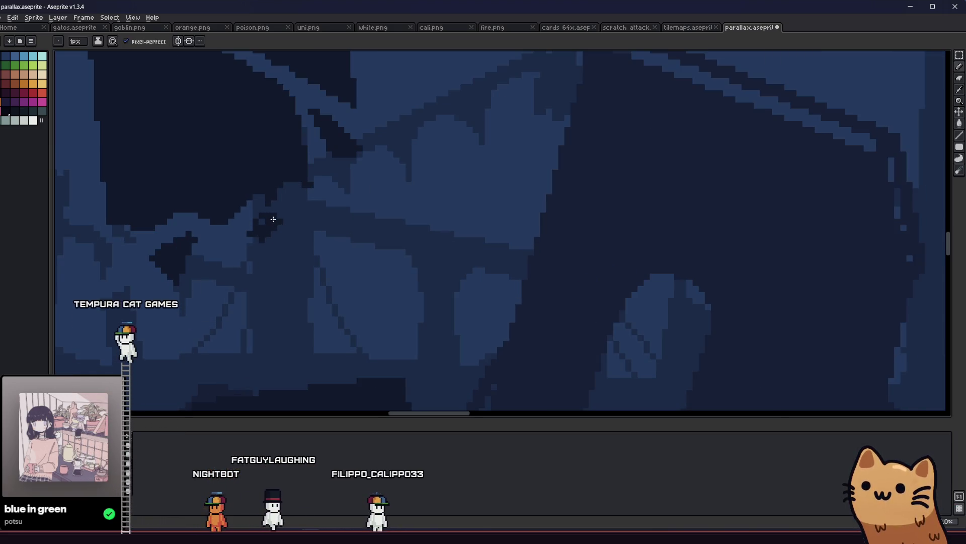
scroll(270, 221, down, 5)
Step: Pan and zoom the view up and left around the hanging slab
mouse_move(214, 313)
mouse_down()
mouse_move(179, 324)
mouse_move(89, 277)
mouse_move(141, 300)
mouse_move(261, 308)
mouse_move(271, 358)
mouse_move(216, 328)
mouse_up()
scroll(217, 328, down, 1)
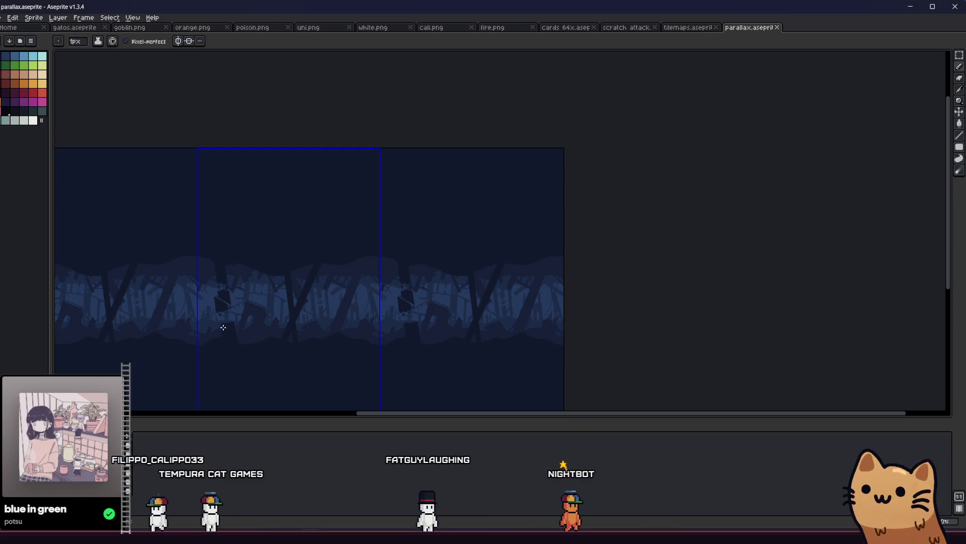
scroll(222, 327, up, 1)
scroll(222, 328, up, 1)
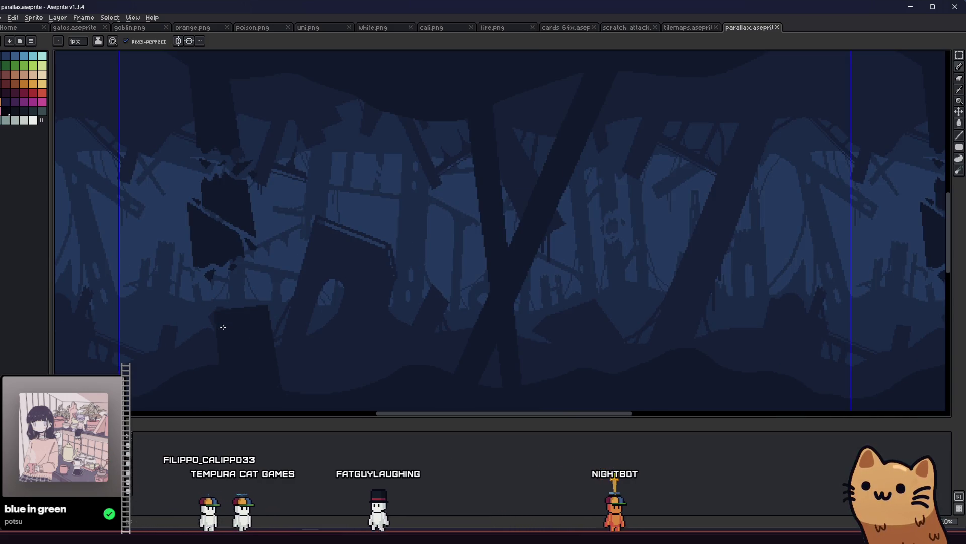
scroll(167, 249, down, 1)
scroll(150, 202, up, 2)
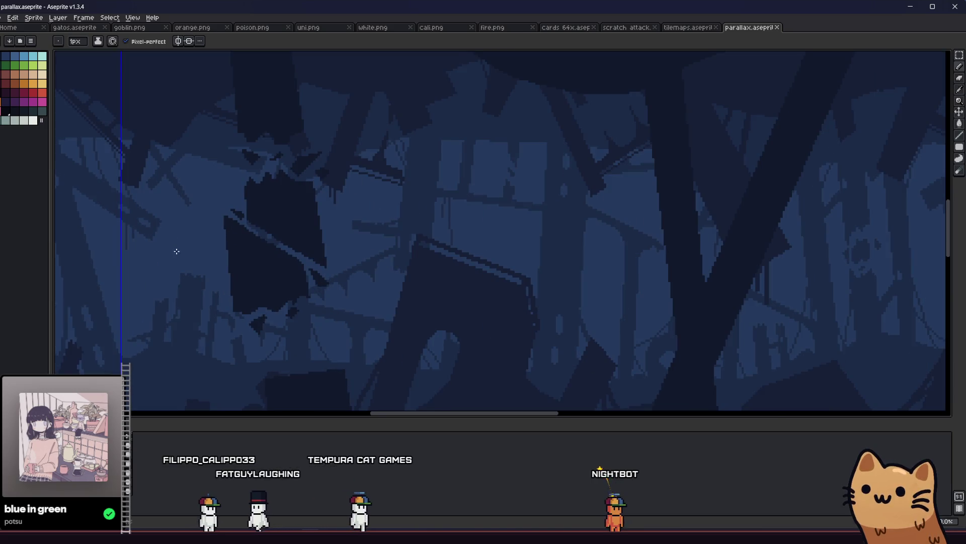
Step: Delete a dark same-coloured region and a thin lasso-selected sliver beside the slab
key(w)
click(233, 250)
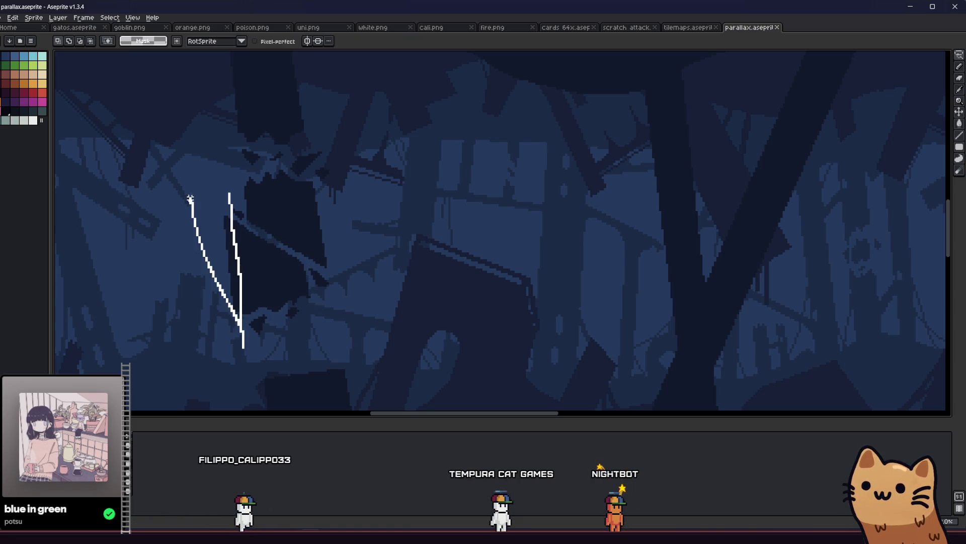
key(Delete)
drag(222, 194, 271, 354)
key(Delete)
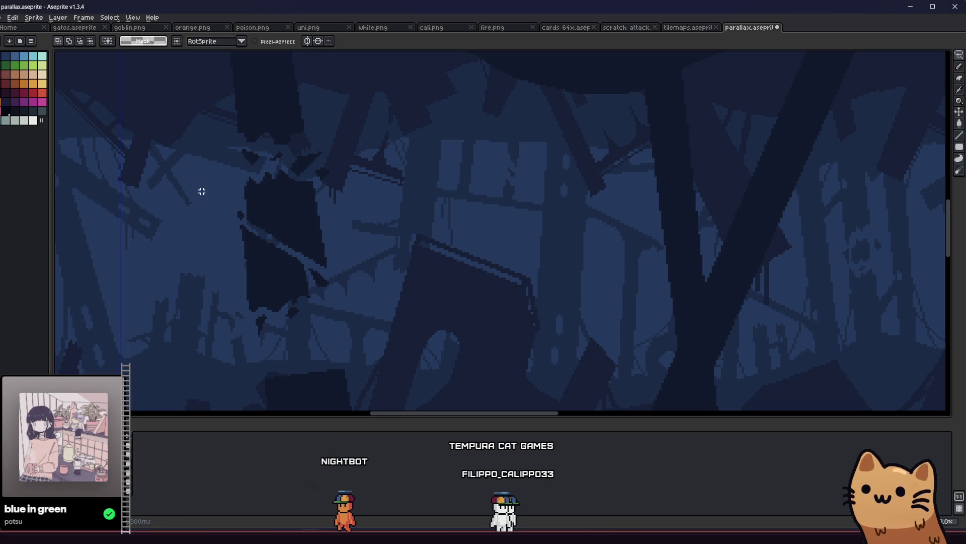
Step: Add light pixels along the diagonal plank edge with the pencil
scroll(191, 244, up, 1)
scroll(216, 211, up, 1)
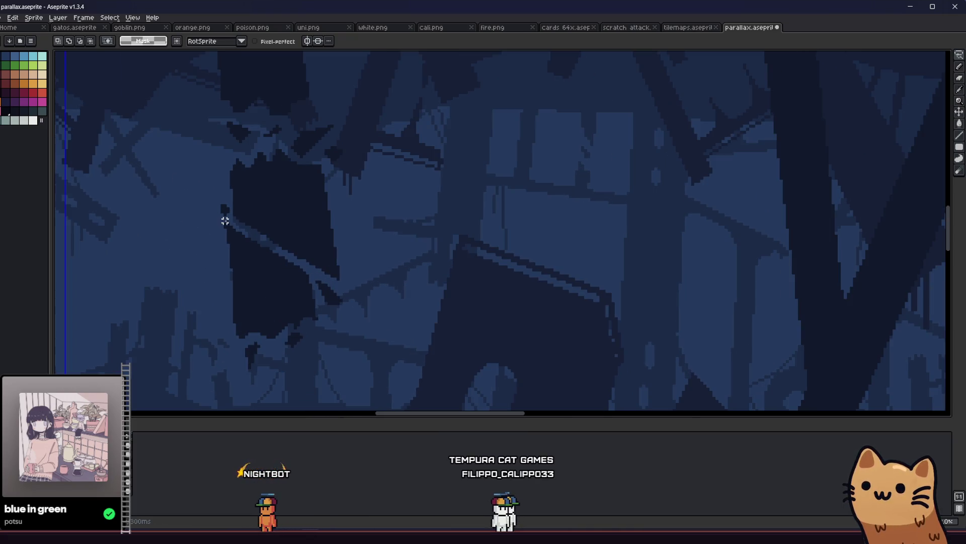
scroll(206, 215, down, 1)
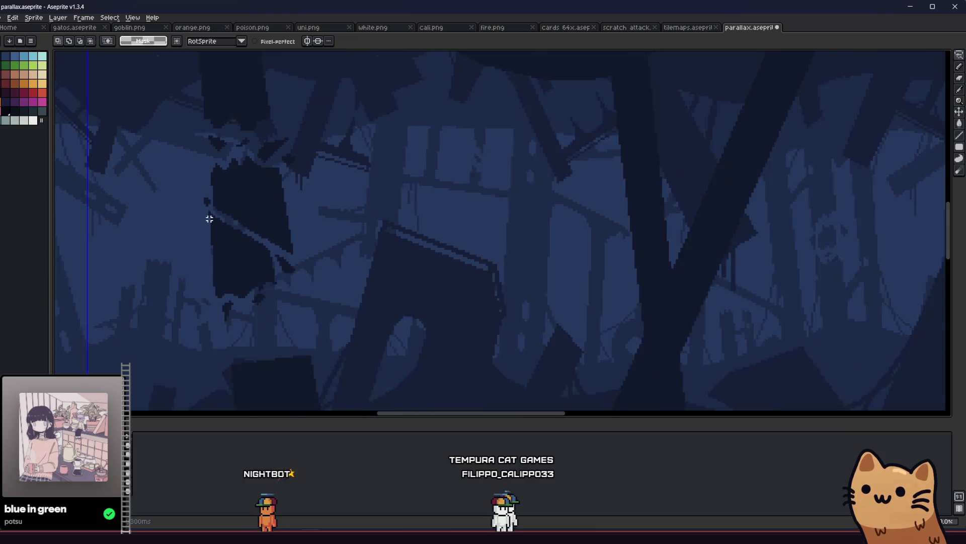
scroll(206, 214, up, 1)
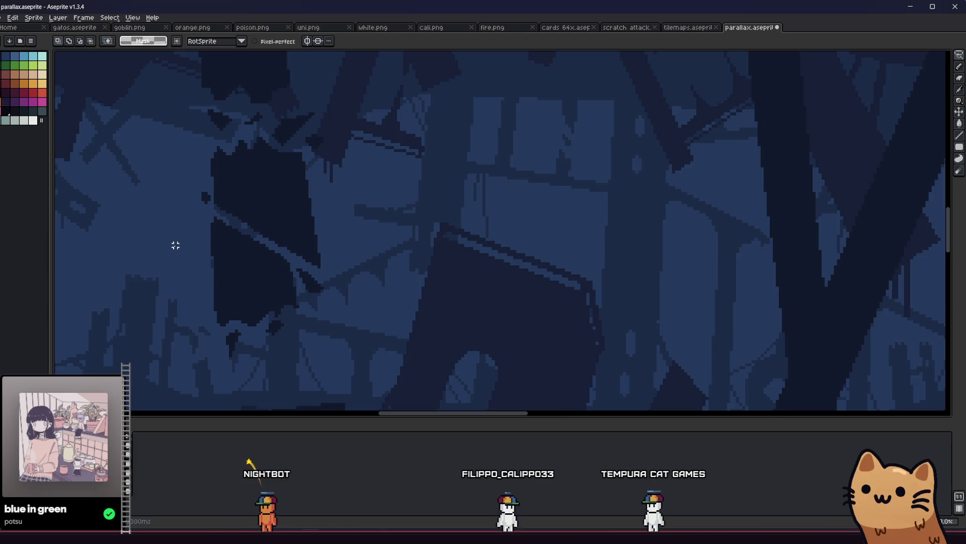
scroll(175, 244, down, 4)
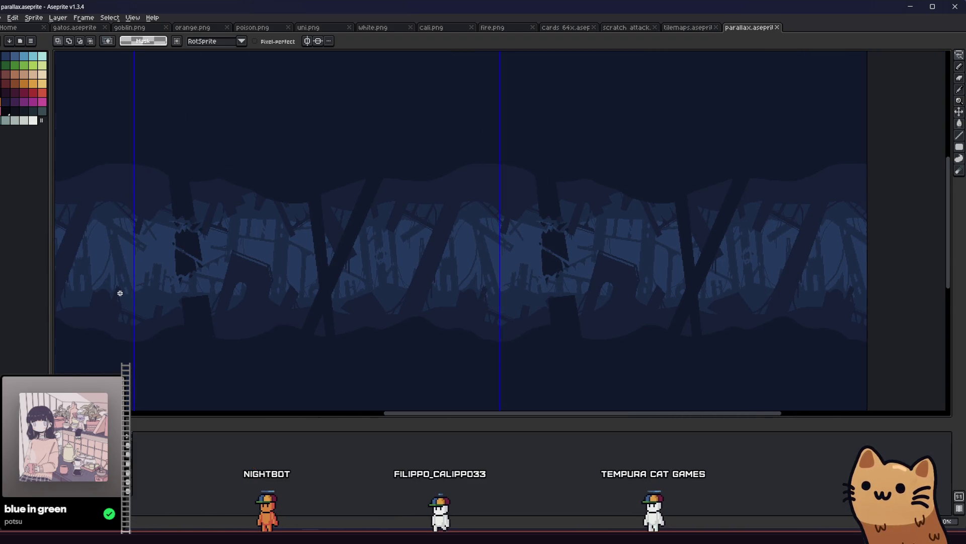
scroll(126, 287, up, 4)
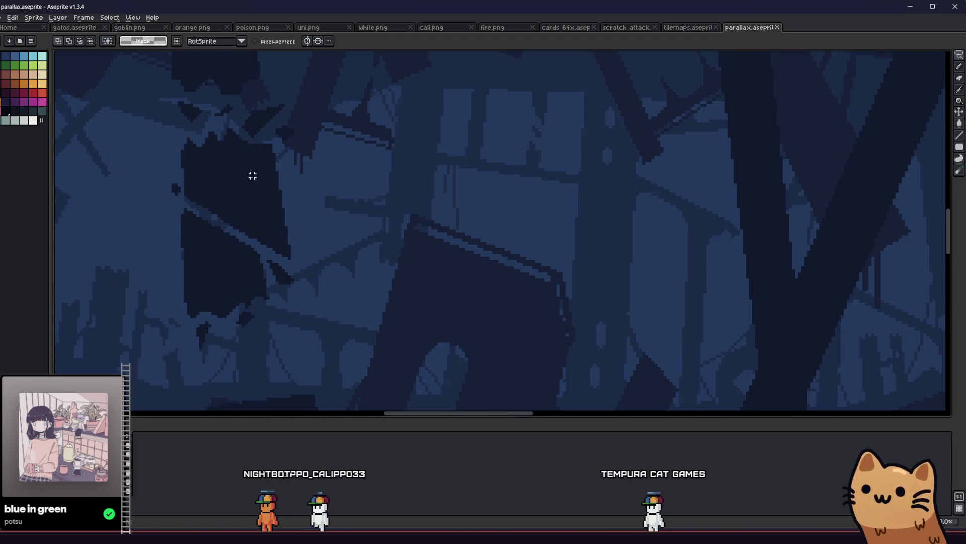
scroll(253, 175, up, 2)
key(b)
drag(252, 160, 273, 157)
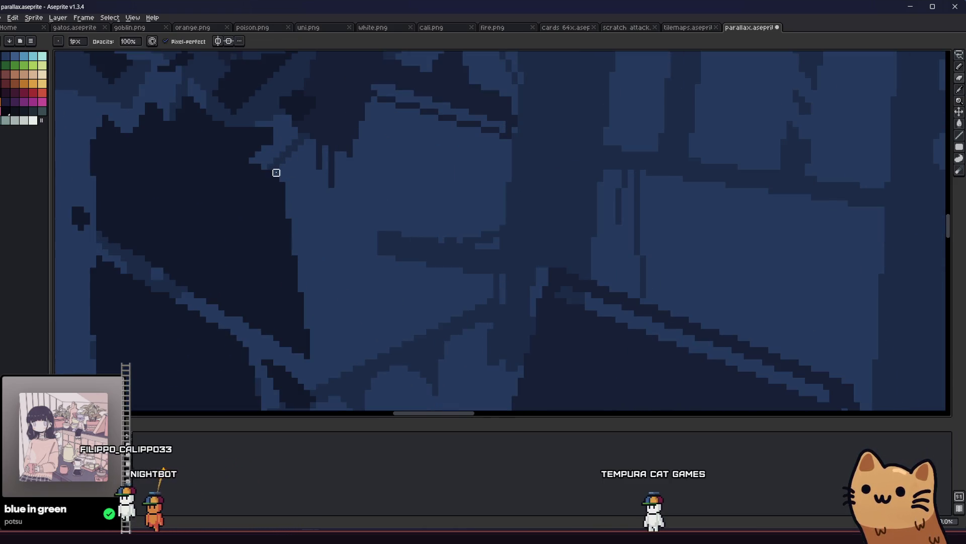
Step: Draw two dark 1px Pencil strokes on the tree and trunk beside the hanging slab
scroll(163, 255, down, 2)
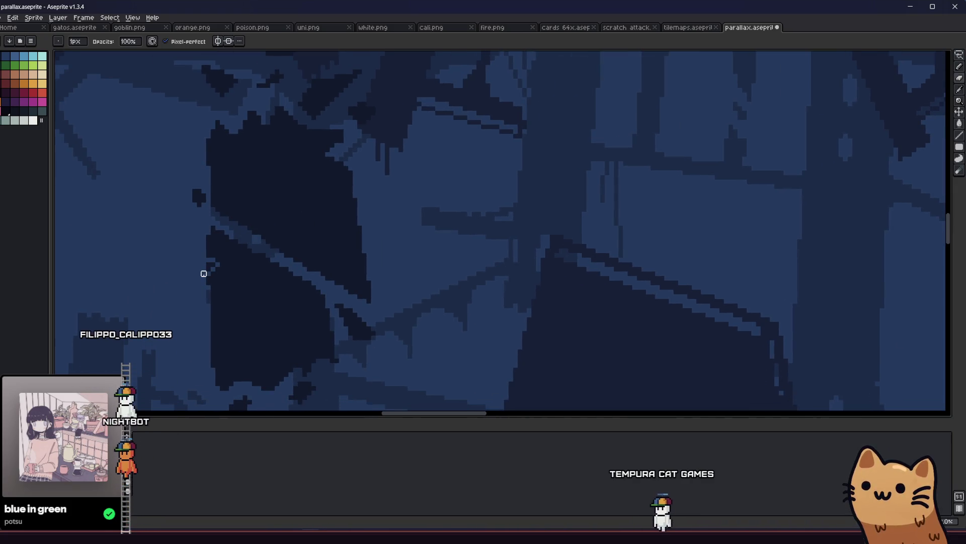
scroll(206, 269, down, 1)
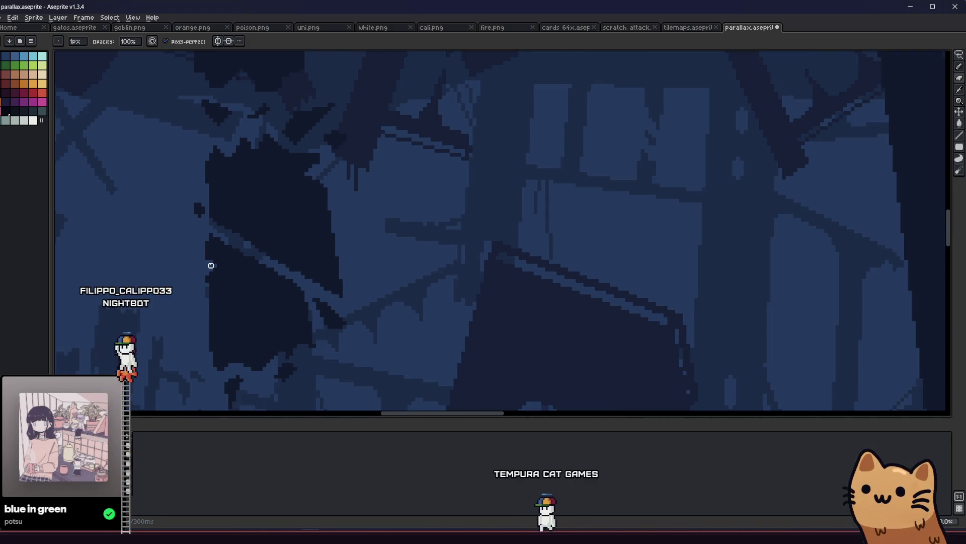
scroll(211, 265, down, 3)
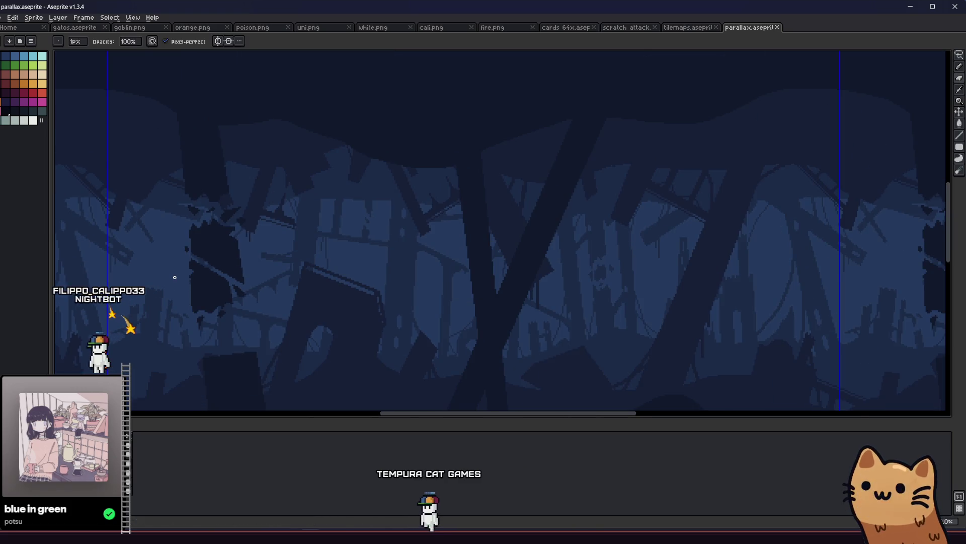
scroll(175, 277, down, 2)
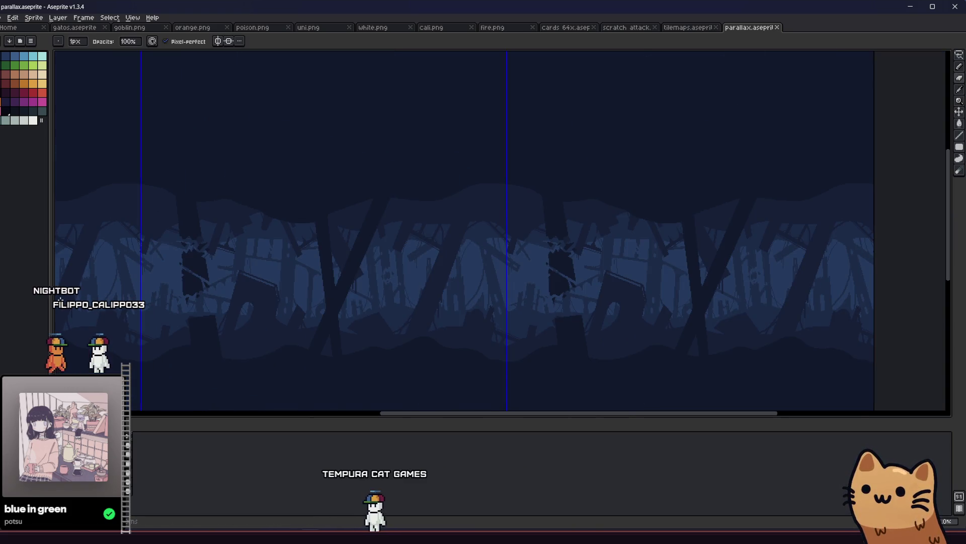
scroll(69, 317, down, 2)
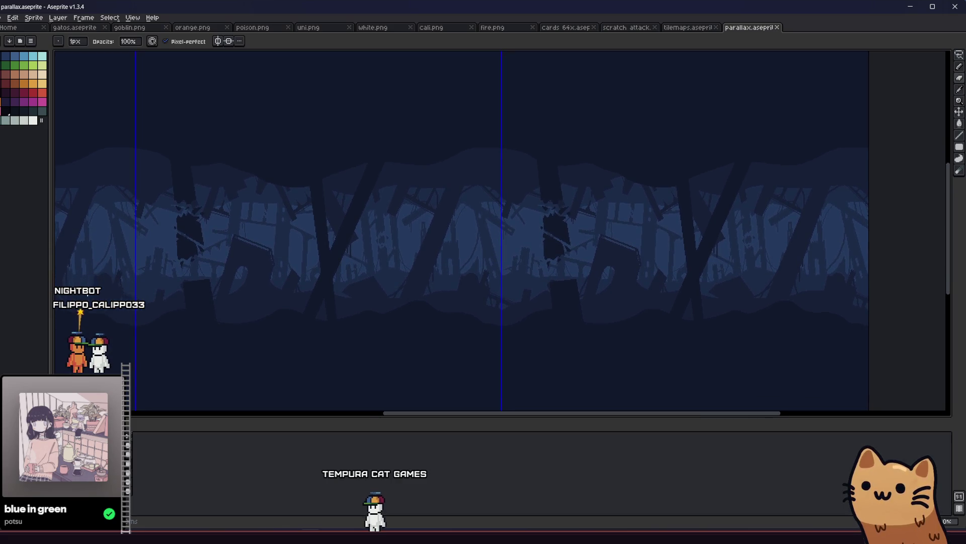
scroll(275, 313, down, 1)
scroll(330, 270, up, 3)
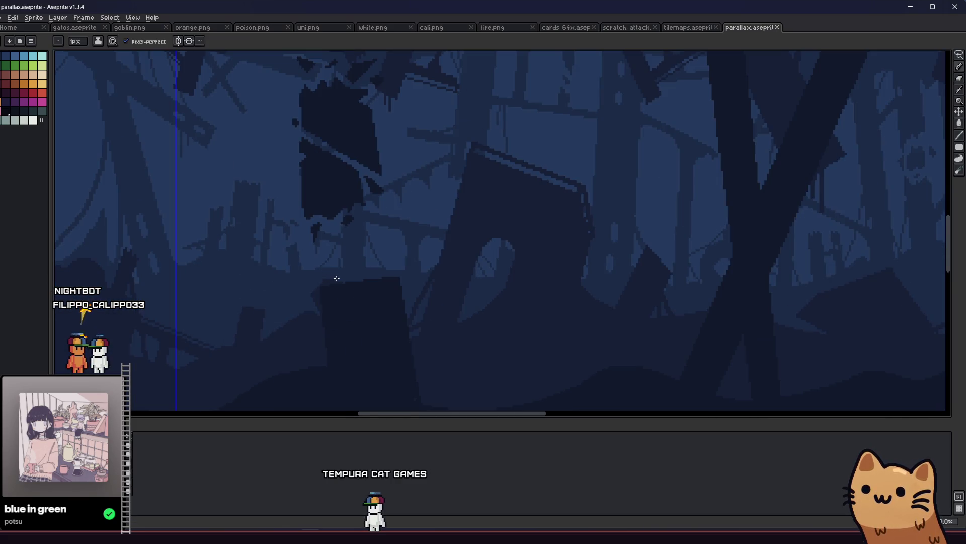
scroll(337, 278, up, 1)
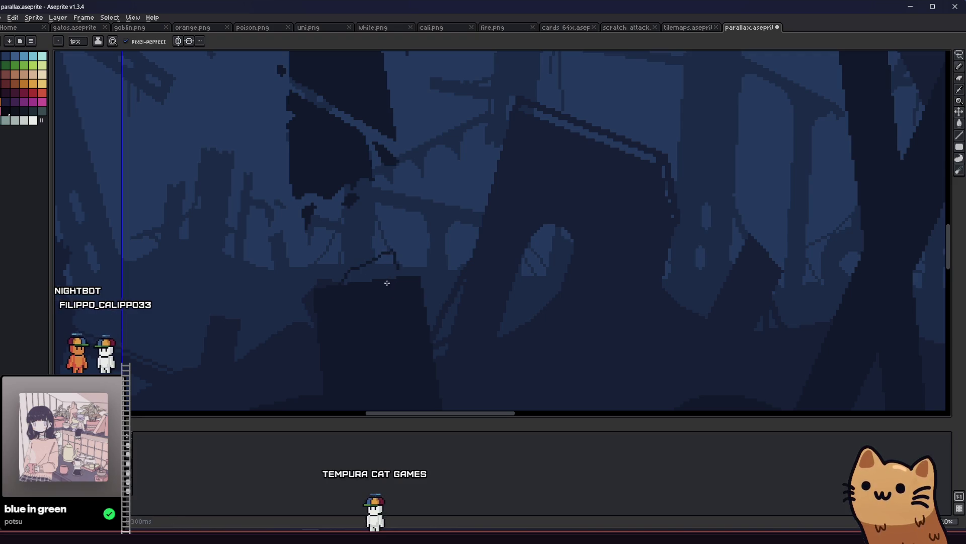
key(g)
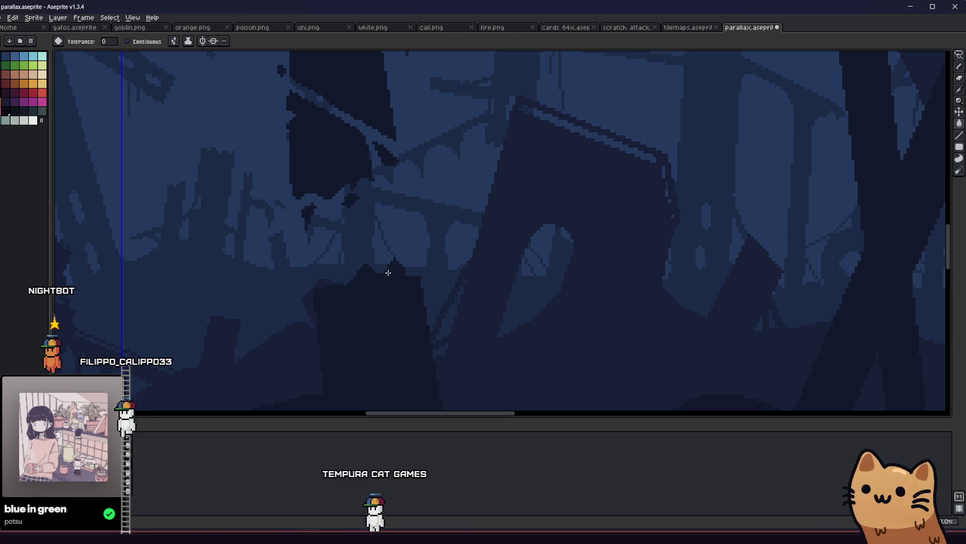
scroll(408, 279, down, 3)
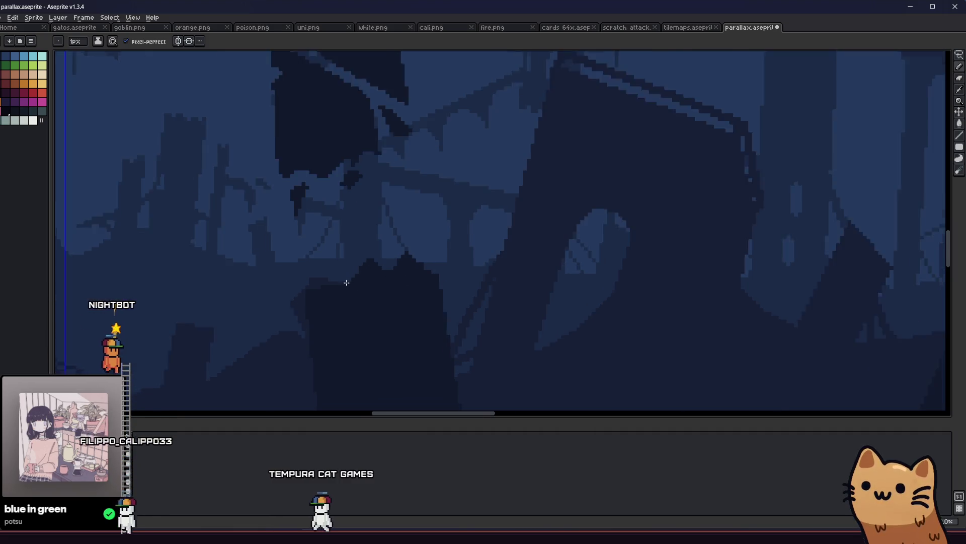
key(b)
scroll(354, 287, up, 4)
scroll(332, 297, down, 2)
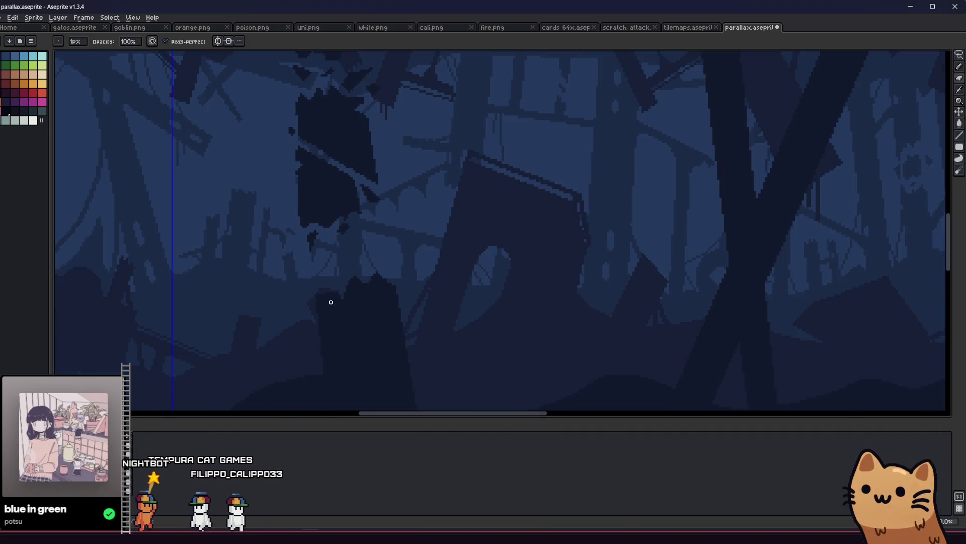
scroll(245, 306, down, 3)
scroll(248, 312, up, 5)
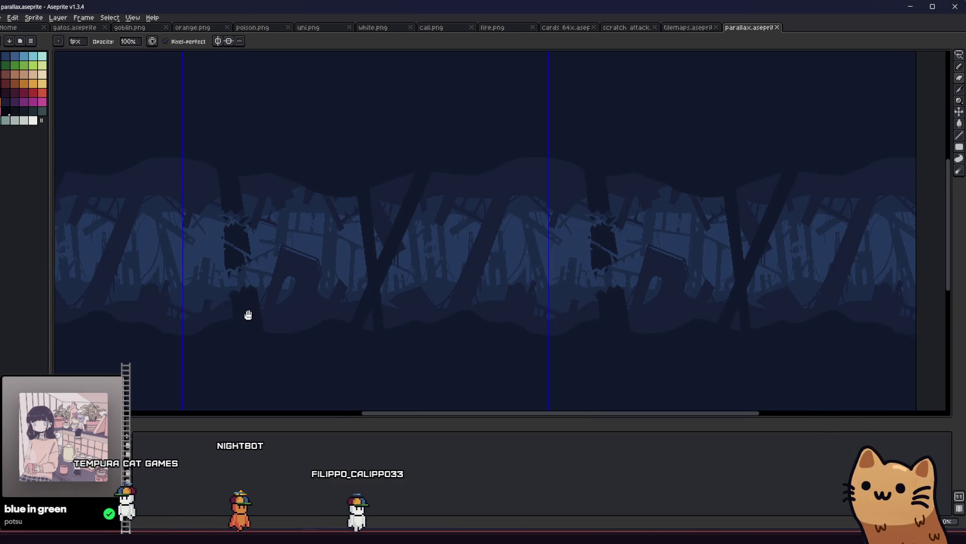
scroll(251, 306, up, 5)
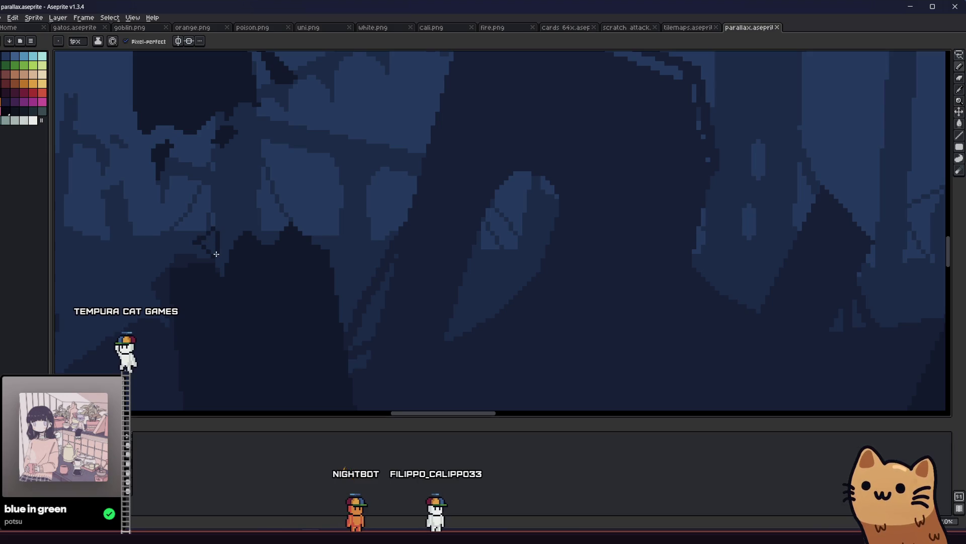
drag(262, 170, 264, 204)
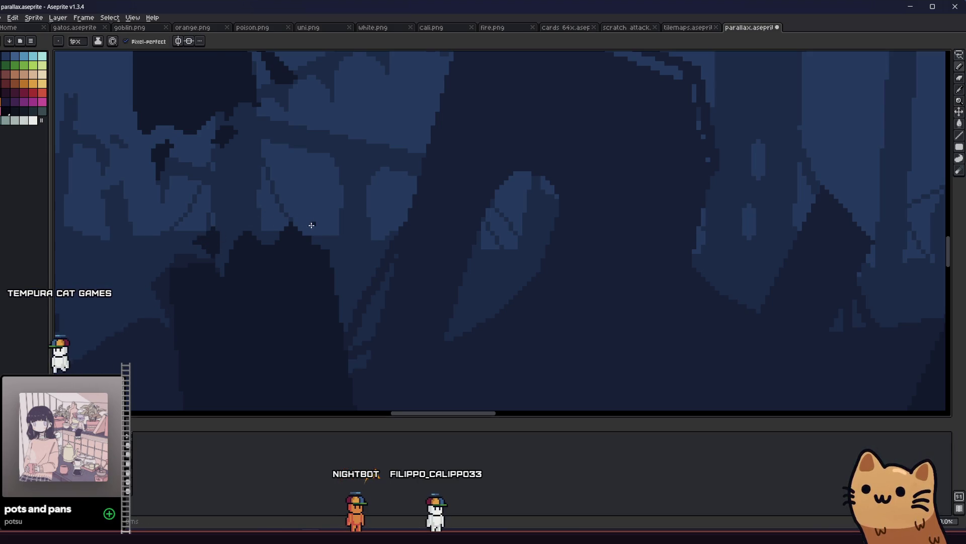
drag(312, 225, 326, 238)
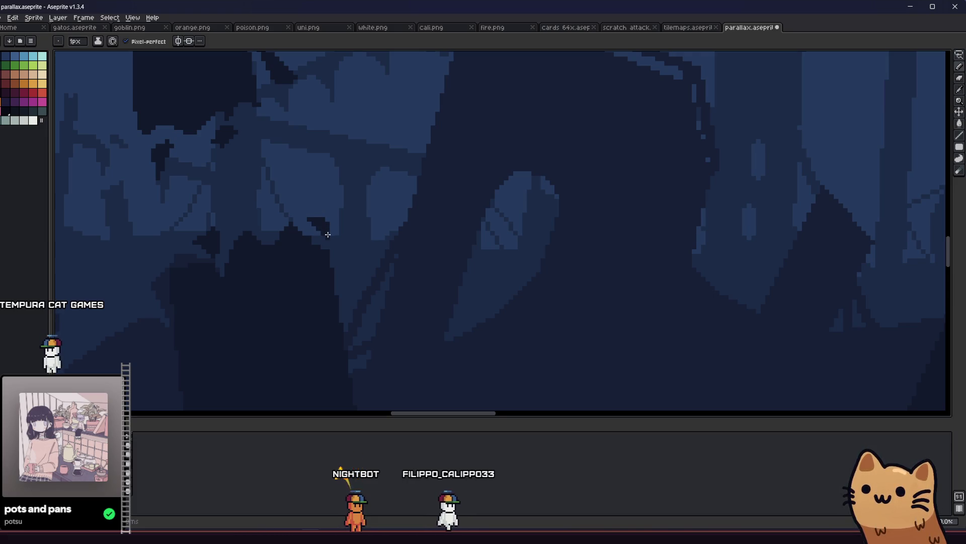
Step: Save the parallax file and pan across the forest strip to review it
scroll(307, 262, down, 5)
key(ctrl+s)
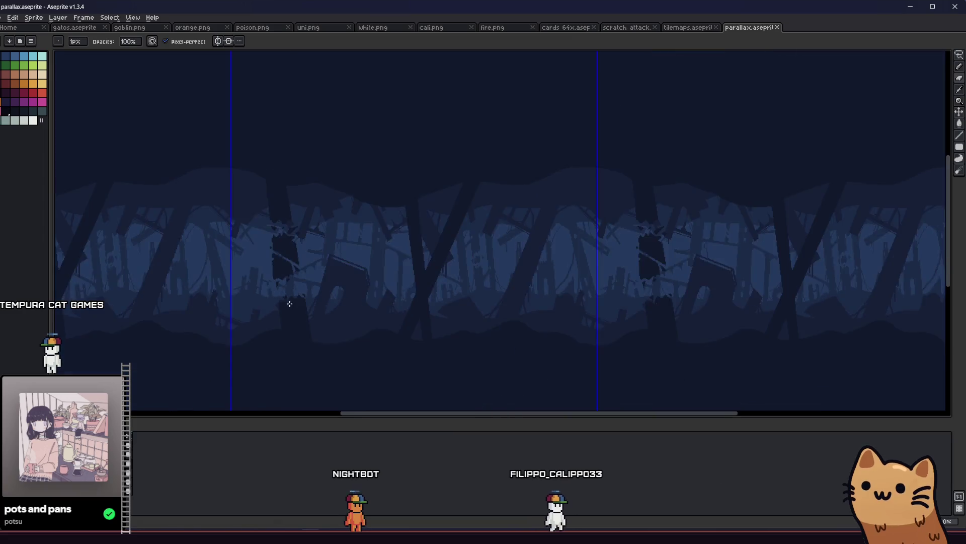
scroll(289, 303, up, 2)
scroll(286, 304, down, 2)
mouse_move(281, 309)
mouse_down()
mouse_move(206, 287)
mouse_move(163, 258)
mouse_move(190, 297)
mouse_move(212, 299)
mouse_up()
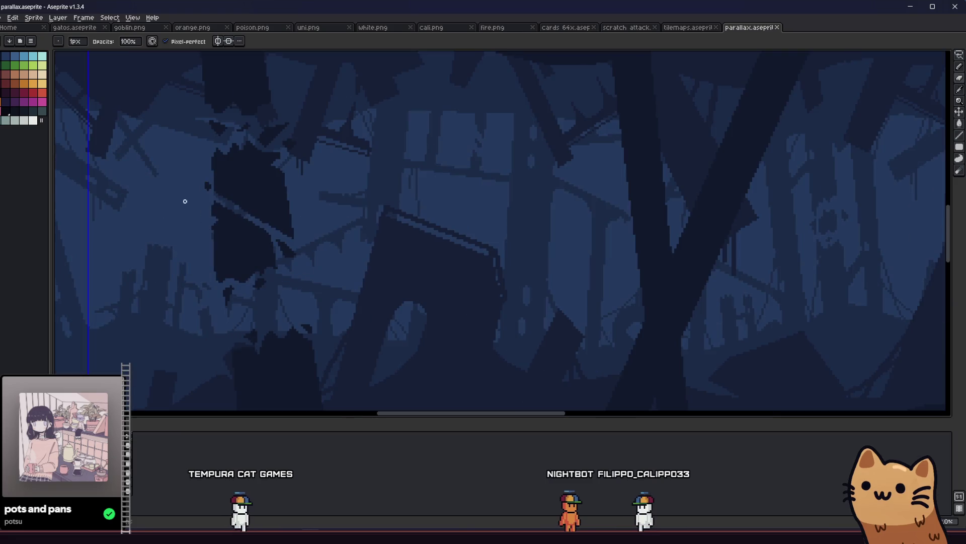
scroll(181, 211, up, 2)
scroll(268, 188, up, 1)
Step: Lasso-select the slab's right edge and paint dark pixels along it with the Pencil
key(q)
mouse_move(280, 157)
mouse_down()
mouse_move(288, 247)
mouse_move(276, 163)
mouse_up()
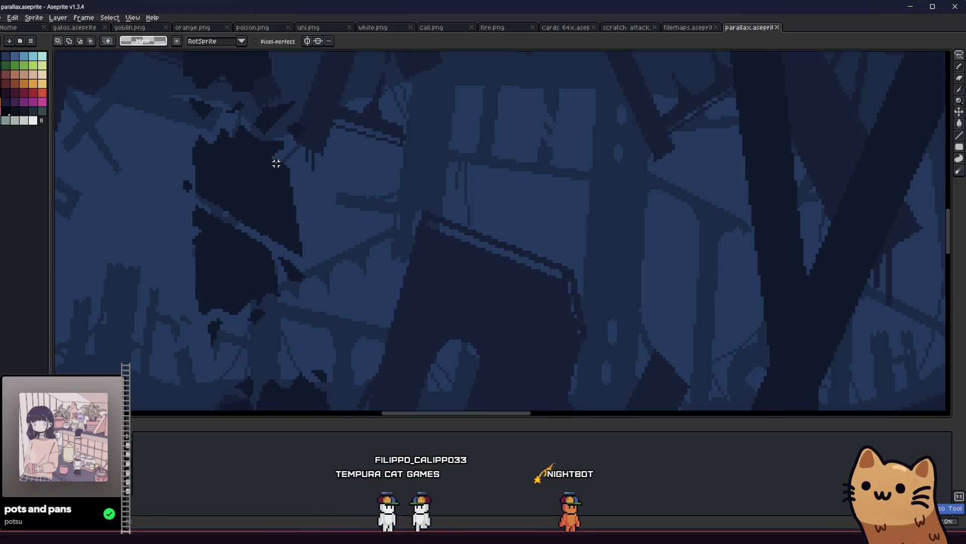
drag(303, 258, 332, 202)
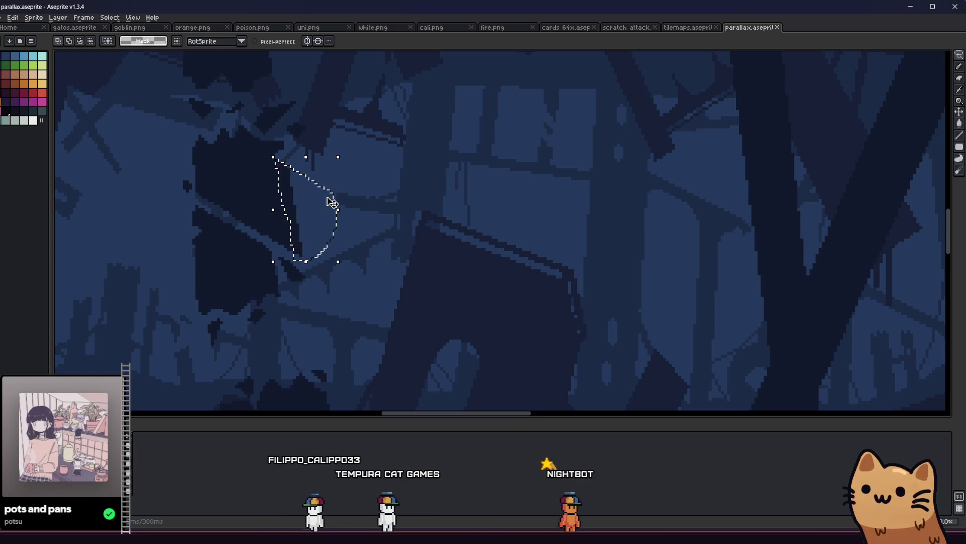
key(b)
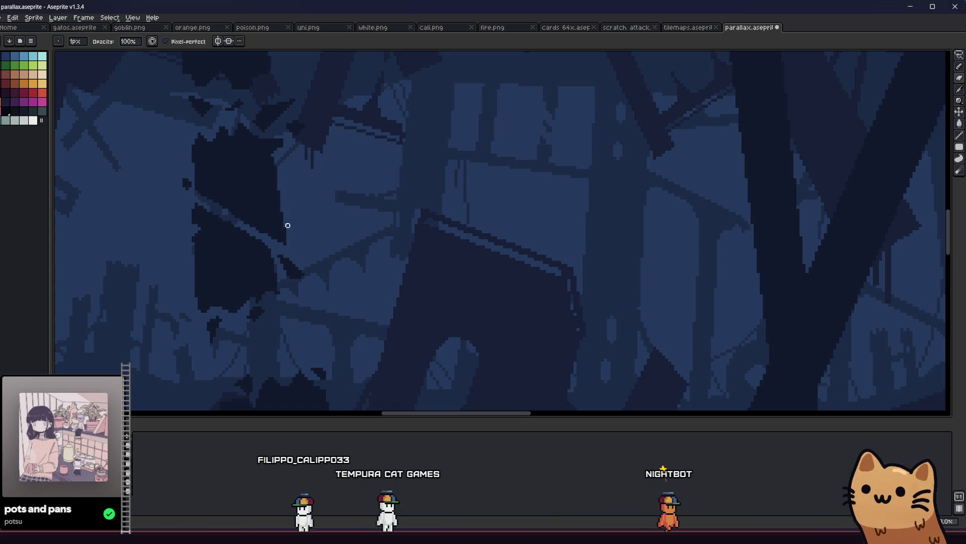
mouse_move(285, 225)
mouse_down()
mouse_move(283, 218)
mouse_move(276, 248)
mouse_move(285, 246)
mouse_move(231, 274)
mouse_move(109, 312)
mouse_up()
Step: Save the parallax file with the thickened slab edge
scroll(279, 218, down, 5)
key(ctrl+s)
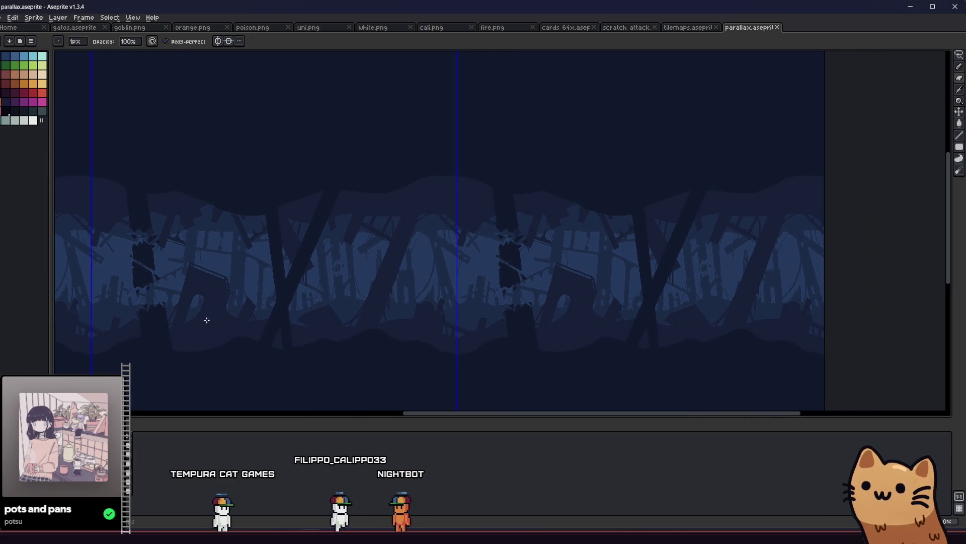
scroll(166, 330, down, 2)
key(e)
scroll(166, 324, up, 5)
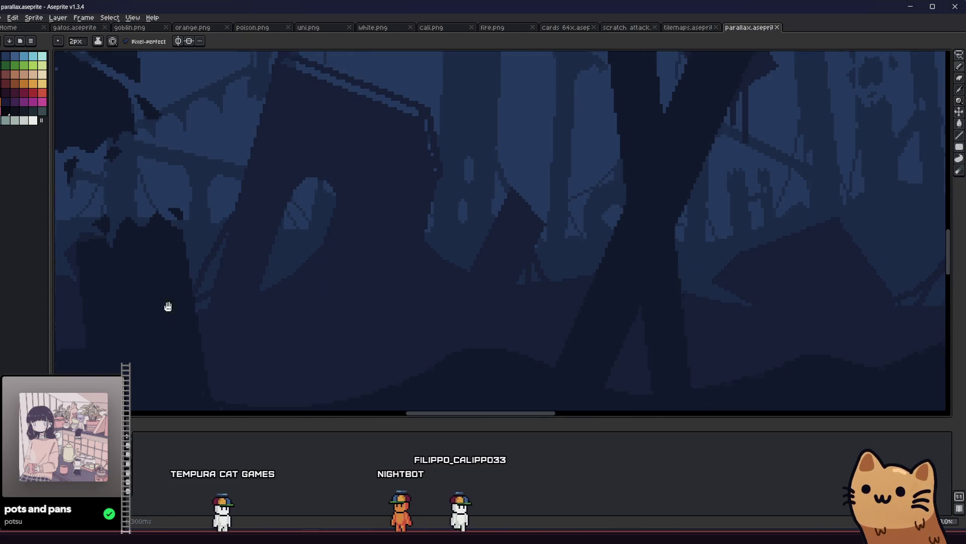
Step: Pan up over the lower trees and save the parallax file
drag(213, 323, 164, 222)
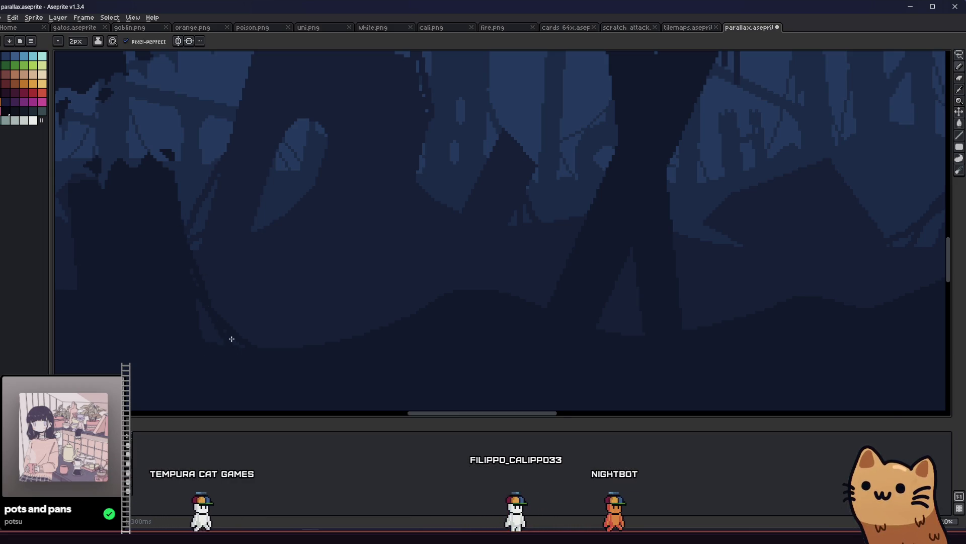
key(ctrl)
key(ctrl+s)
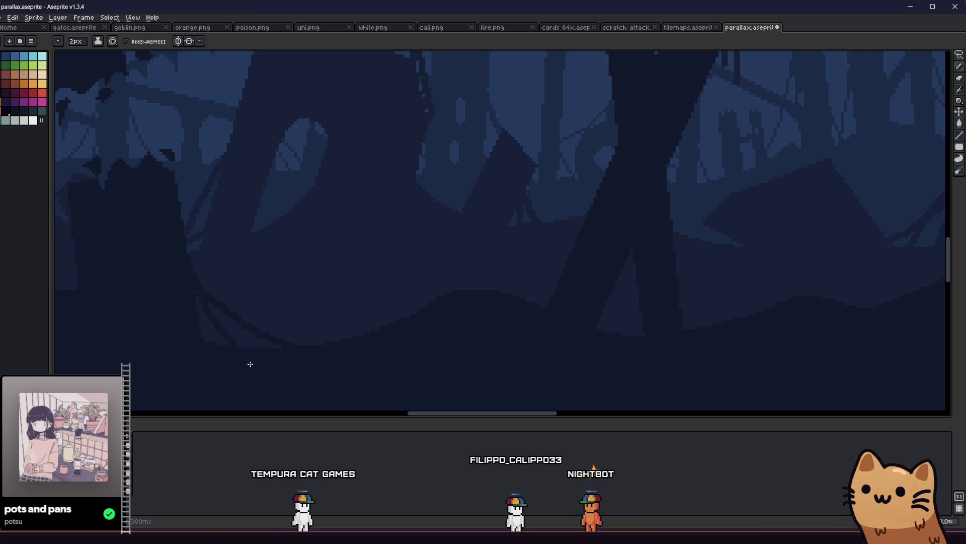
scroll(227, 328, down, 3)
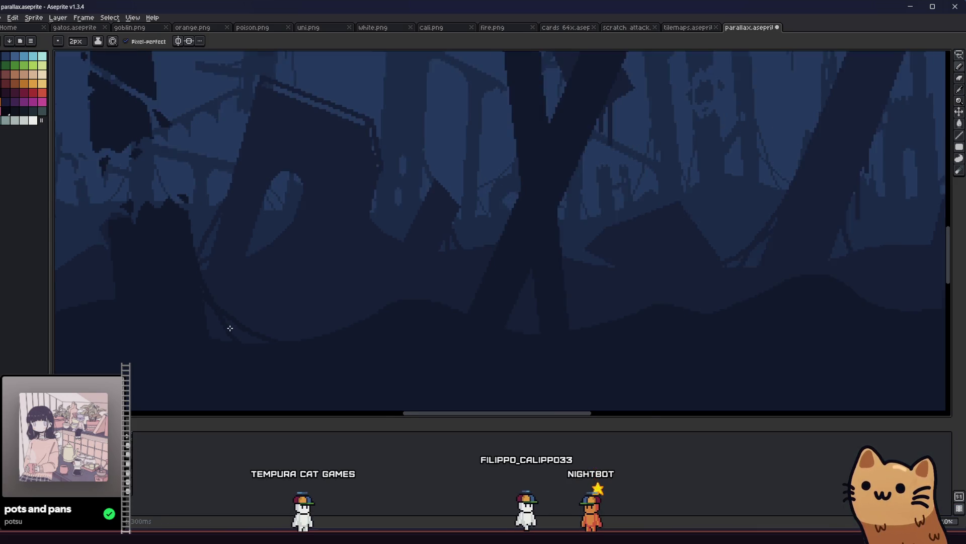
scroll(187, 331, up, 4)
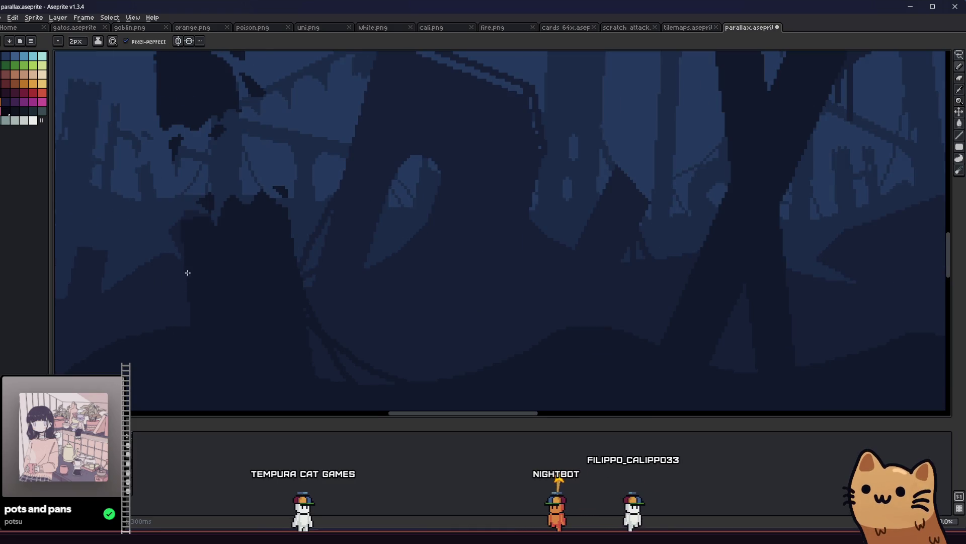
key(ctrl+s)
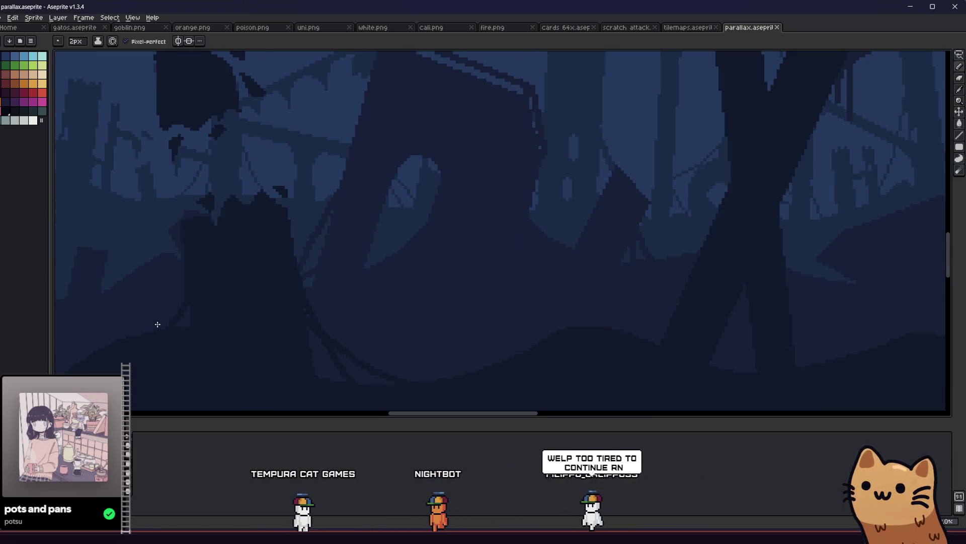
scroll(215, 328, down, 2)
scroll(231, 322, down, 4)
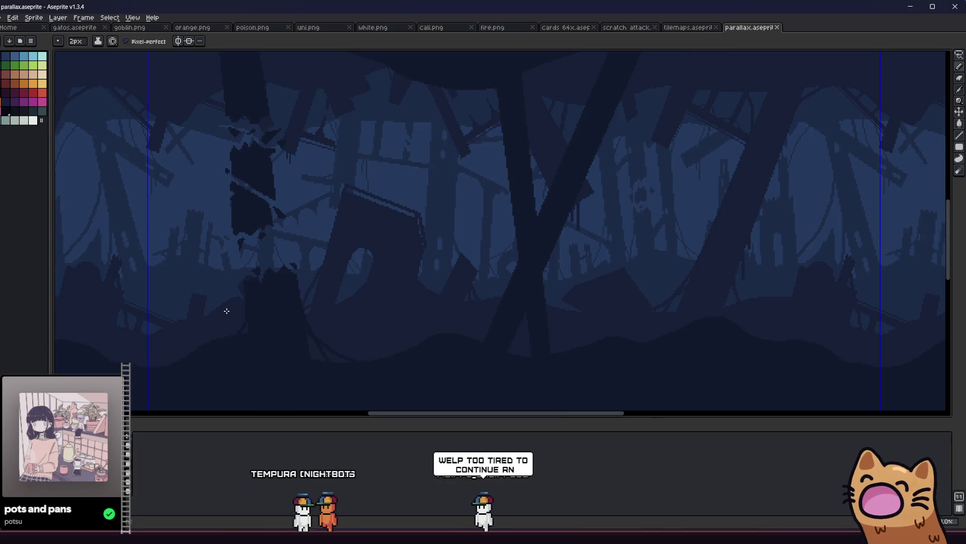
scroll(259, 186, up, 3)
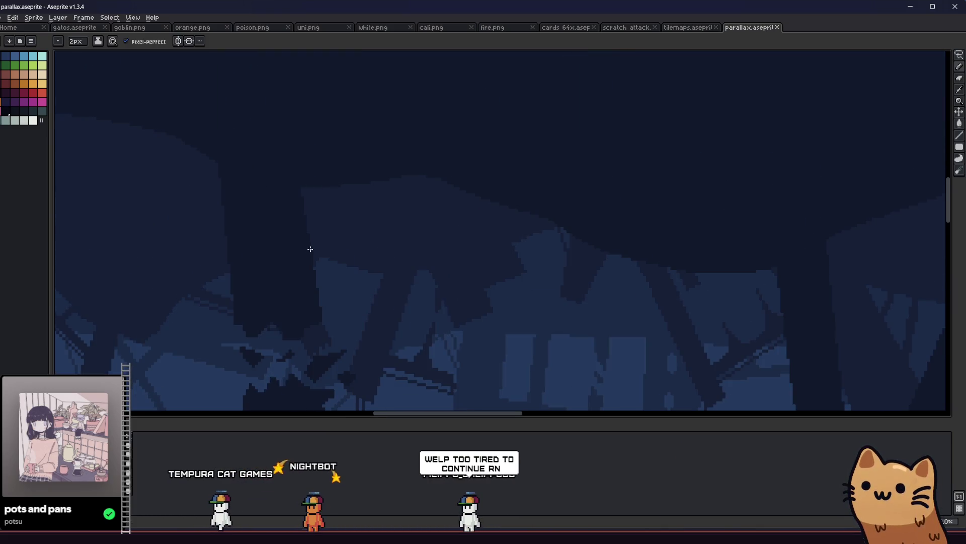
Step: Paint the light diagonal tree edge dark with the 2px Pencil and save again
key(b)
drag(184, 143, 233, 235)
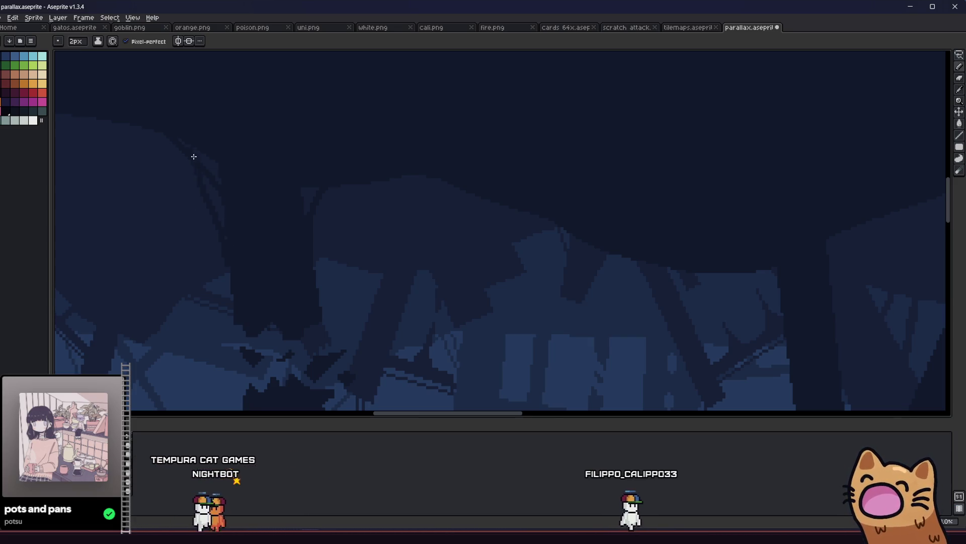
scroll(179, 196, down, 2)
scroll(177, 242, up, 1)
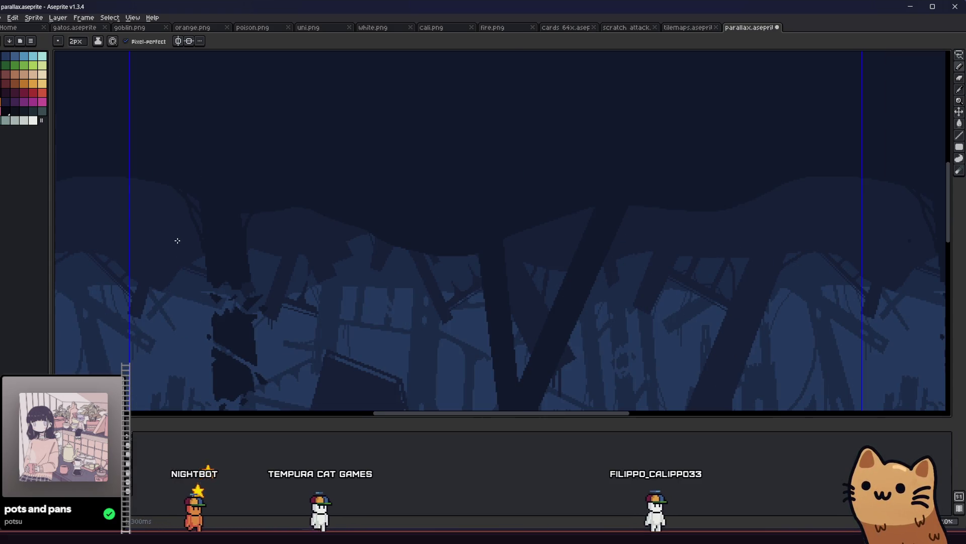
scroll(189, 235, up, 2)
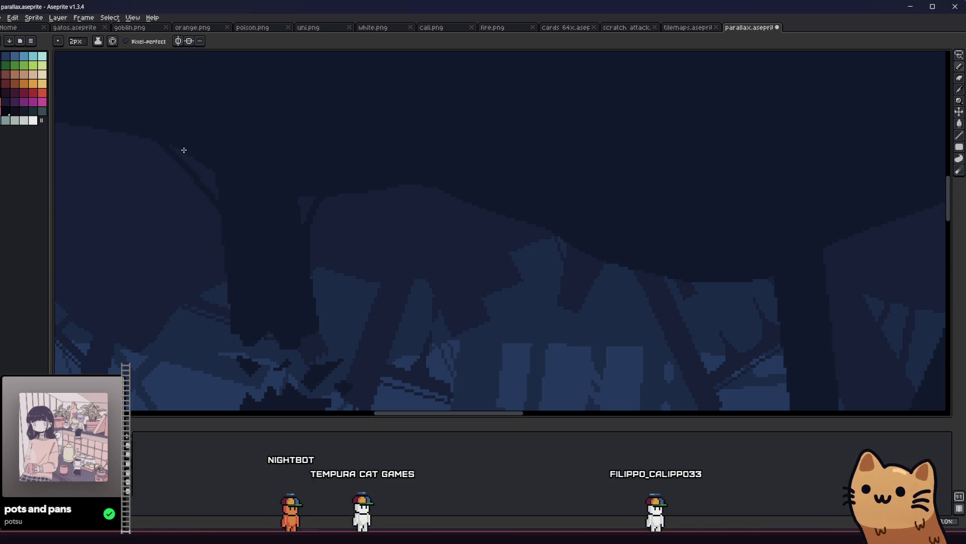
scroll(231, 292, down, 4)
key(ctrl+s)
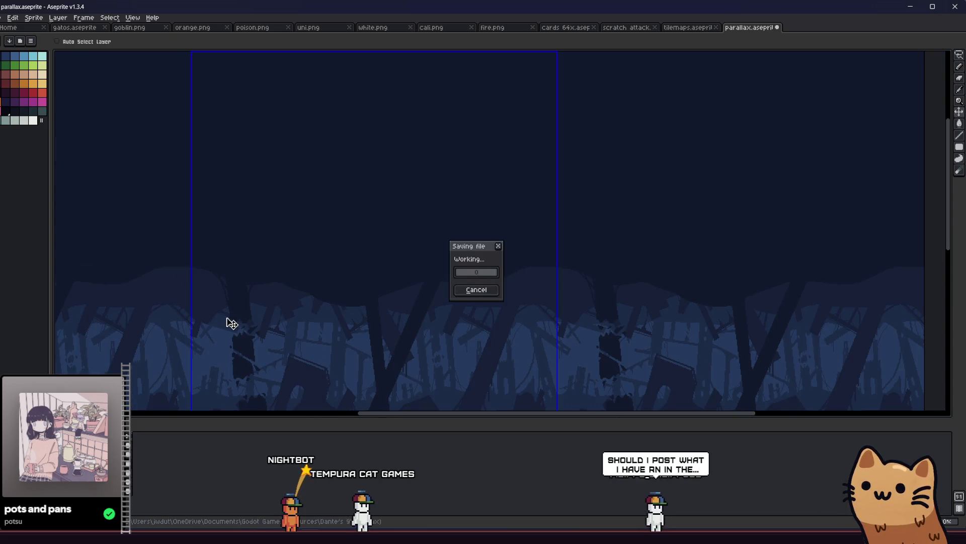
Step: Pan to bring the whole tiled strip into view, zoom to inspect it, and save
drag(184, 335, 138, 298)
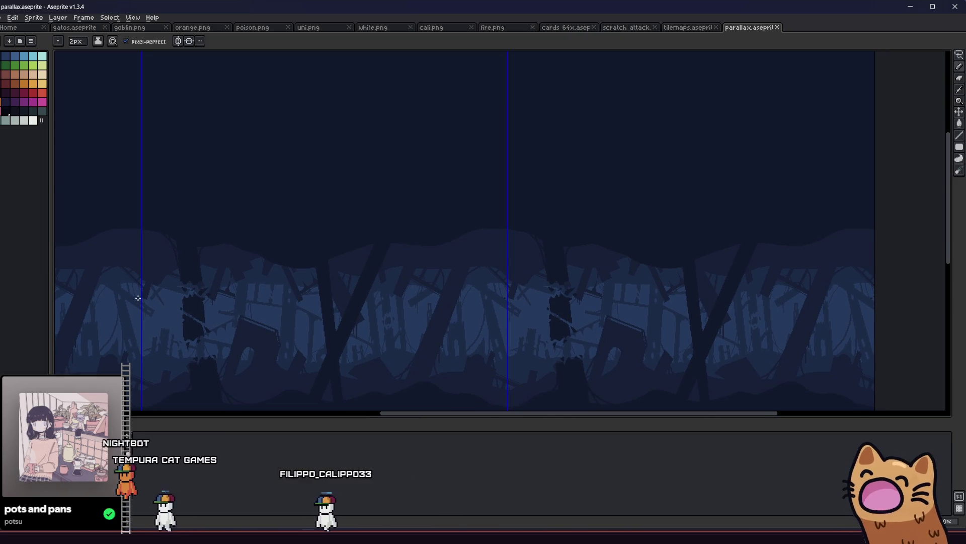
drag(195, 192, 231, 131)
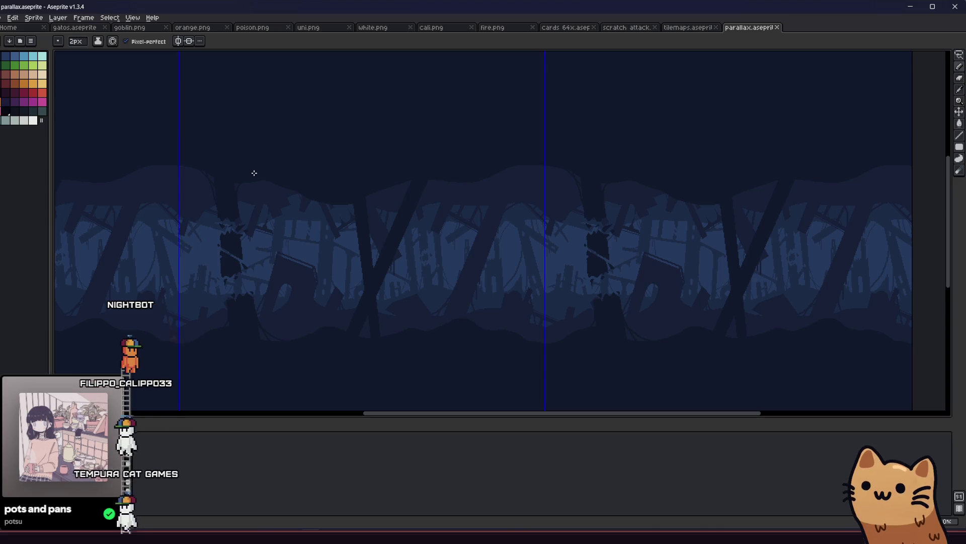
scroll(360, 204, up, 3)
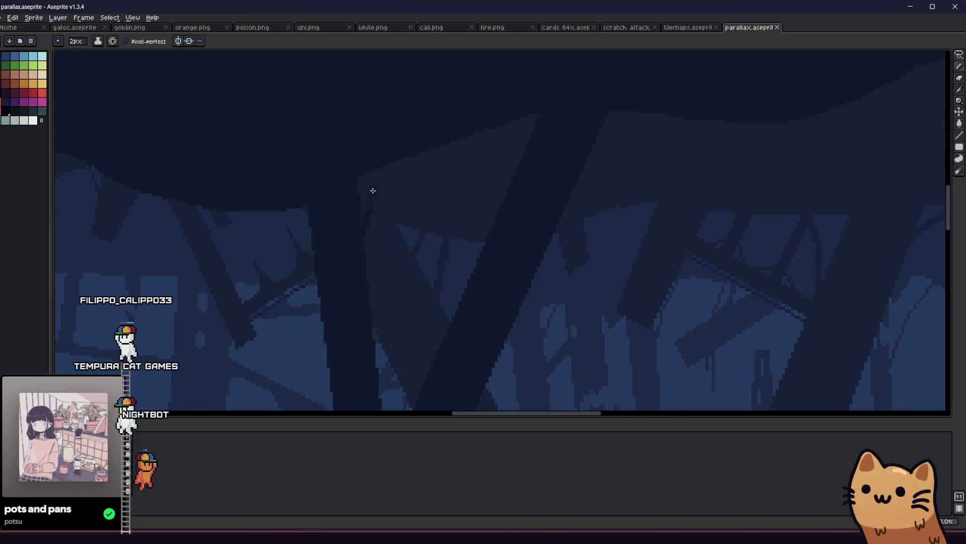
scroll(256, 190, down, 2)
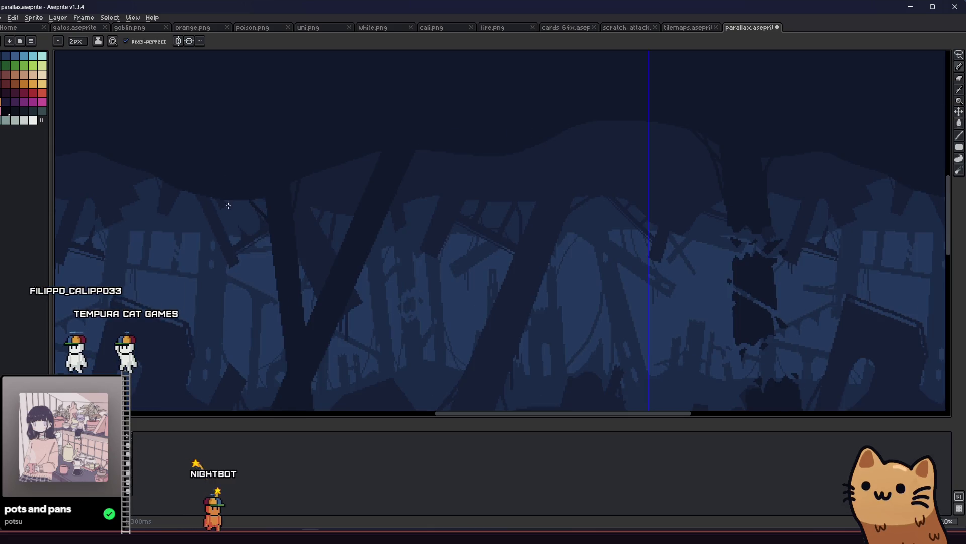
scroll(242, 191, up, 2)
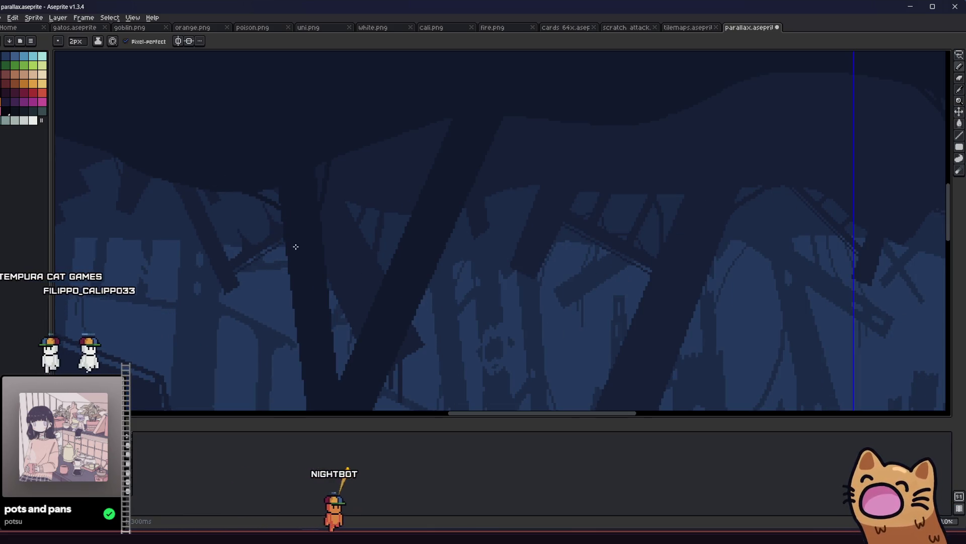
scroll(261, 171, down, 3)
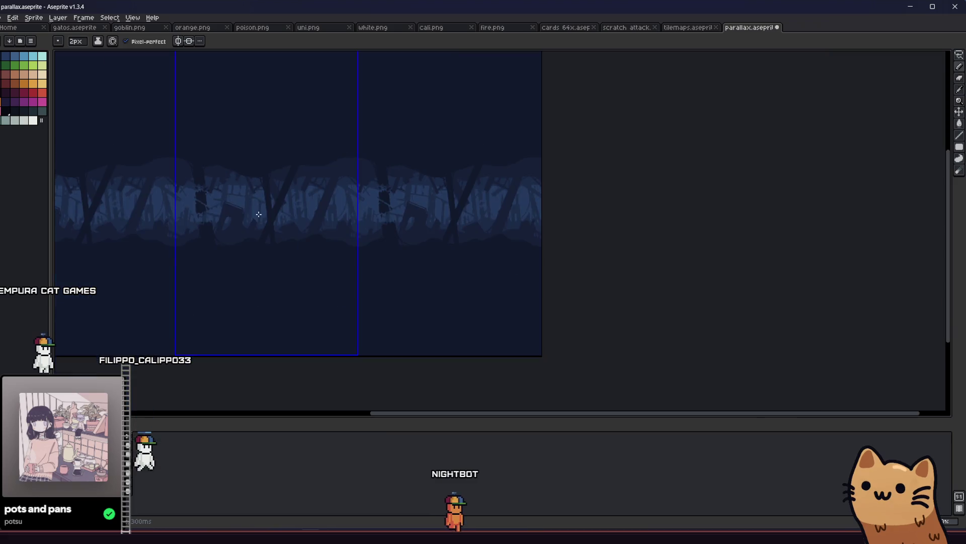
scroll(262, 174, up, 4)
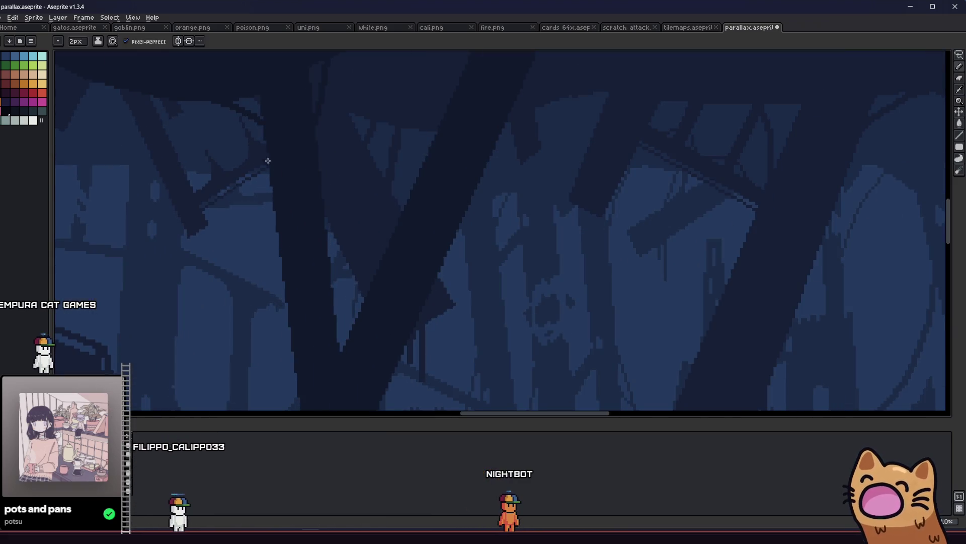
key(ctrl+s)
scroll(234, 146, down, 4)
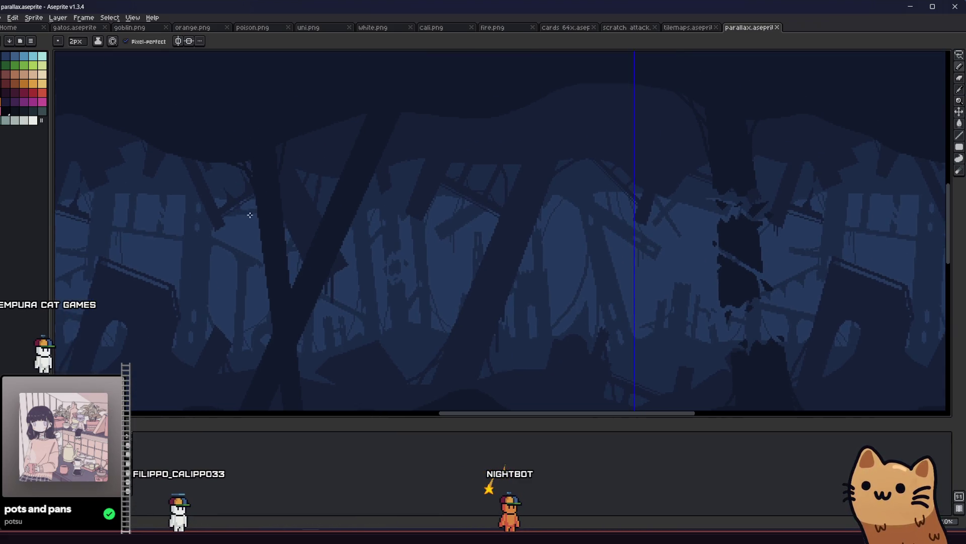
scroll(287, 224, up, 3)
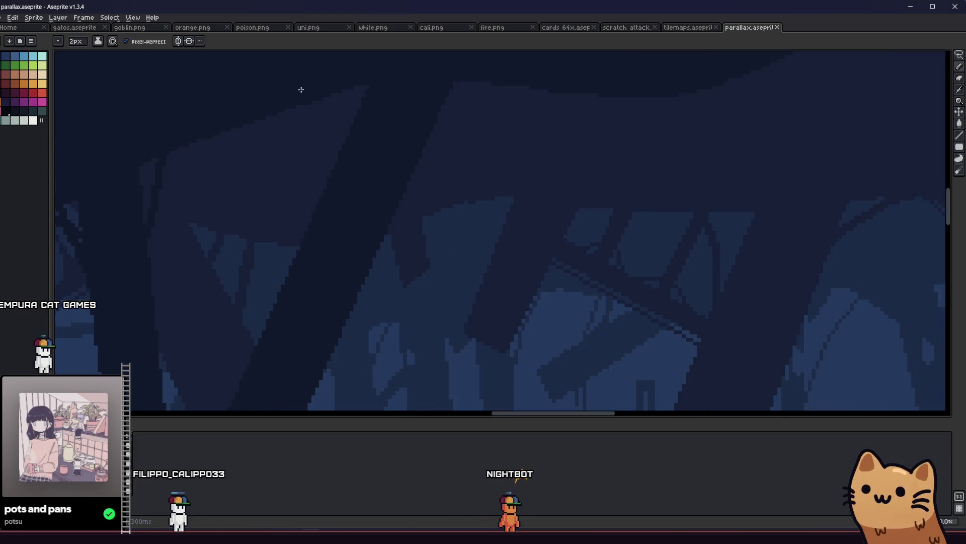
Step: Zoom in and out across the tiled forest panels to check them, saving along the way
click(258, 111)
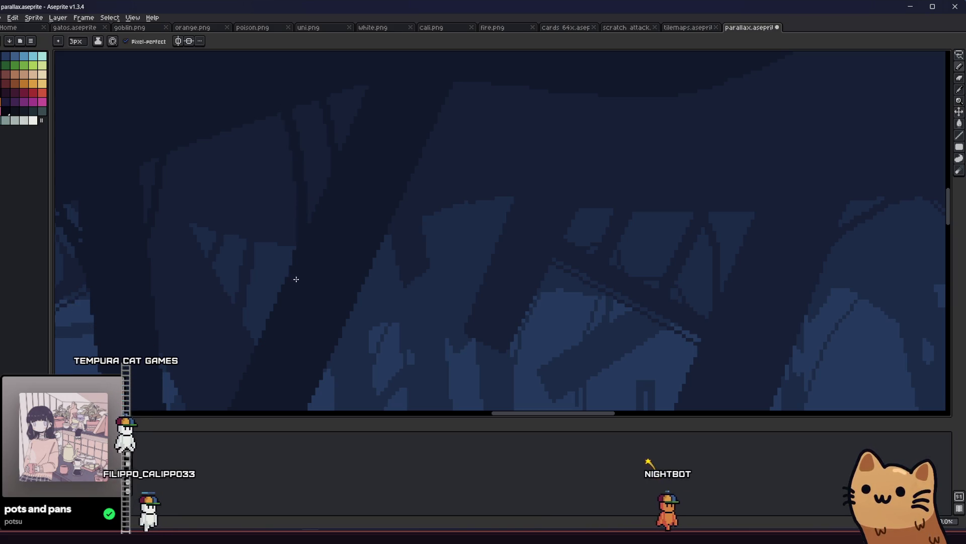
scroll(288, 301, down, 2)
key(ctrl+s)
scroll(280, 305, down, 3)
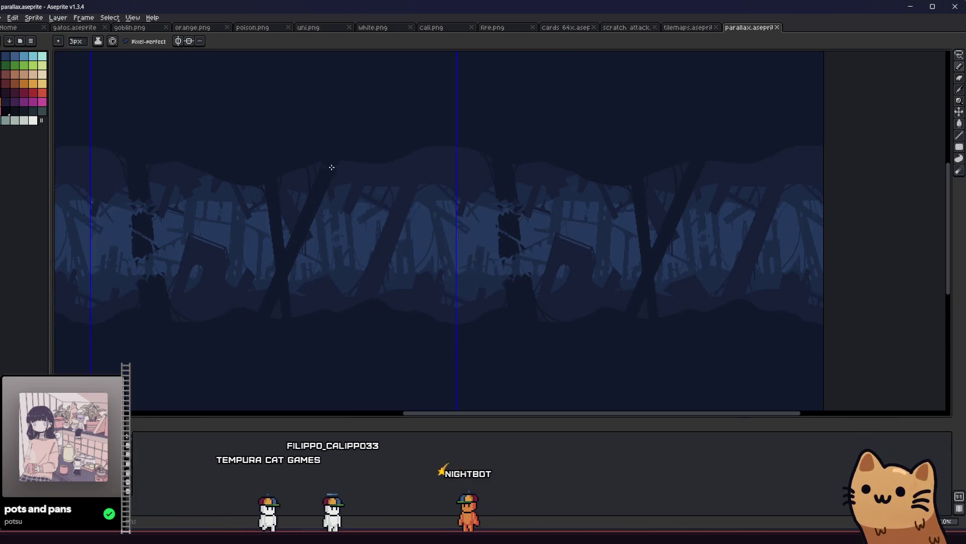
scroll(331, 165, up, 3)
scroll(394, 137, down, 1)
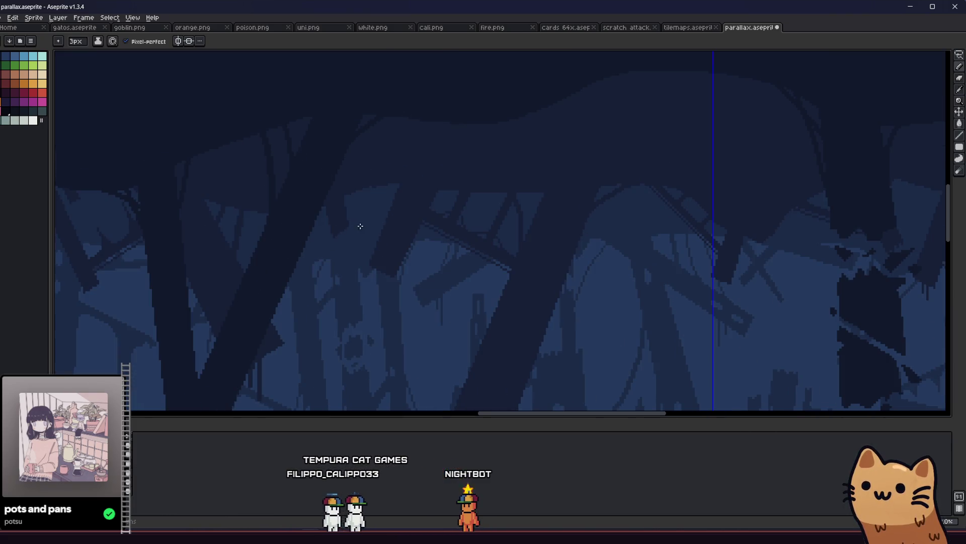
scroll(280, 250, down, 3)
scroll(302, 266, up, 3)
scroll(309, 207, down, 3)
scroll(313, 231, up, 4)
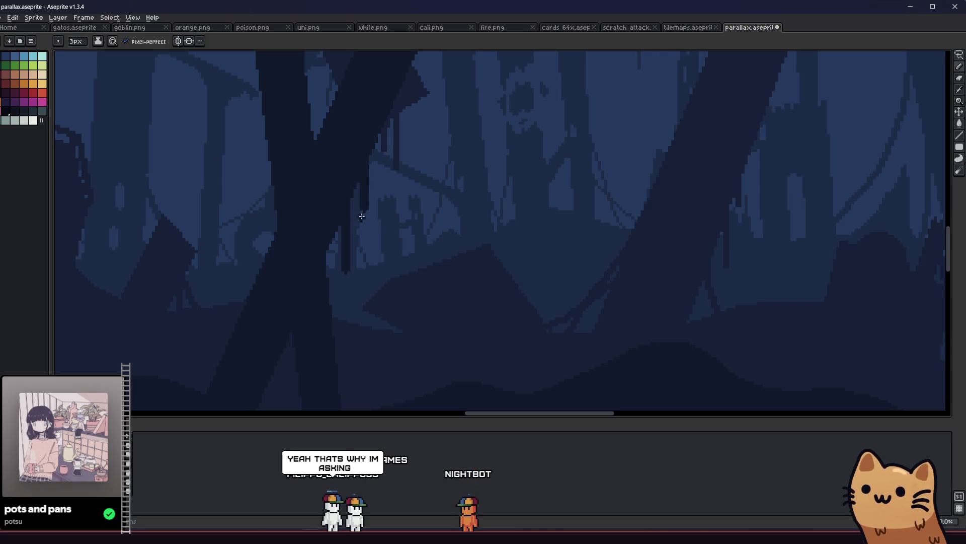
scroll(349, 259, down, 3)
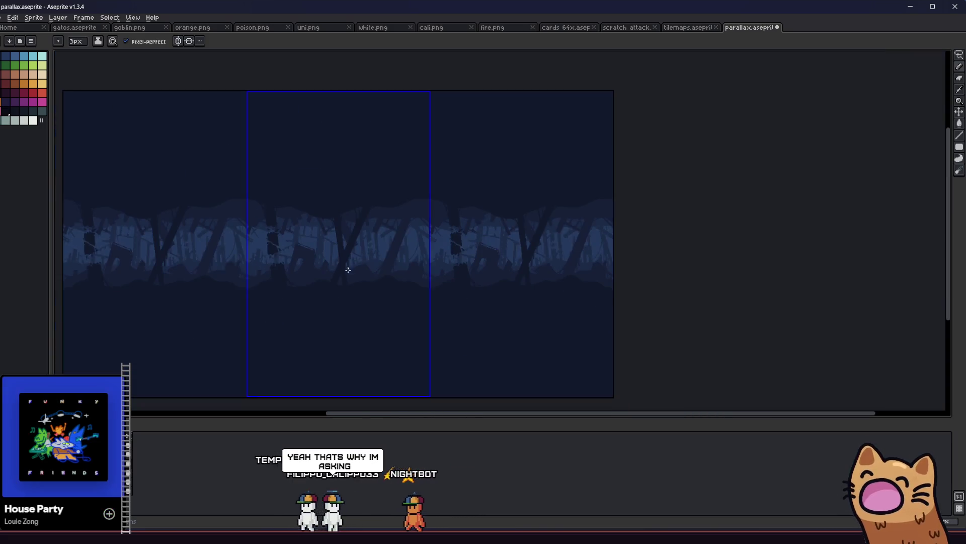
scroll(342, 272, up, 2)
scroll(338, 277, up, 1)
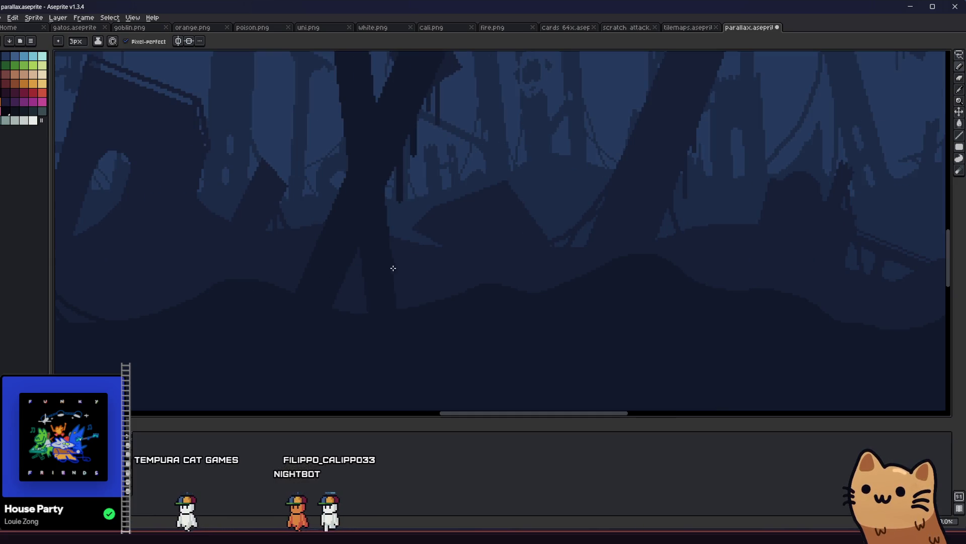
Step: Select the Pencil and save parallax.aseprite several more times
key(b)
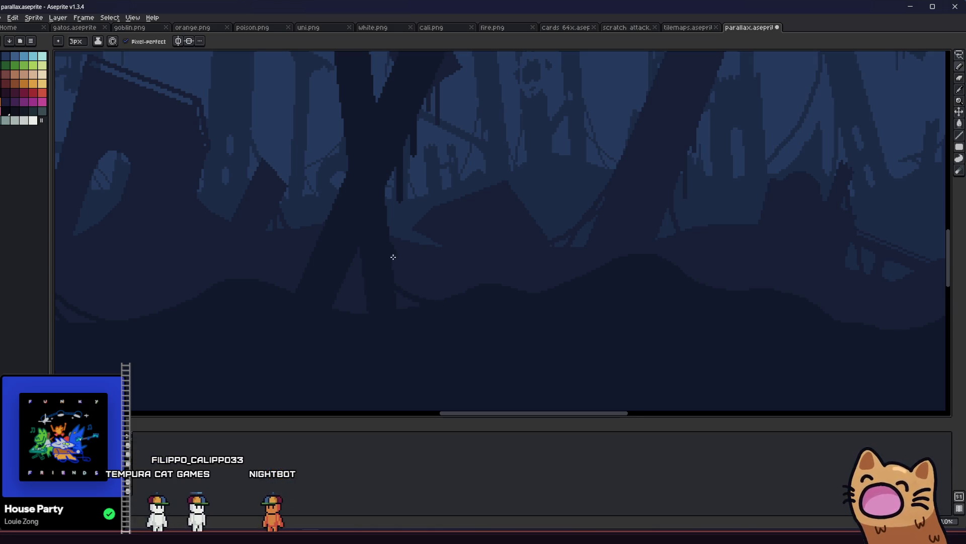
scroll(405, 314, down, 2)
key(ctrl+s)
scroll(388, 309, up, 3)
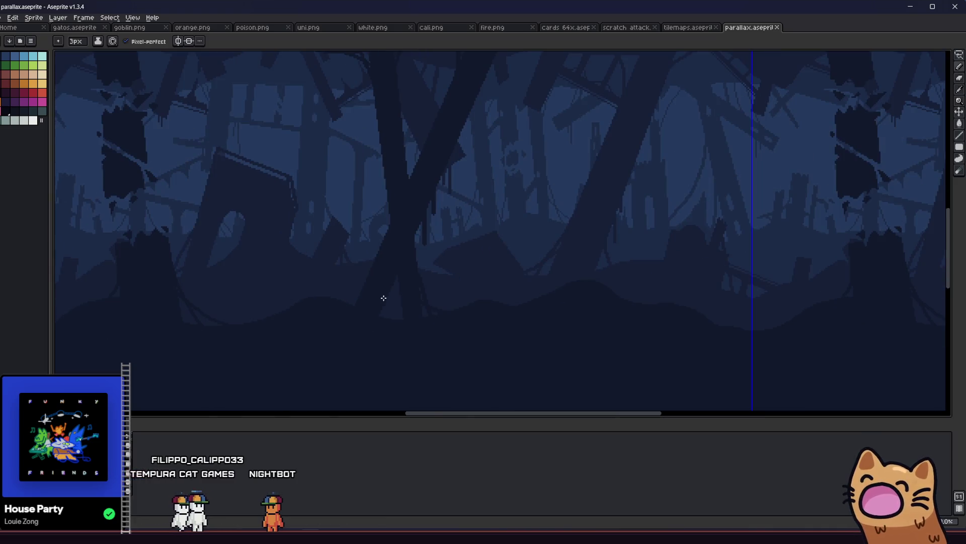
scroll(385, 285, up, 2)
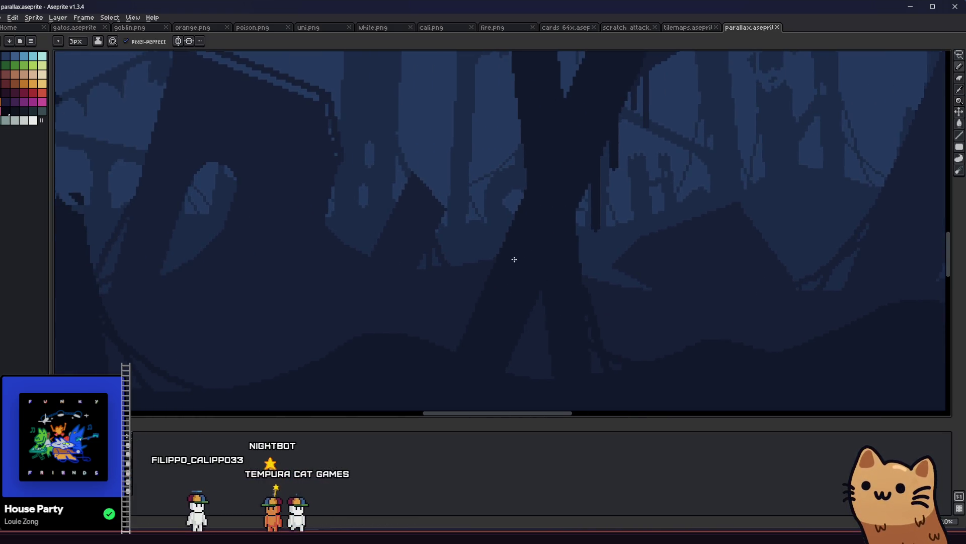
key(ctrl+s)
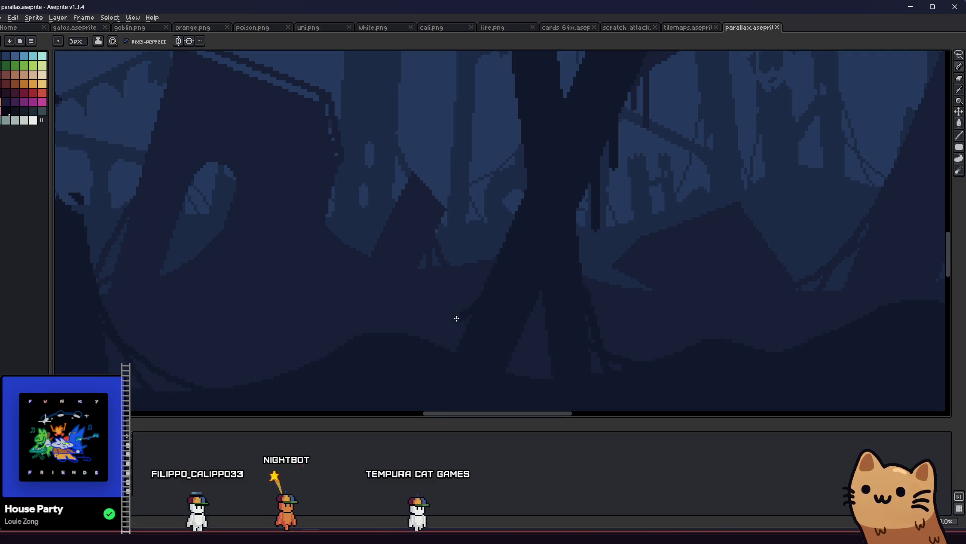
scroll(397, 341, down, 2)
scroll(363, 356, up, 1)
key(ctrl+s)
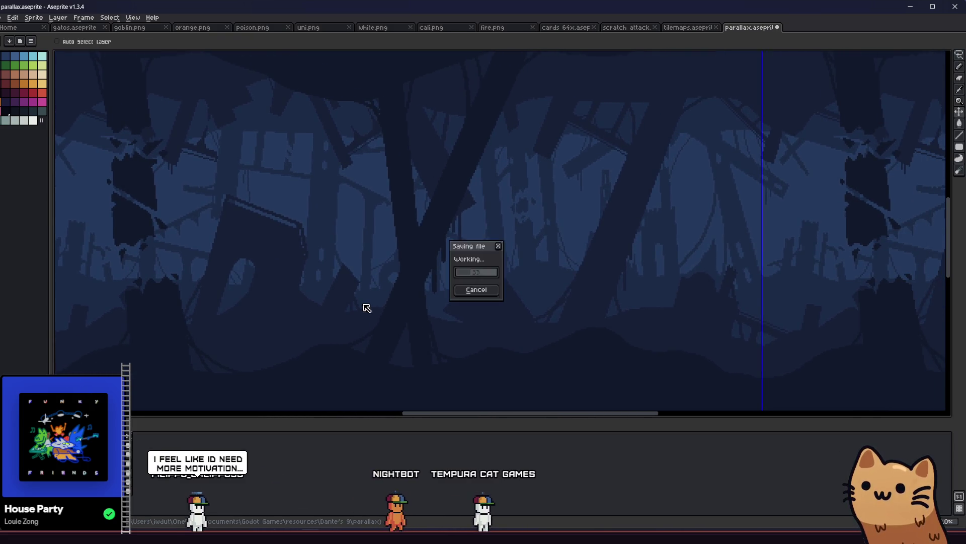
Step: Shift the view across the forest art and save the parallax file
drag(355, 298, 308, 320)
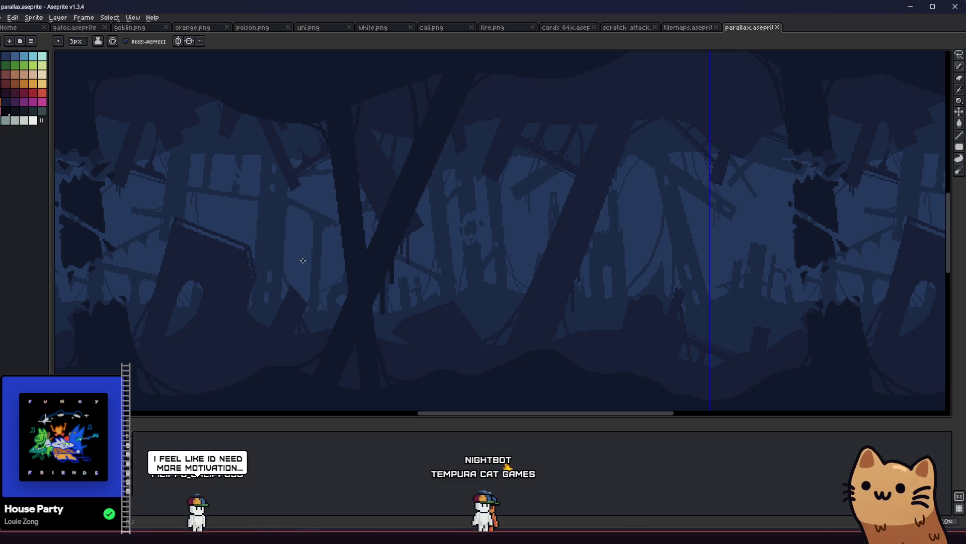
scroll(305, 258, down, 3)
scroll(360, 189, up, 4)
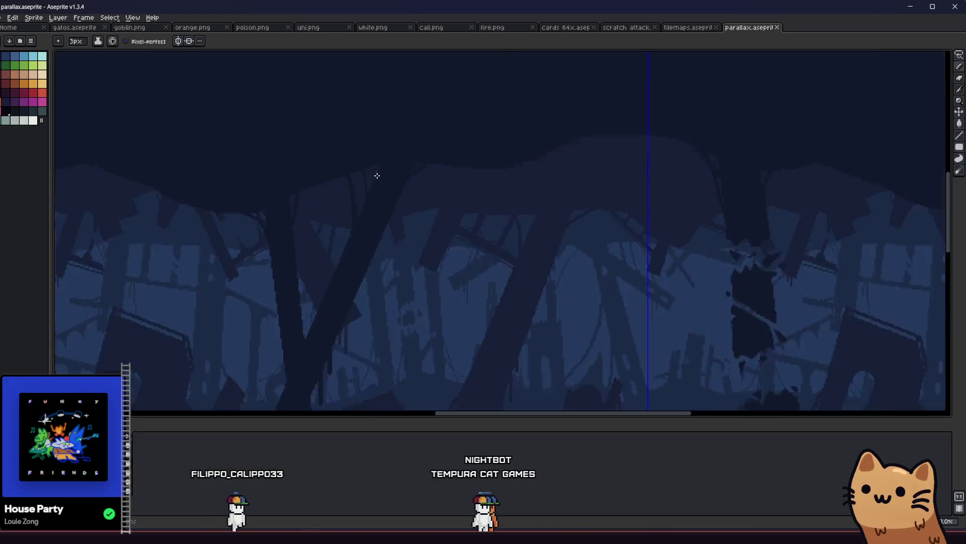
key(v)
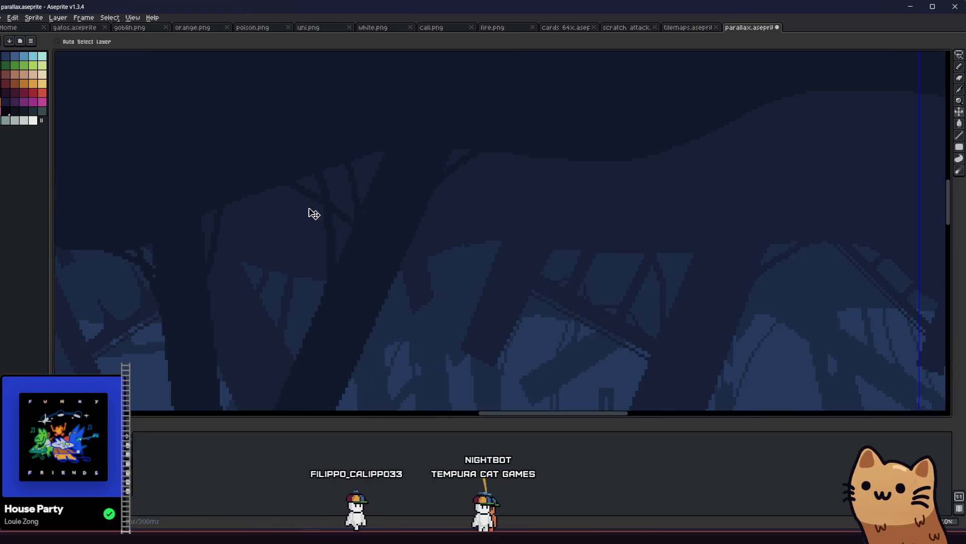
scroll(371, 272, down, 1)
key(ctrl+s)
Step: Pan to bring the repeated forest panels into view side by side
key(b)
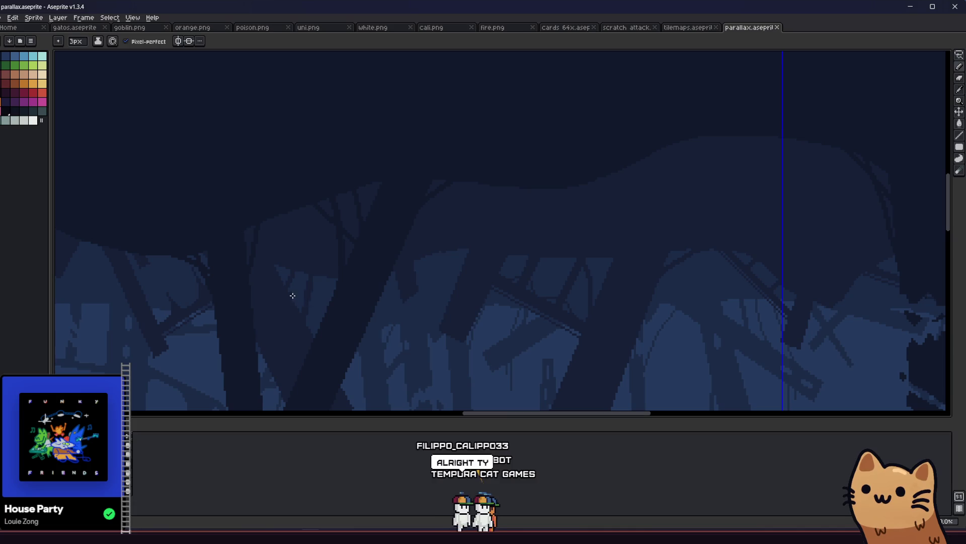
scroll(306, 278, down, 2)
drag(301, 314, 240, 255)
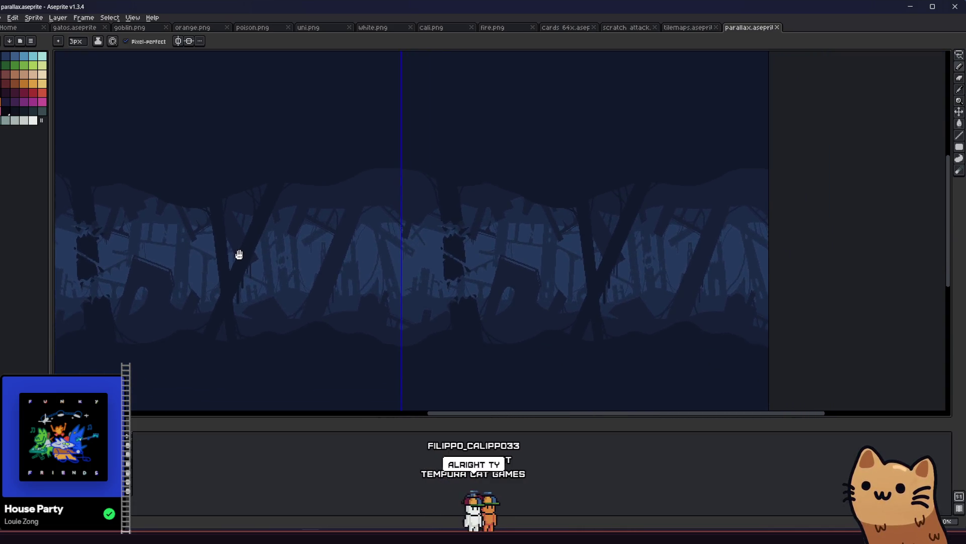
mouse_move(252, 304)
mouse_down()
mouse_move(210, 236)
mouse_move(254, 274)
mouse_up()
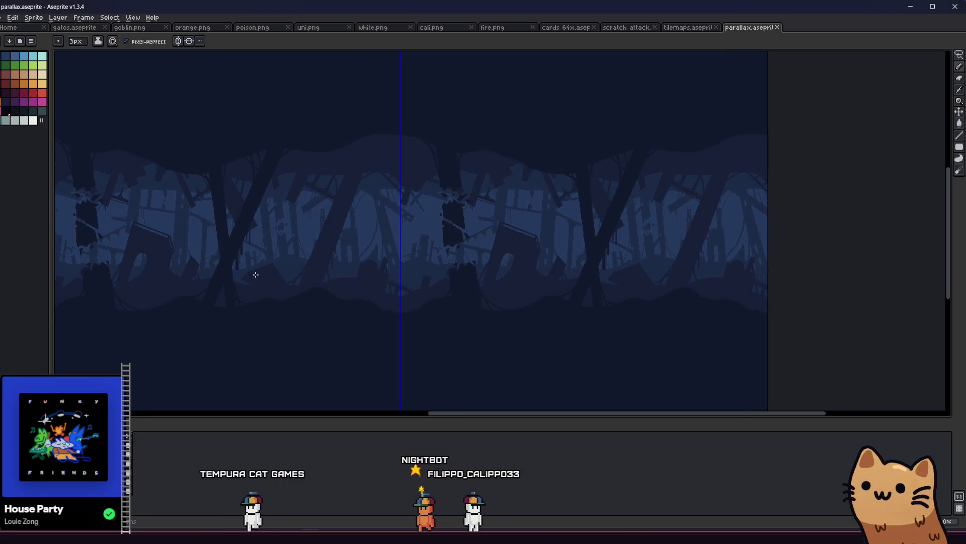
key(e)
scroll(273, 206, up, 1)
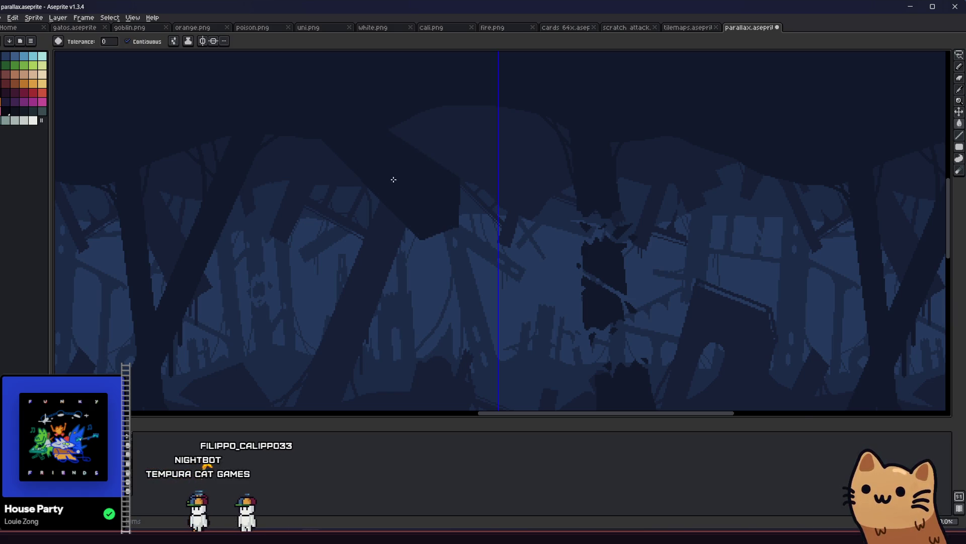
Step: Fill the outlined hanging slab with dark blue
scroll(392, 179, down, 3)
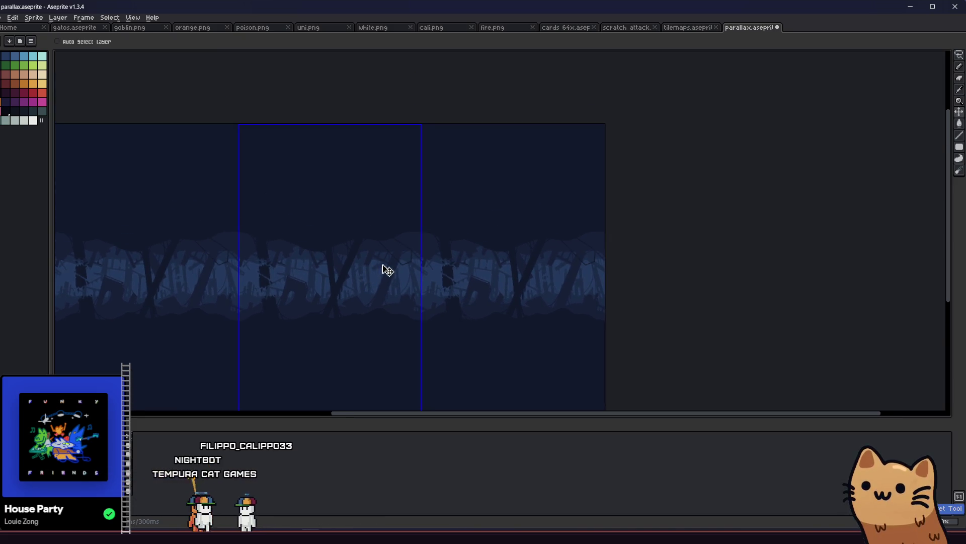
key(v)
scroll(400, 254, up, 3)
key(b)
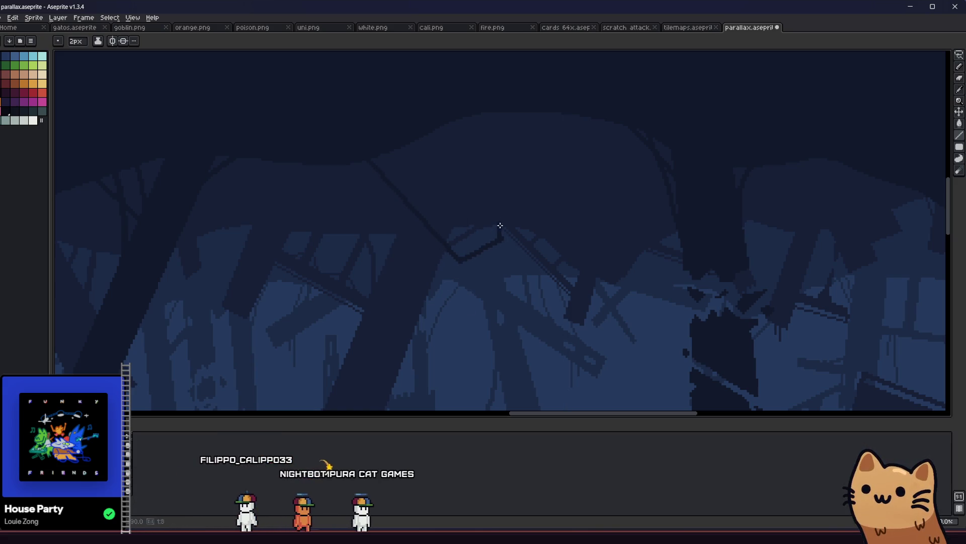
click(459, 222)
scroll(493, 225, up, 2)
key(b)
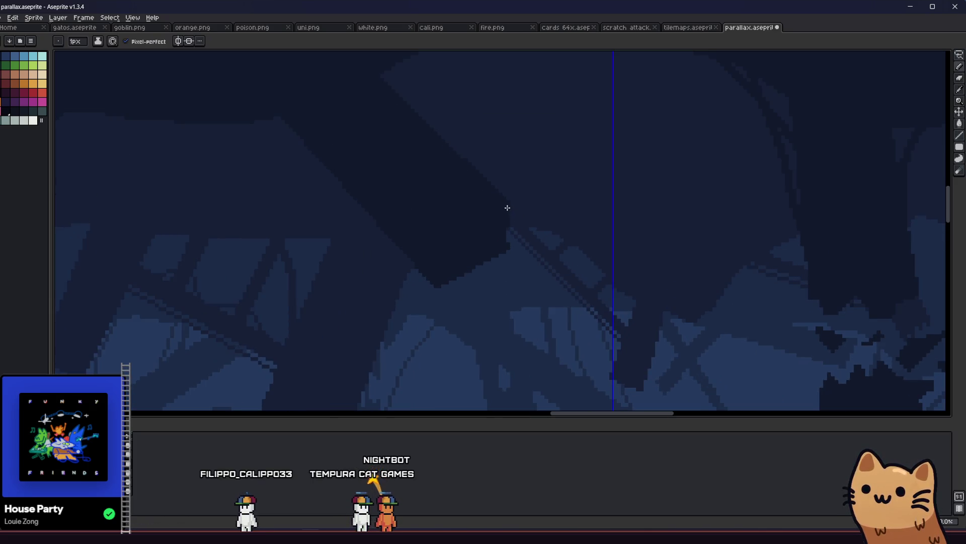
Step: Draw a dark diagonal plank across the trees and fill the area beside it dark
scroll(509, 250, down, 3)
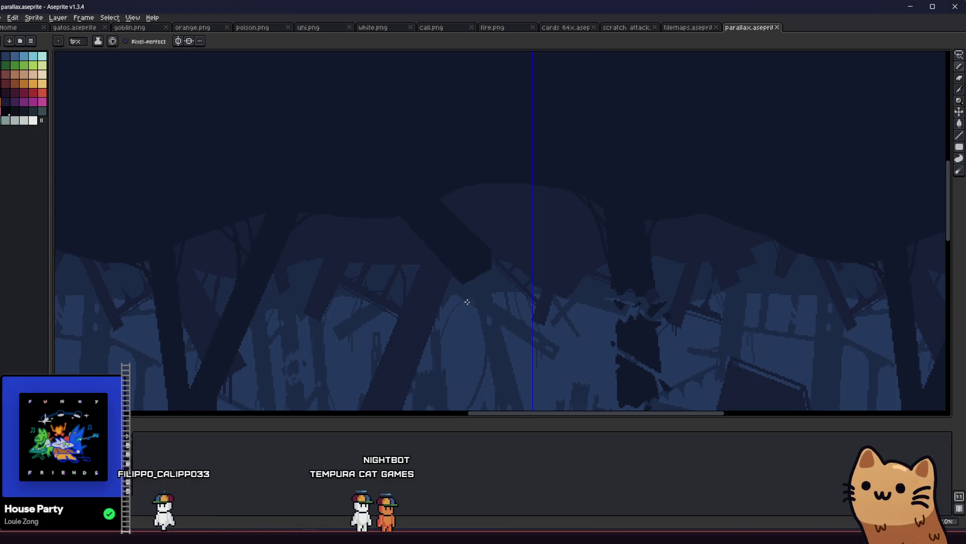
scroll(426, 326, up, 4)
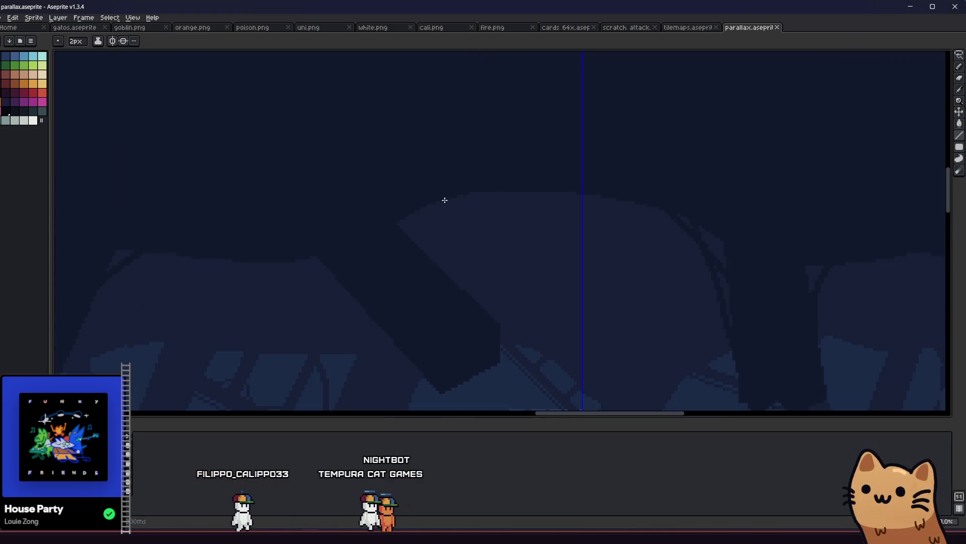
drag(360, 302, 332, 359)
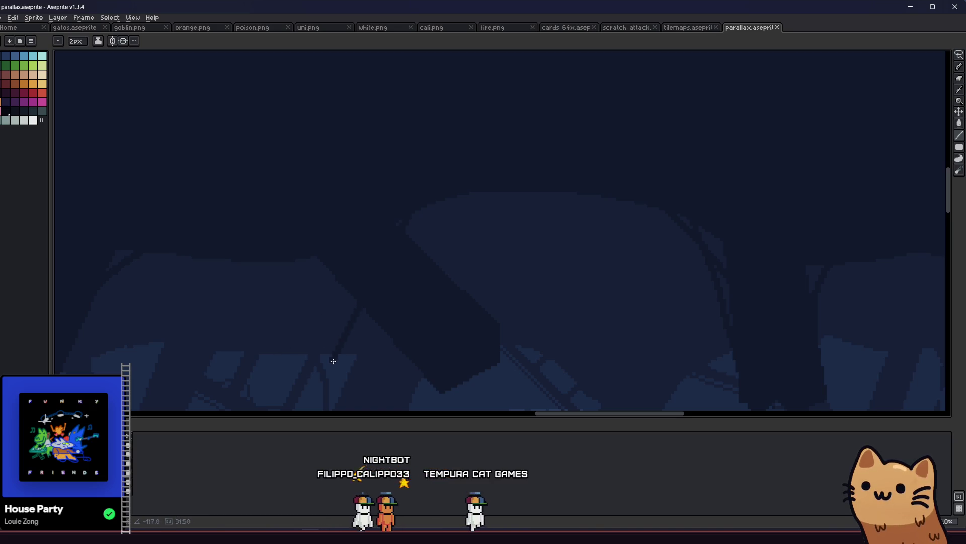
key(g)
click(317, 308)
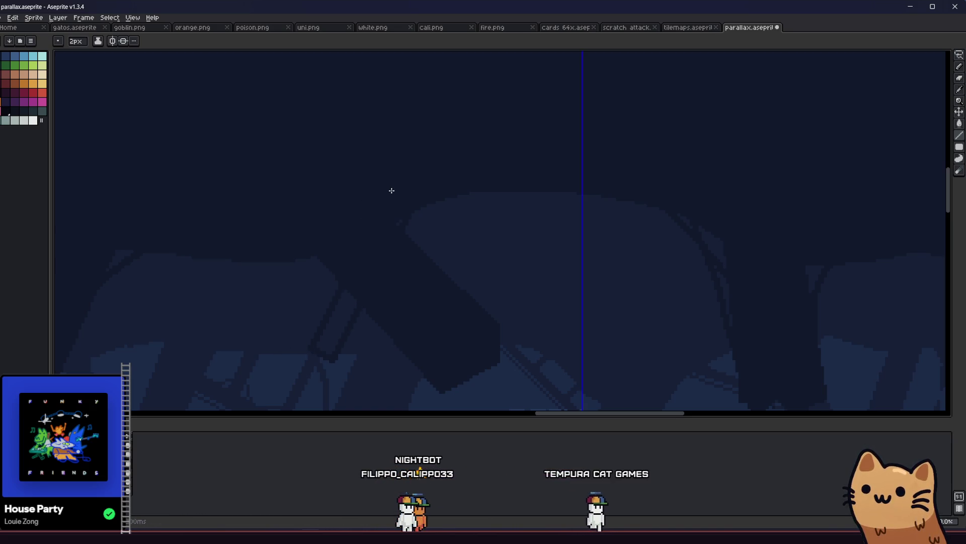
key(b)
Step: Set straight lines to 2px and pan the view to show the tile seam
scroll(393, 235, down, 3)
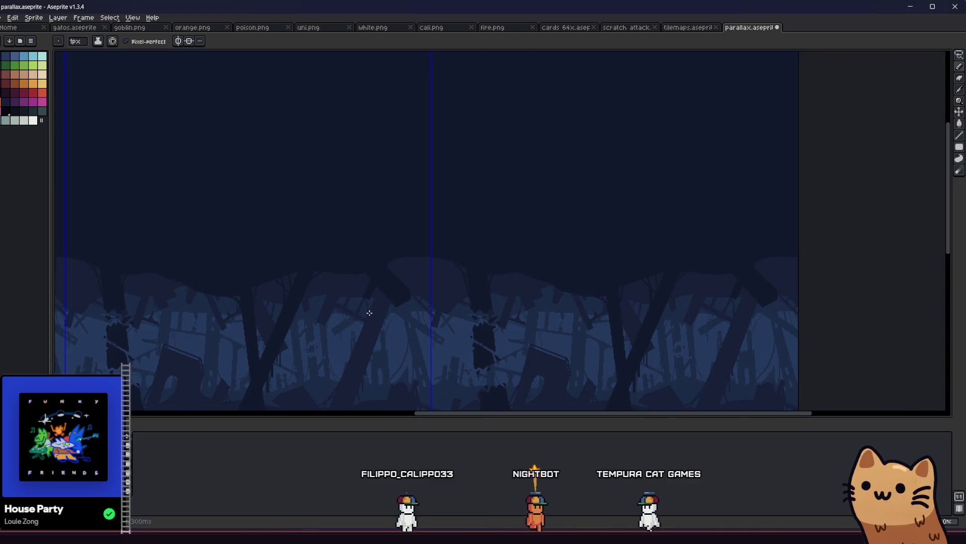
drag(307, 286, 292, 258)
key(plus)
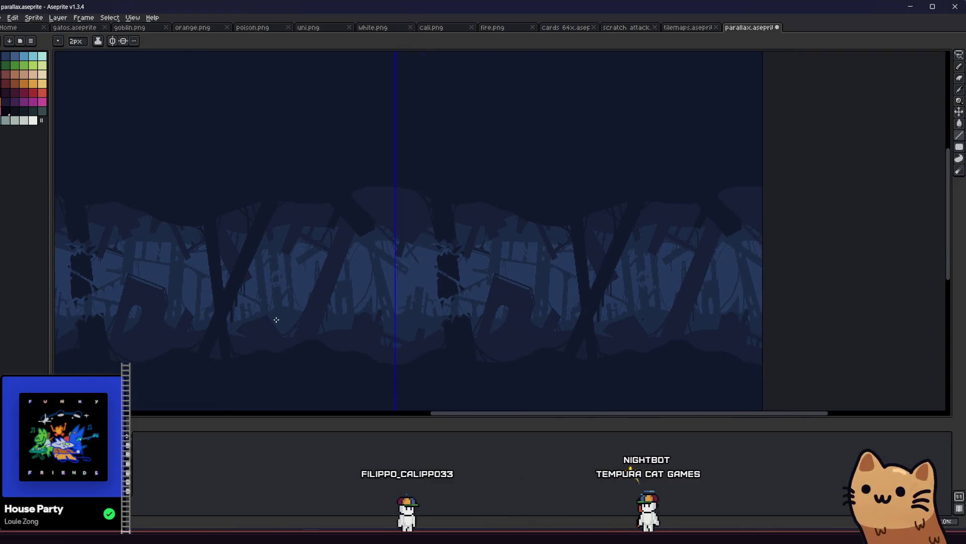
drag(245, 313, 350, 302)
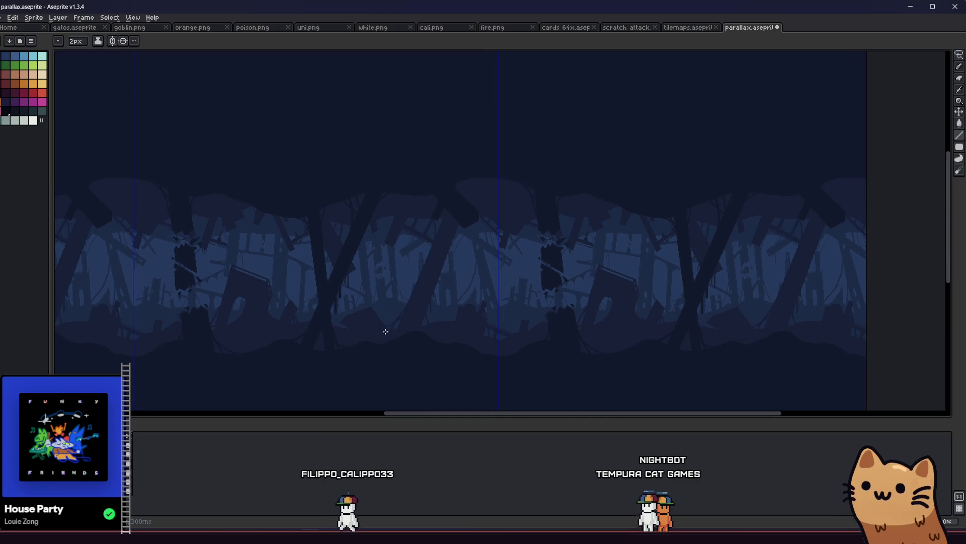
scroll(473, 355, up, 2)
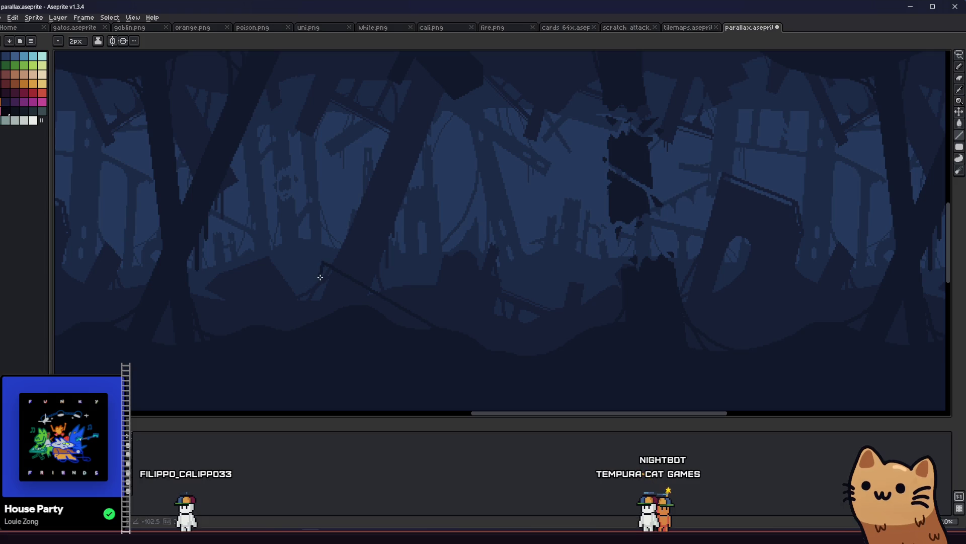
Step: Bucket-fill the lower-left diagonal plank dark and save parallax.aseprite
scroll(382, 325, up, 2)
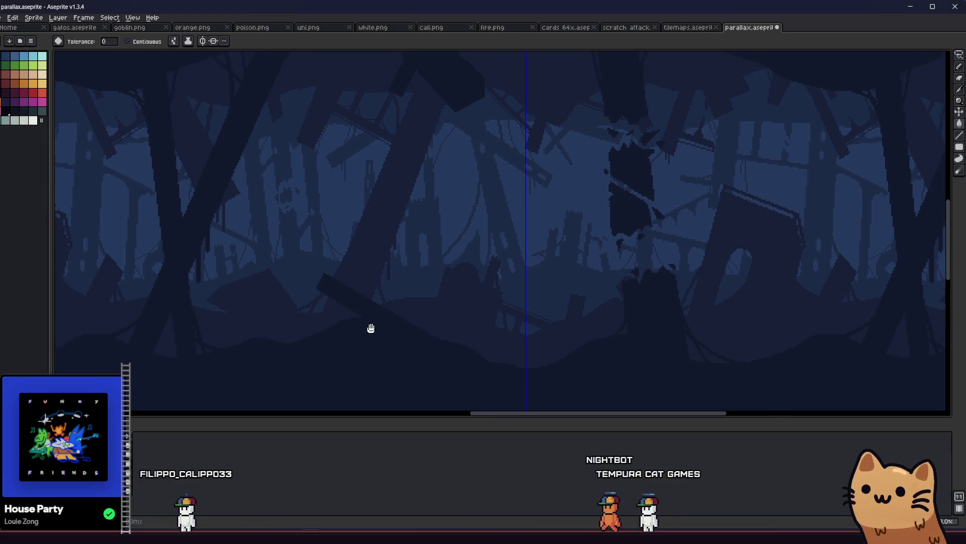
key(b)
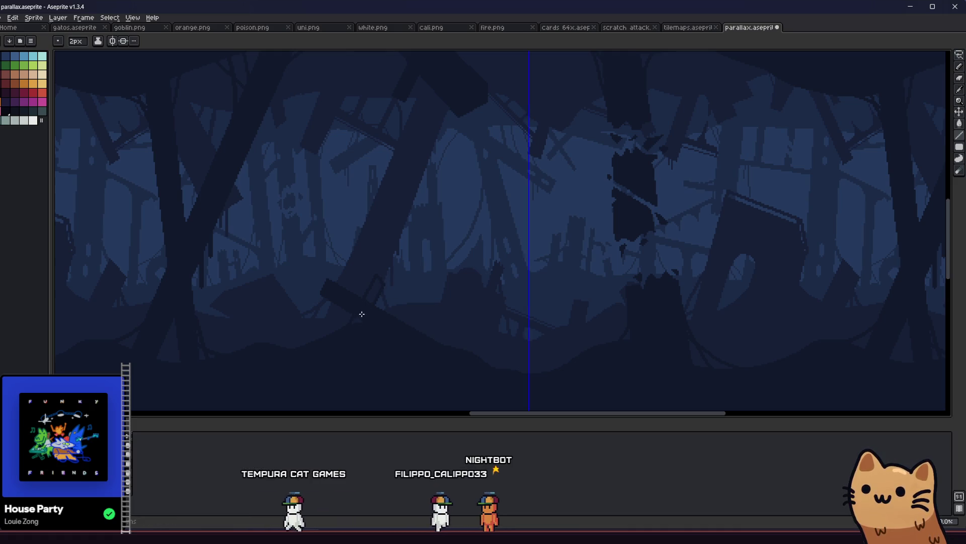
key(g)
scroll(360, 316, up, 1)
key(ctrl+s)
scroll(340, 340, down, 2)
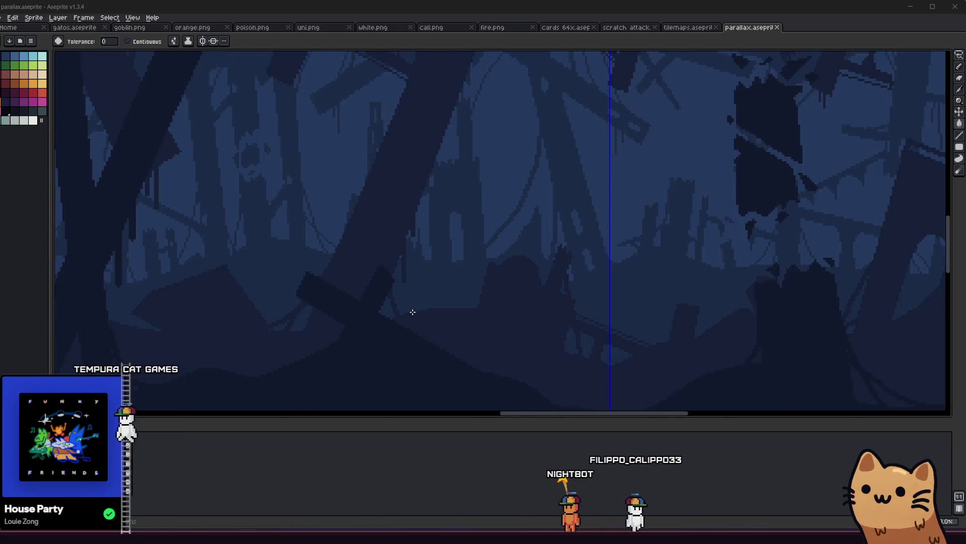
scroll(413, 317, down, 2)
scroll(338, 332, up, 3)
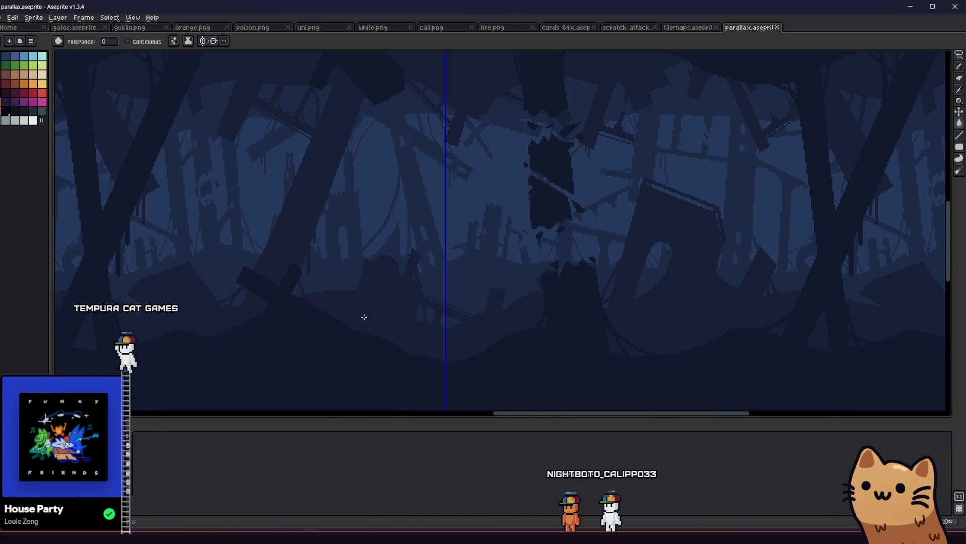
Step: Set the Pencil to 3px, try a short dark stroke under the slab, then undo it
key(b)
scroll(288, 313, up, 1)
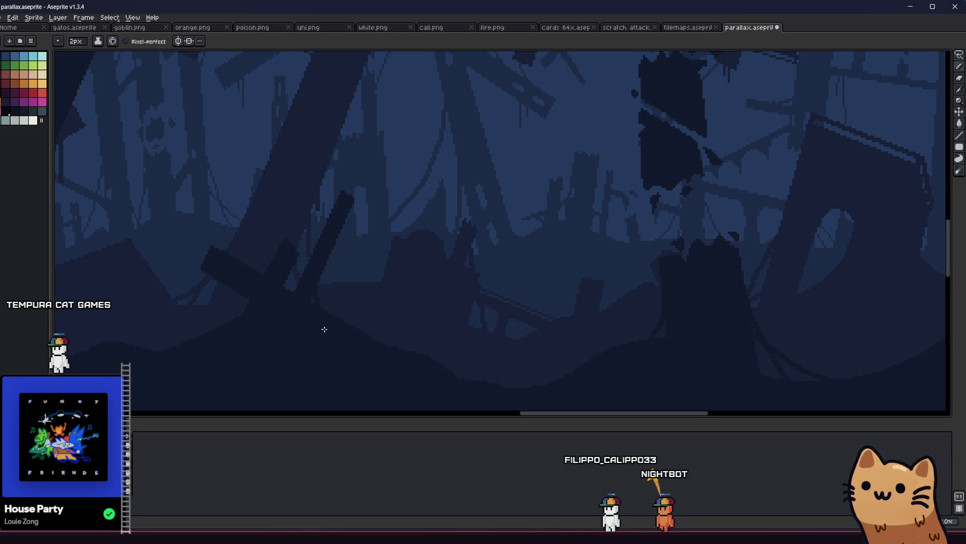
scroll(265, 326, left, 2)
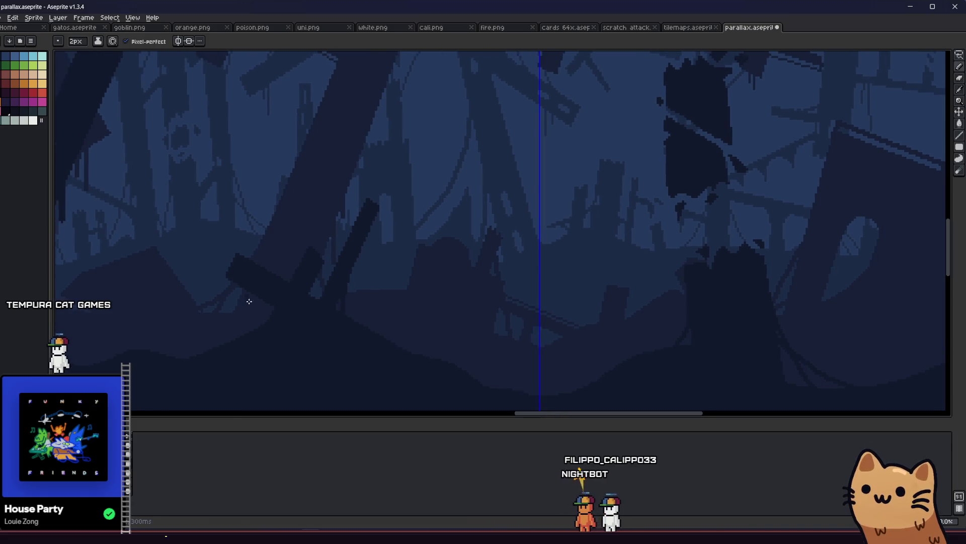
scroll(268, 339, left, 4)
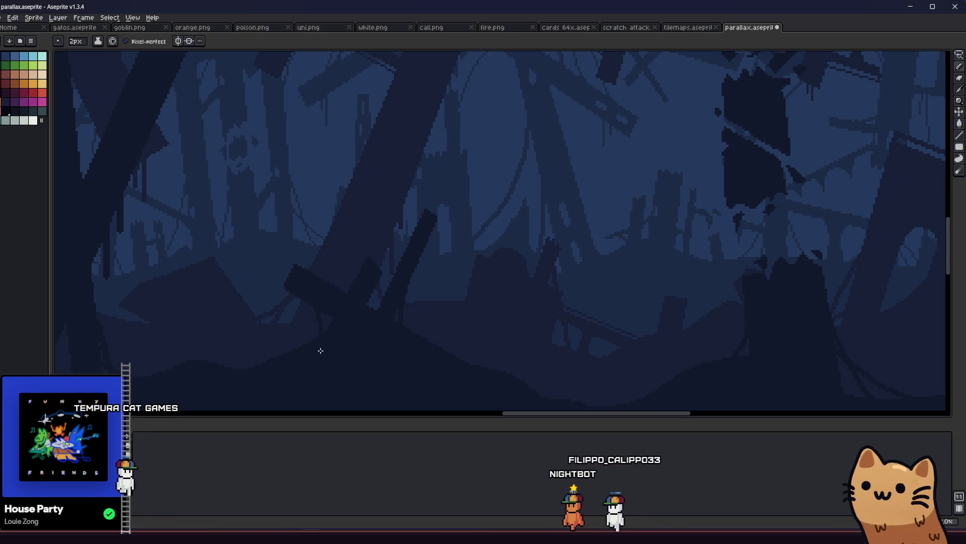
scroll(410, 341, down, 1)
scroll(410, 342, up, 1)
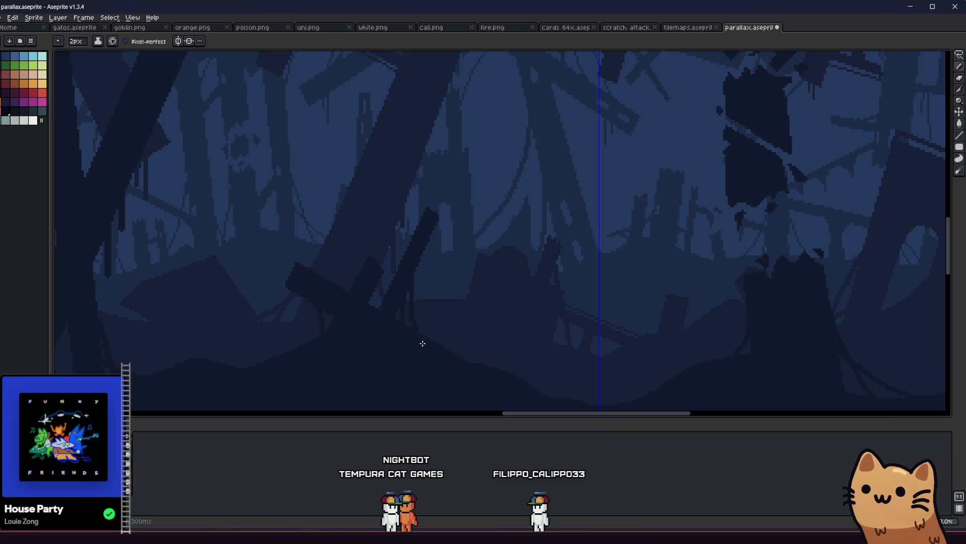
scroll(422, 343, down, 2)
drag(363, 349, 322, 356)
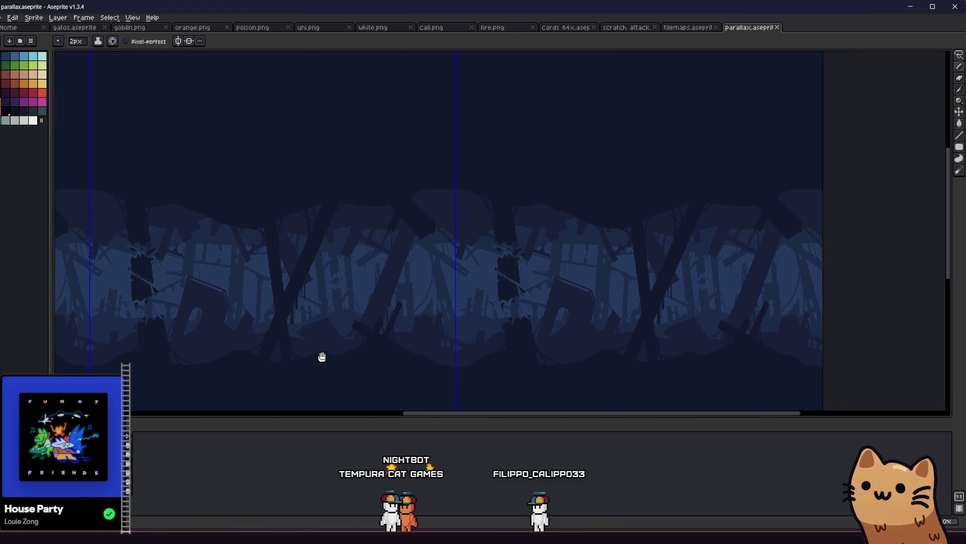
scroll(379, 285, up, 2)
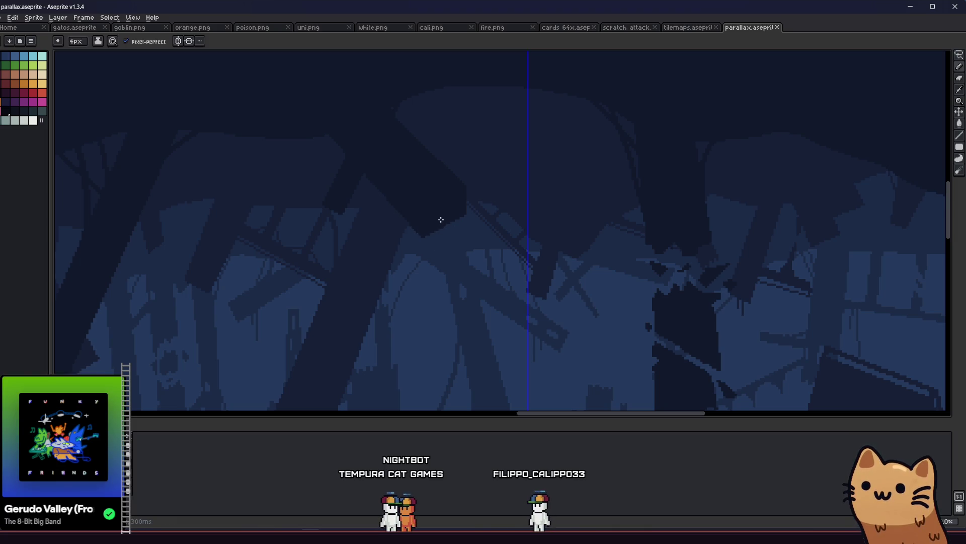
key(minus)
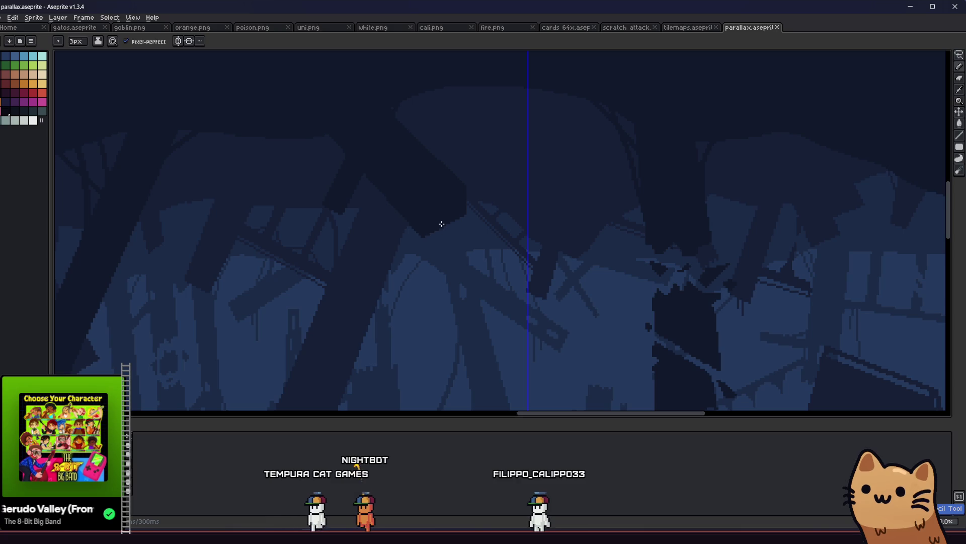
mouse_move(440, 254)
mouse_down()
mouse_move(442, 231)
mouse_move(450, 259)
mouse_up()
key(ctrl+z)
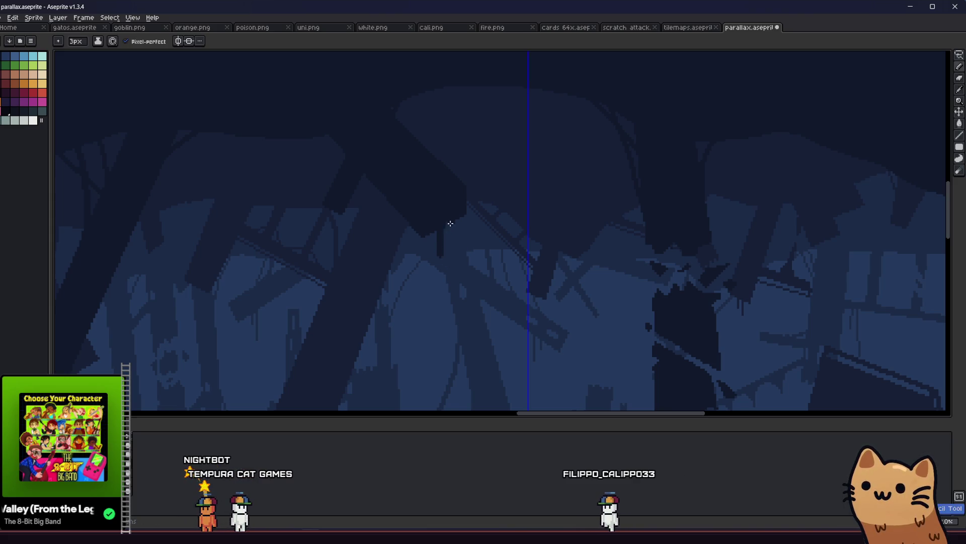
Step: Paint two dark vertical drips hanging beneath the slab
scroll(443, 272, down, 4)
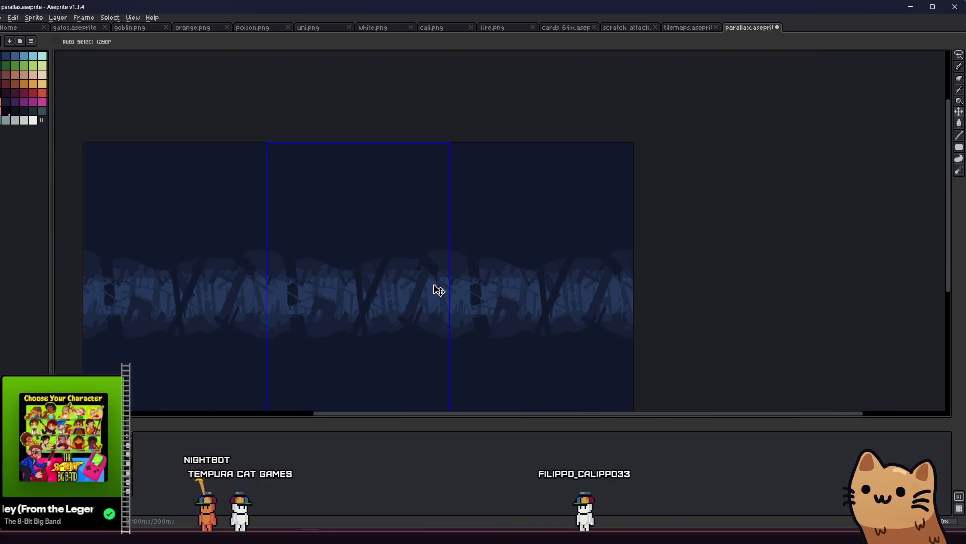
scroll(435, 286, up, 1)
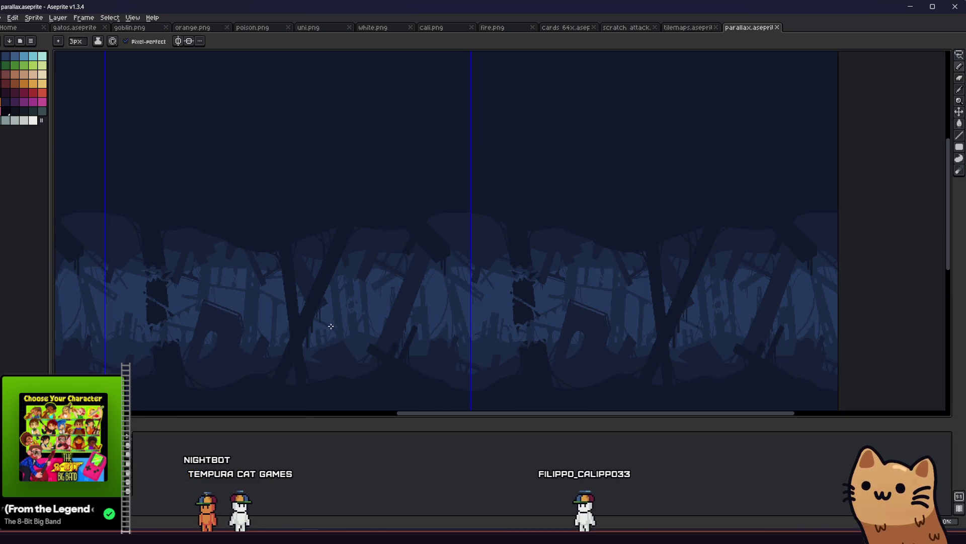
drag(338, 323, 406, 302)
scroll(483, 209, up, 2)
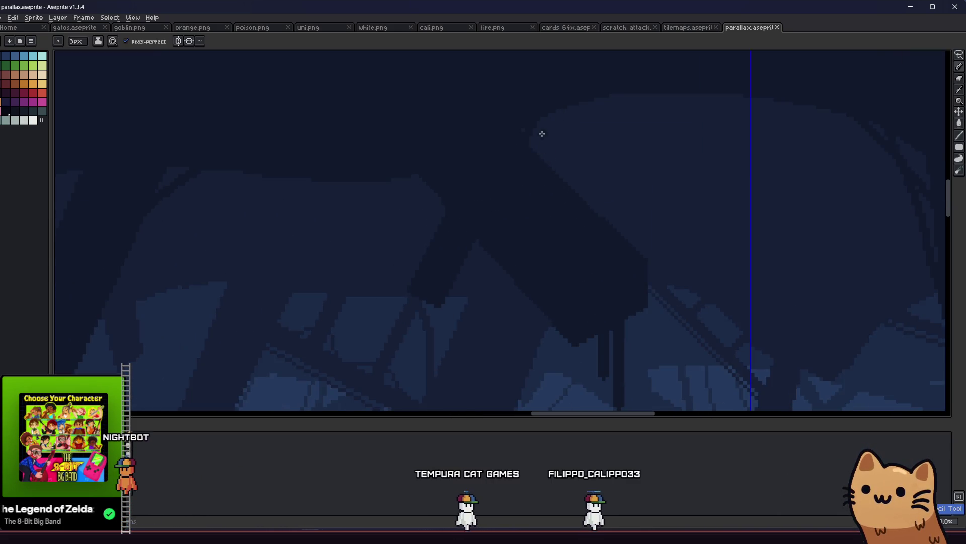
mouse_move(548, 134)
mouse_down()
mouse_move(552, 181)
mouse_move(554, 103)
mouse_move(561, 188)
mouse_up()
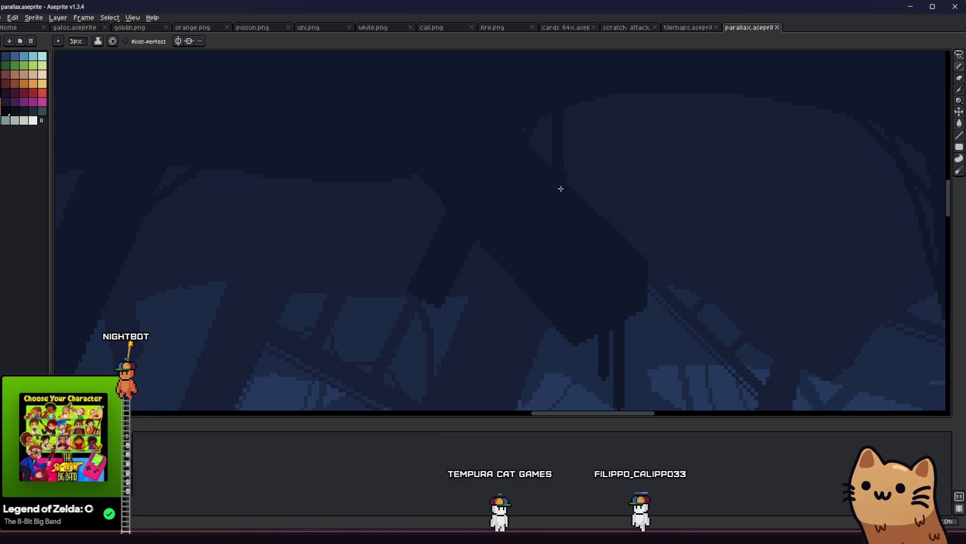
drag(585, 95, 582, 235)
Step: Save parallax.aseprite and return to the 3px pixel-perfect pencil
key(ctrl+s)
scroll(583, 223, down, 2)
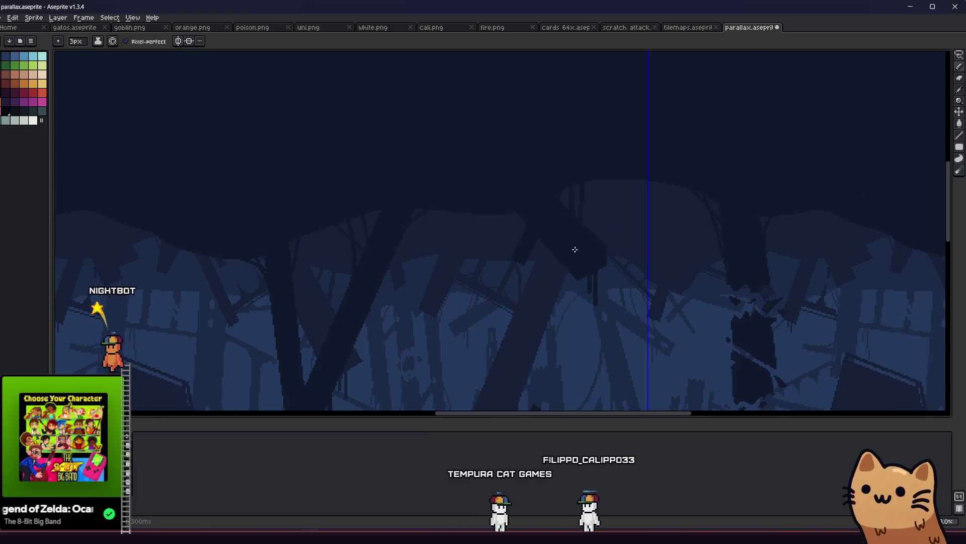
mouse_move(494, 287)
mouse_down()
mouse_move(423, 306)
mouse_move(209, 317)
mouse_move(324, 310)
mouse_up()
key(l)
scroll(352, 262, up, 2)
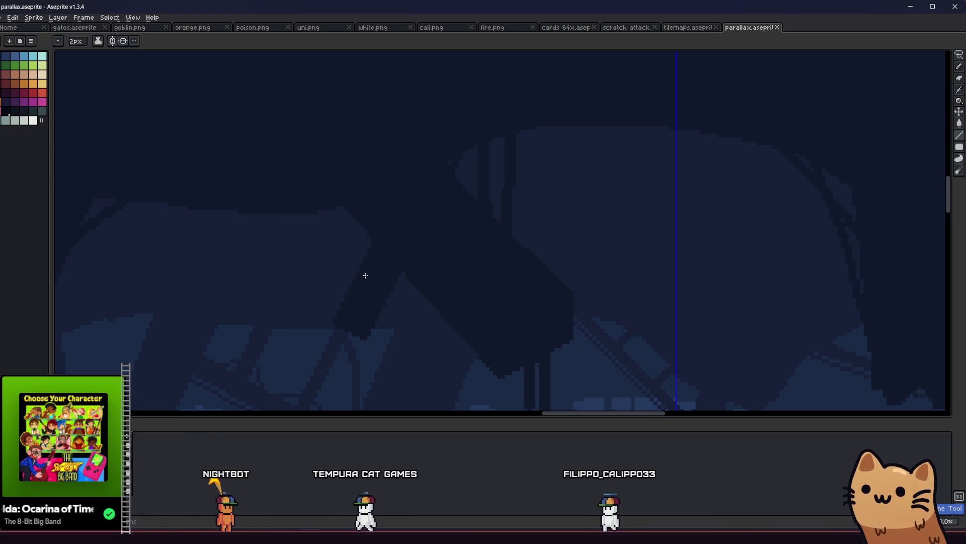
key(plus)
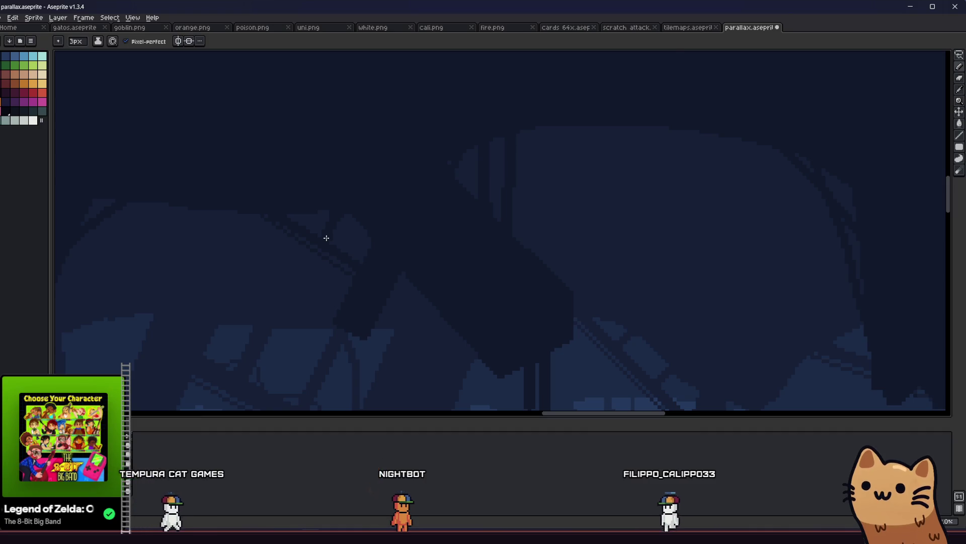
Step: Play the scrolling parallax animation preview
key(Return)
scroll(315, 244, up, 1)
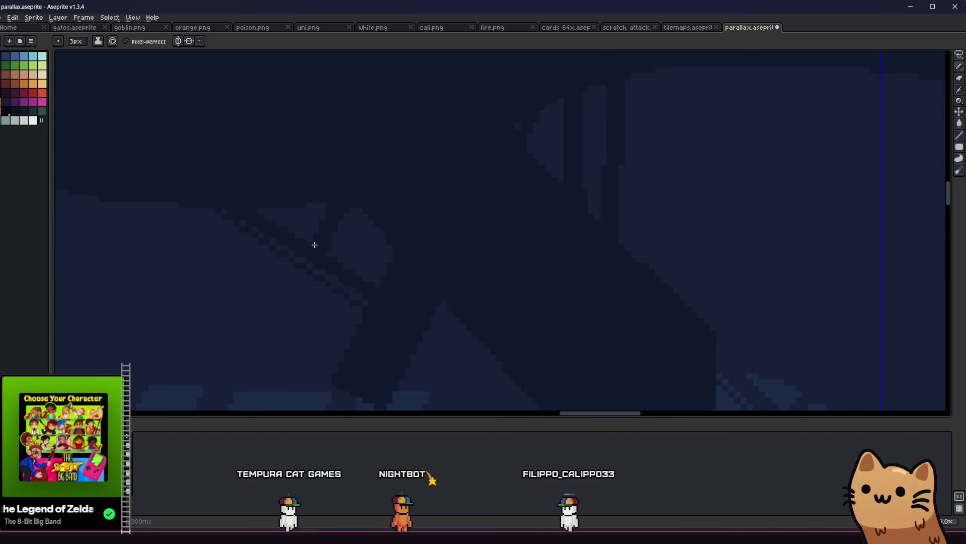
scroll(315, 245, up, 1)
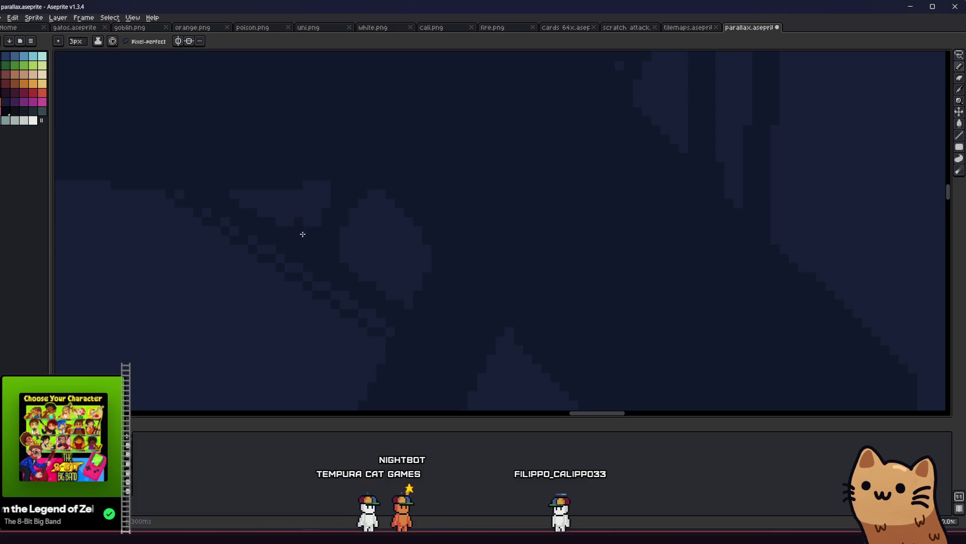
scroll(294, 259, down, 4)
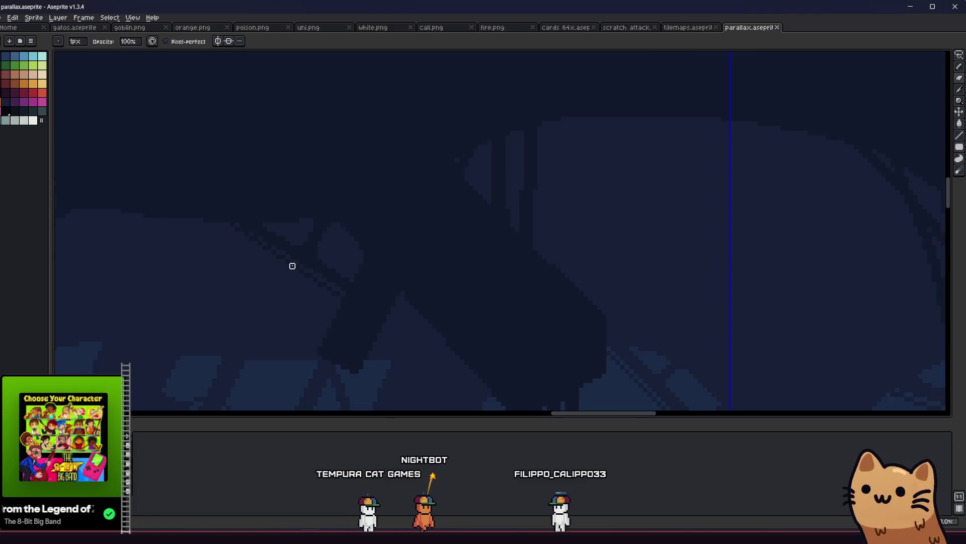
scroll(261, 294, down, 1)
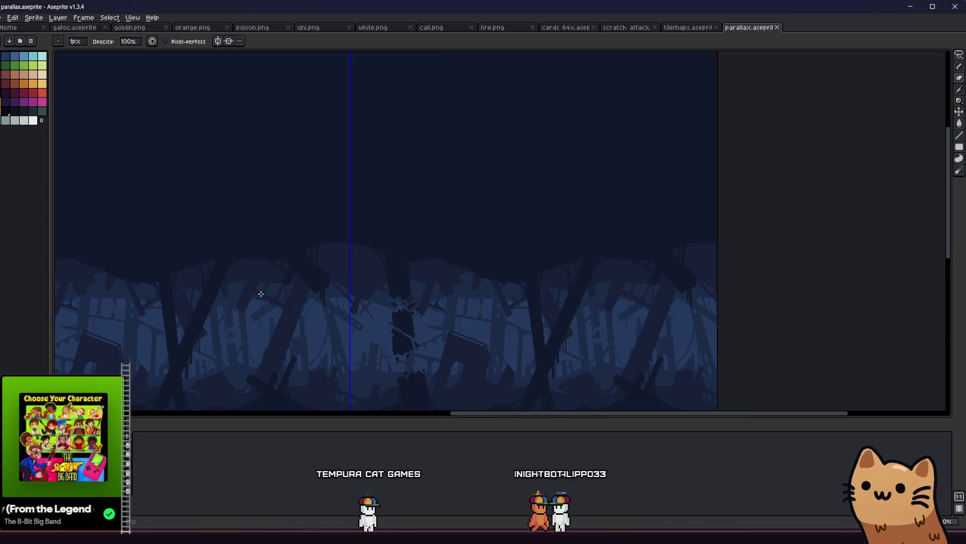
Step: Zoom in on the lower-middle diagonal planks with the 3px Pencil, then reframe the whole strip
drag(237, 319, 282, 295)
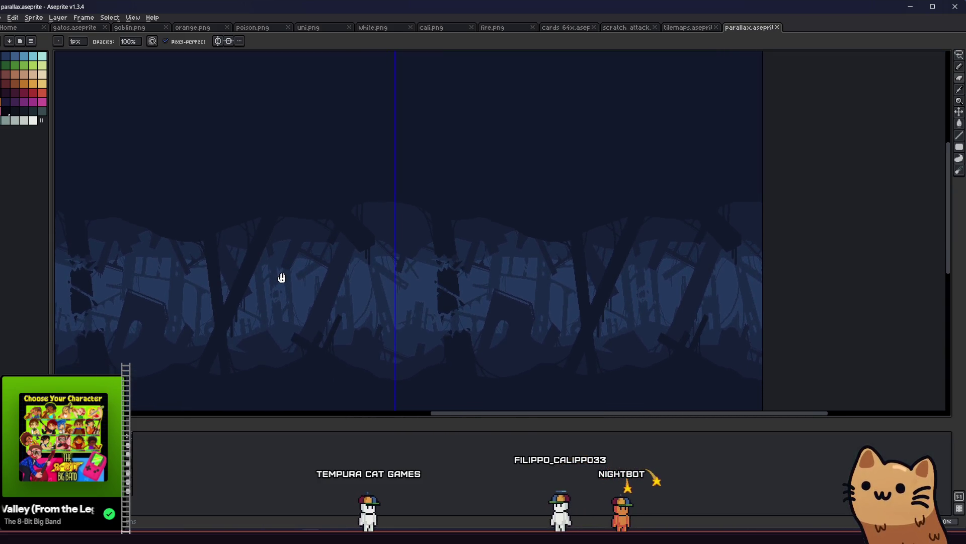
scroll(332, 301, up, 2)
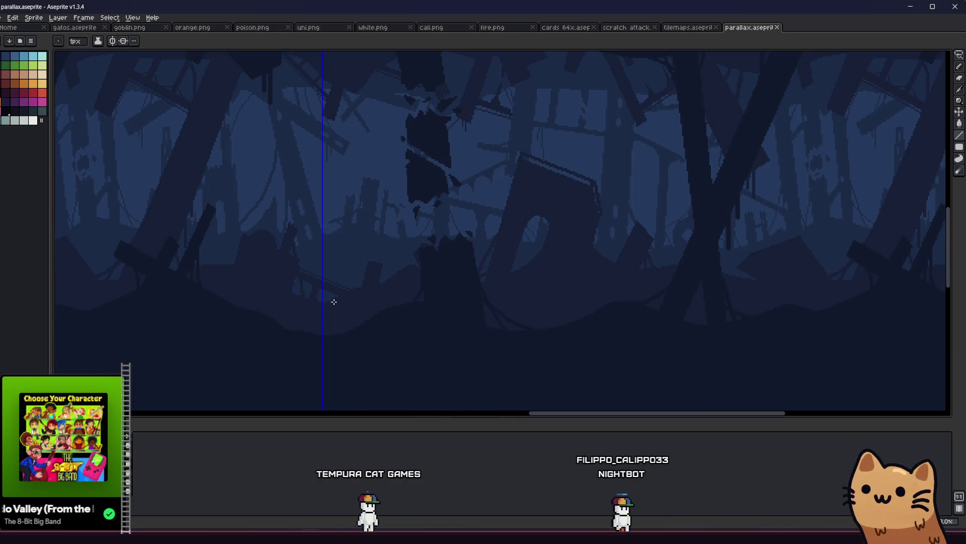
scroll(226, 280, up, 1)
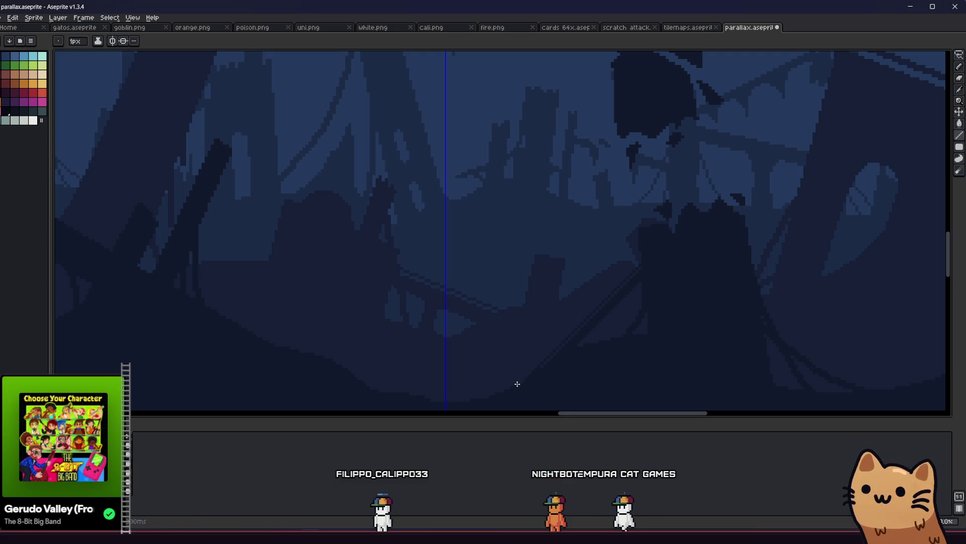
key(b)
scroll(523, 353, down, 3)
scroll(528, 327, up, 3)
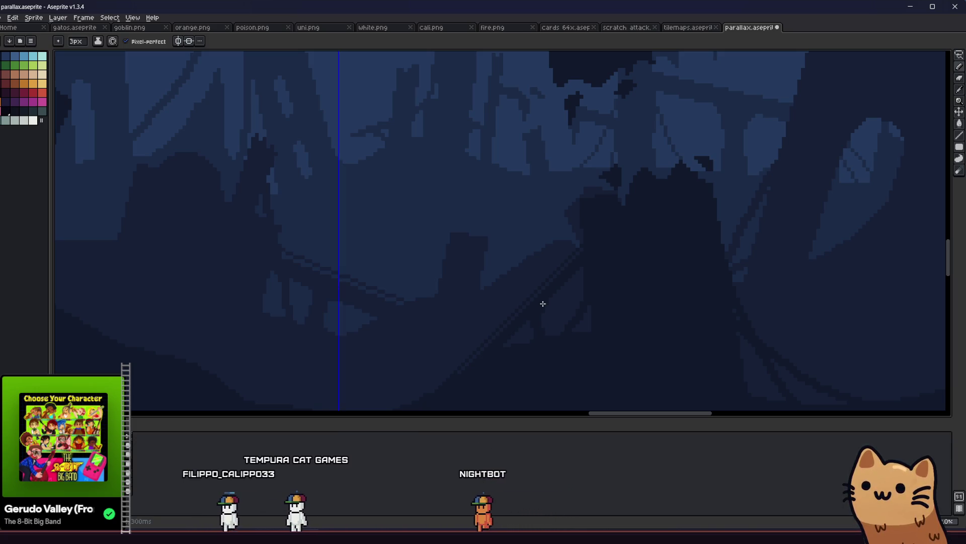
scroll(526, 319, down, 1)
scroll(449, 360, down, 4)
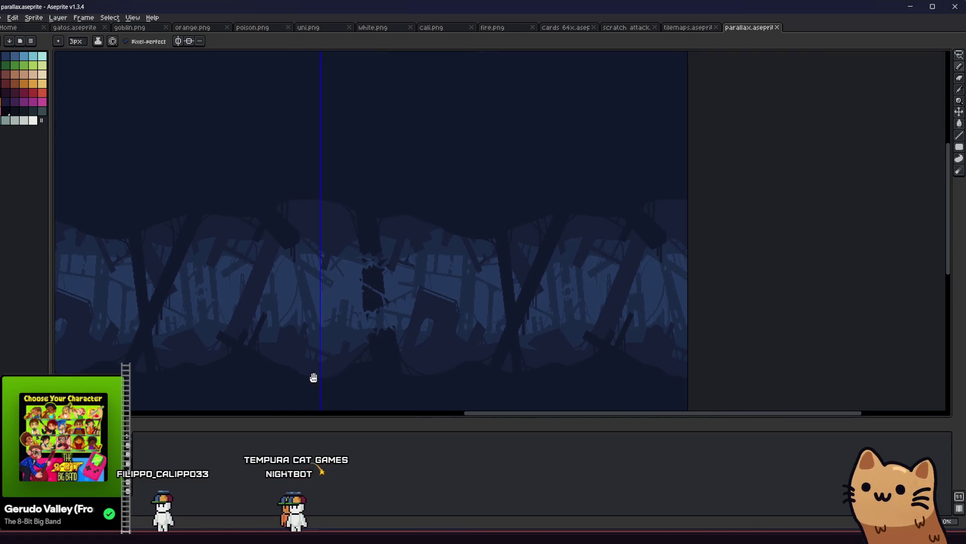
mouse_move(314, 378)
mouse_down()
mouse_move(300, 369)
mouse_move(293, 337)
mouse_move(343, 309)
mouse_move(546, 321)
mouse_up()
scroll(284, 201, up, 2)
key(l)
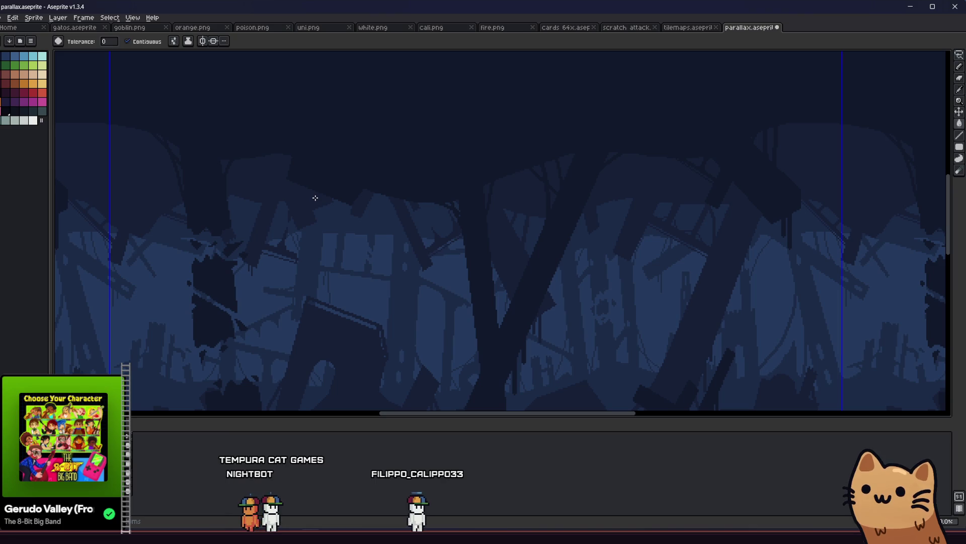
key(l)
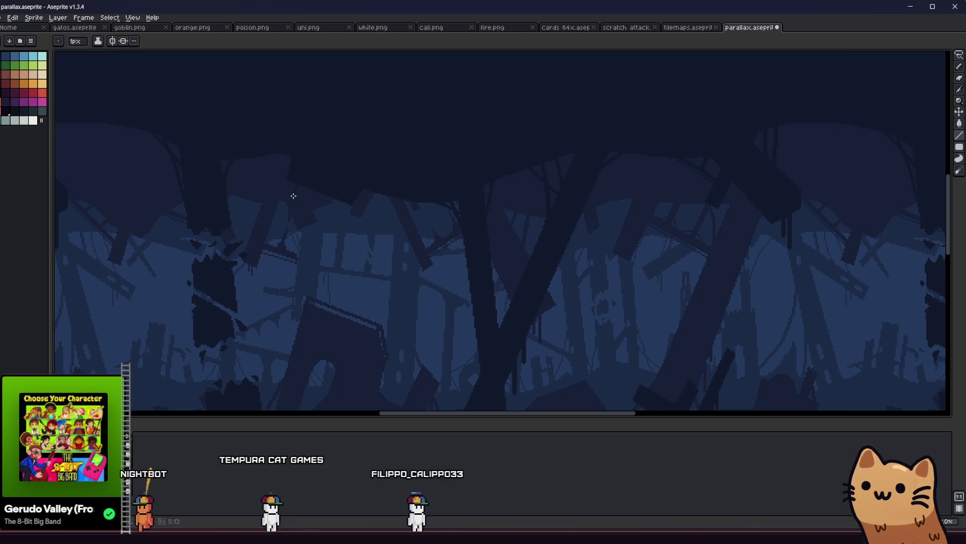
key(ctrl+apostrophe)
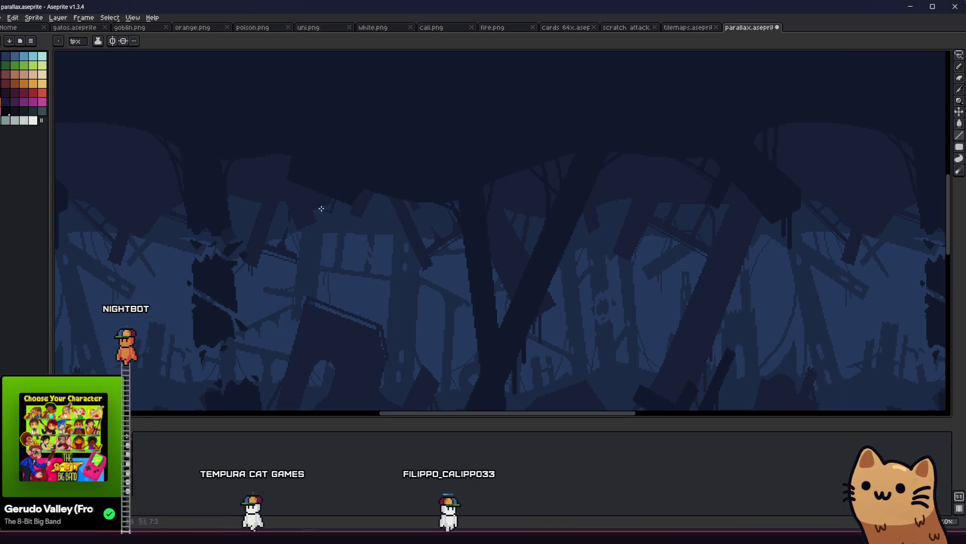
drag(304, 210, 222, 235)
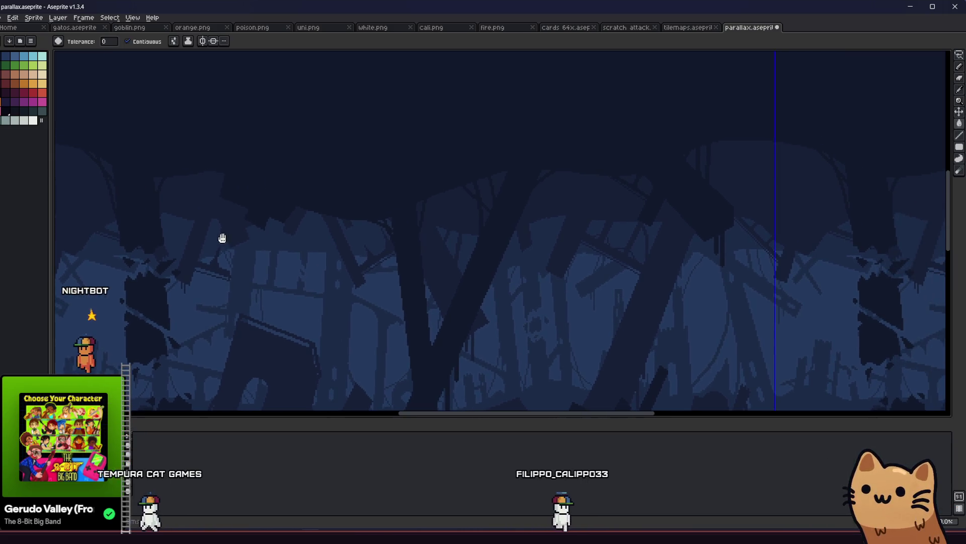
key(v)
key(b)
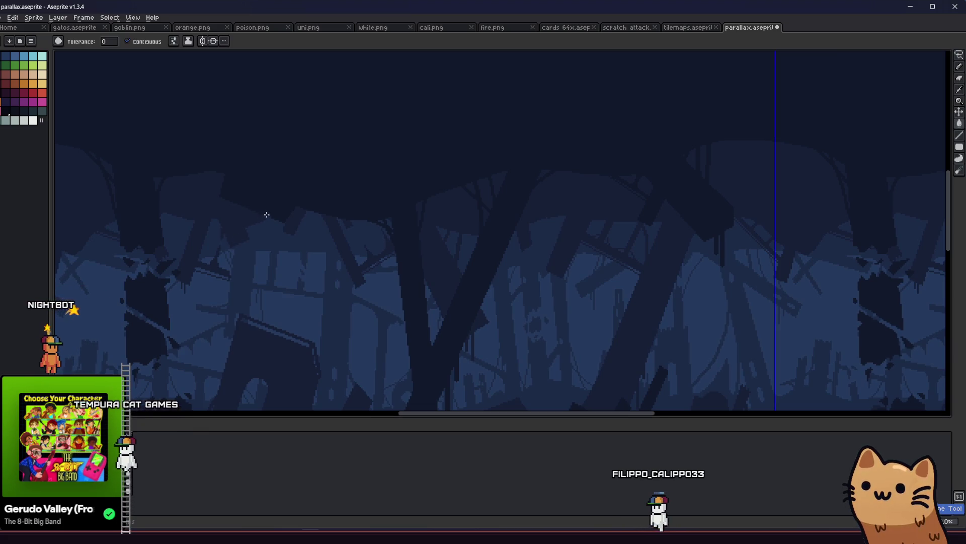
key(ctrl+apostrophe)
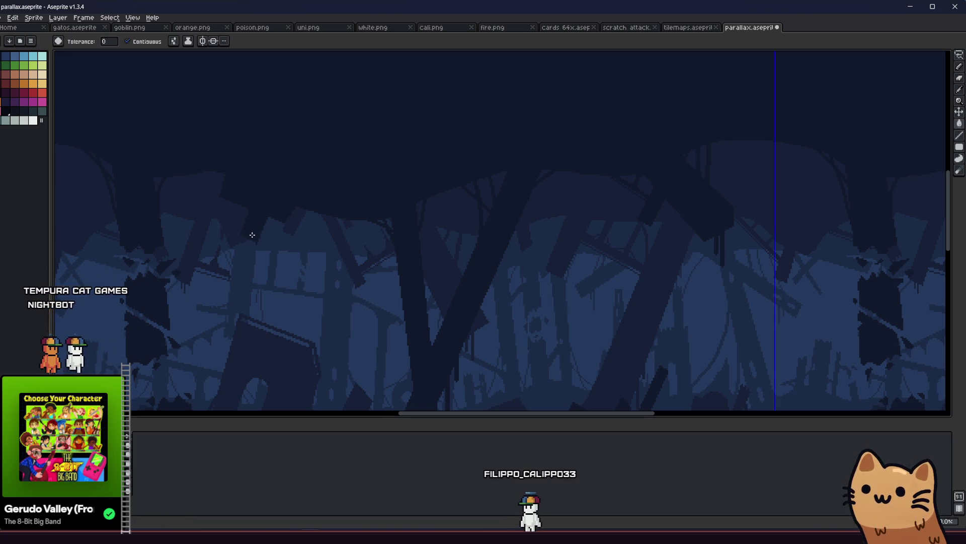
scroll(242, 246, down, 2)
scroll(239, 240, up, 3)
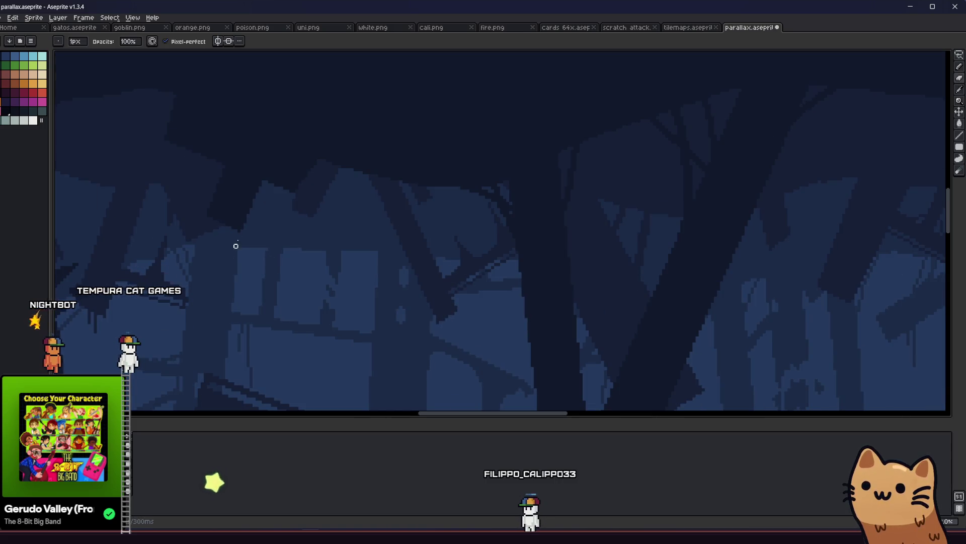
scroll(297, 250, down, 1)
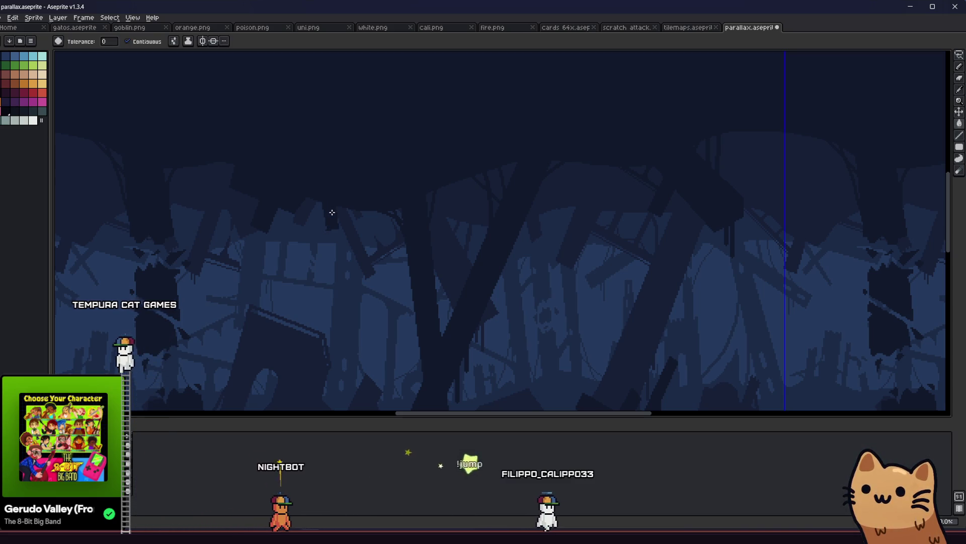
scroll(336, 209, up, 2)
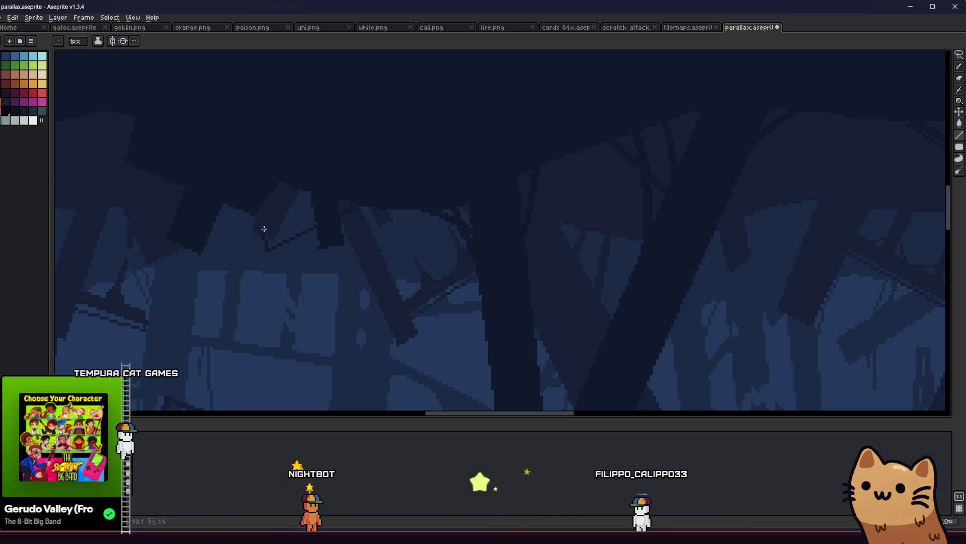
scroll(322, 201, down, 2)
key(g)
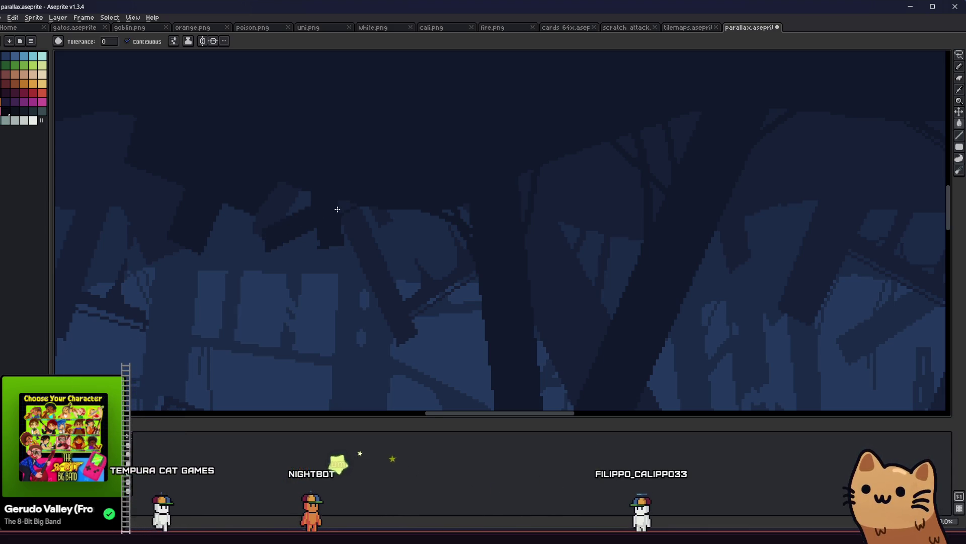
scroll(338, 209, down, 2)
scroll(276, 262, right, 1)
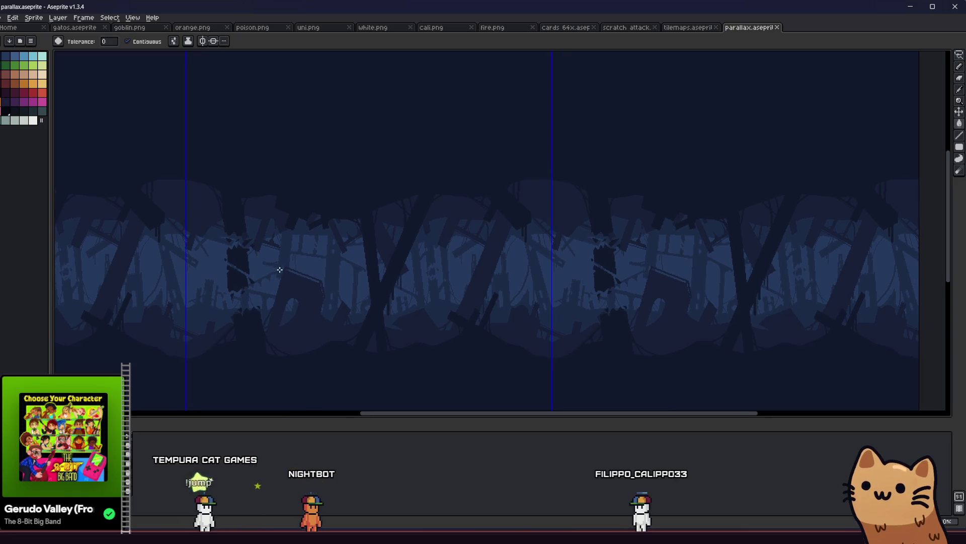
scroll(278, 270, up, 1)
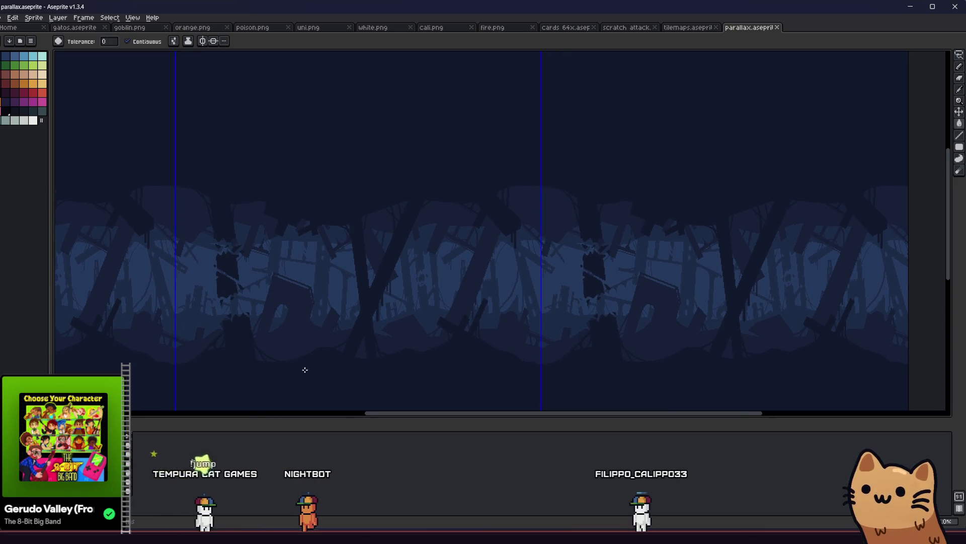
key(b)
Step: Draw a straight dark diagonal plank across the lower-left ruins with a 2px line
scroll(277, 351, up, 1)
scroll(228, 322, up, 1)
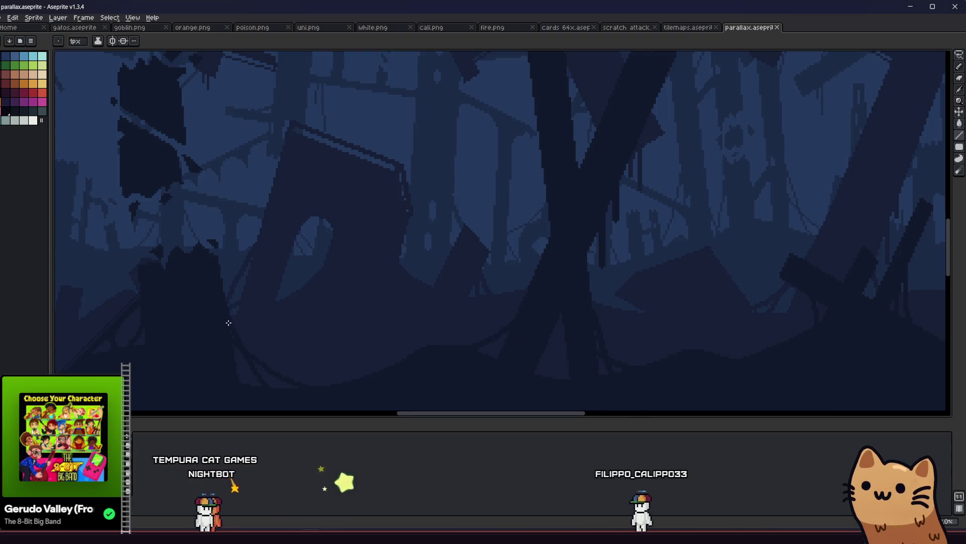
drag(219, 292, 390, 359)
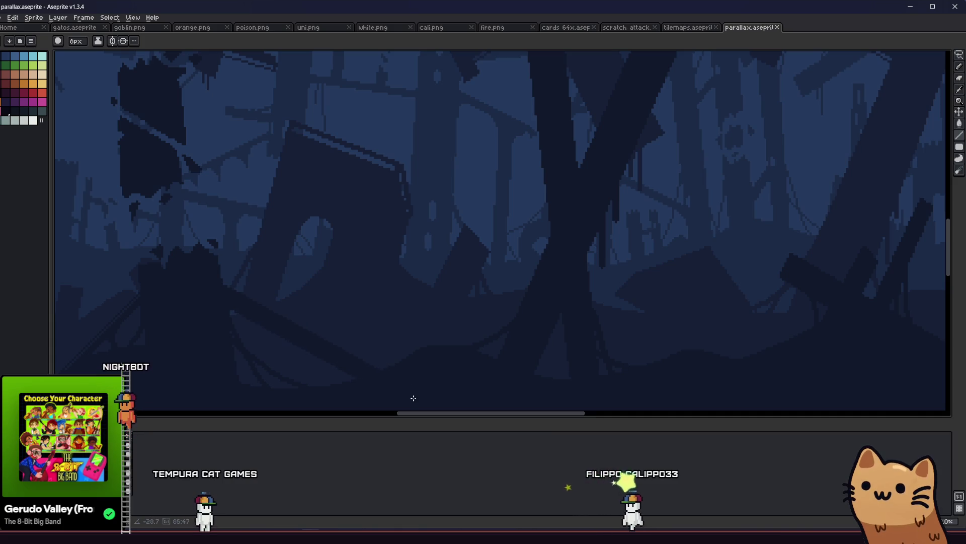
key(l)
key(minus)
key(minus)
key(minus)
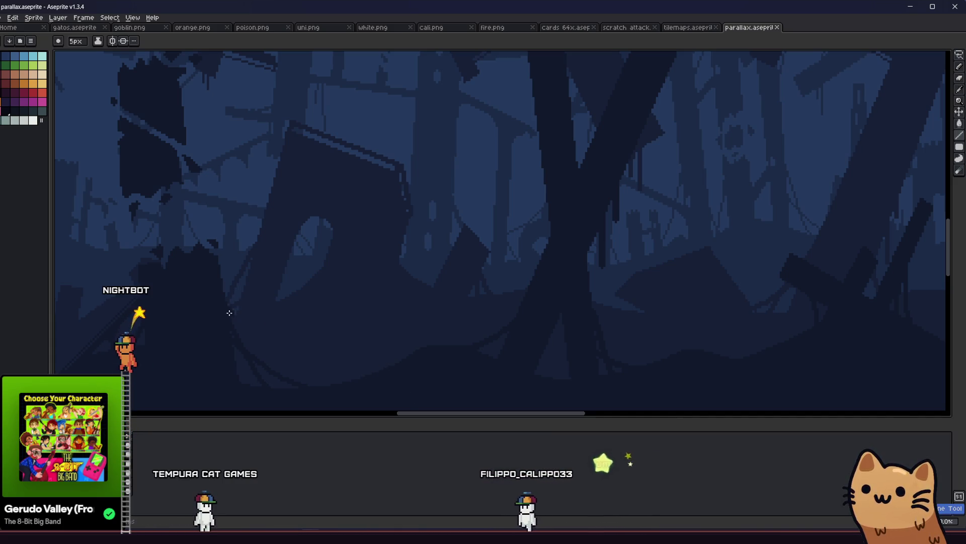
scroll(221, 294, up, 1)
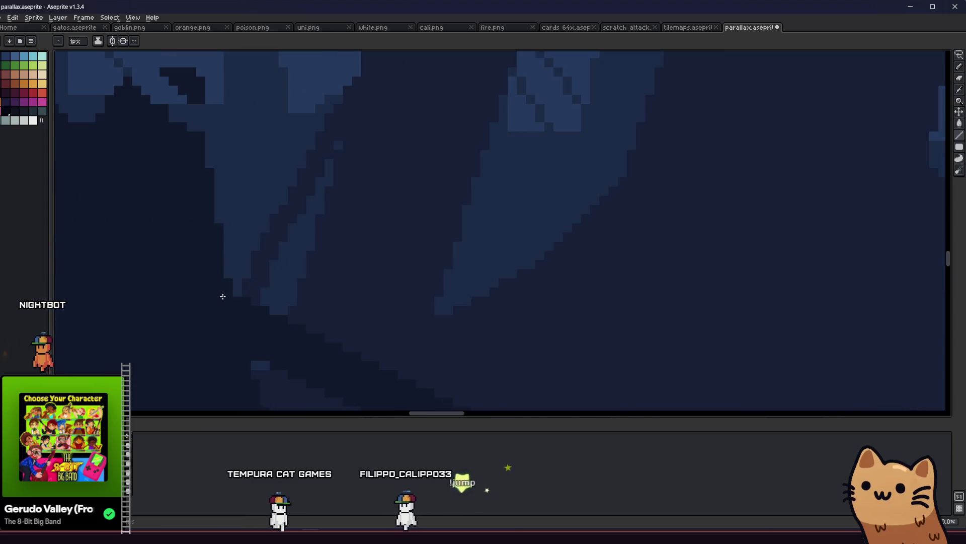
scroll(225, 274, up, 1)
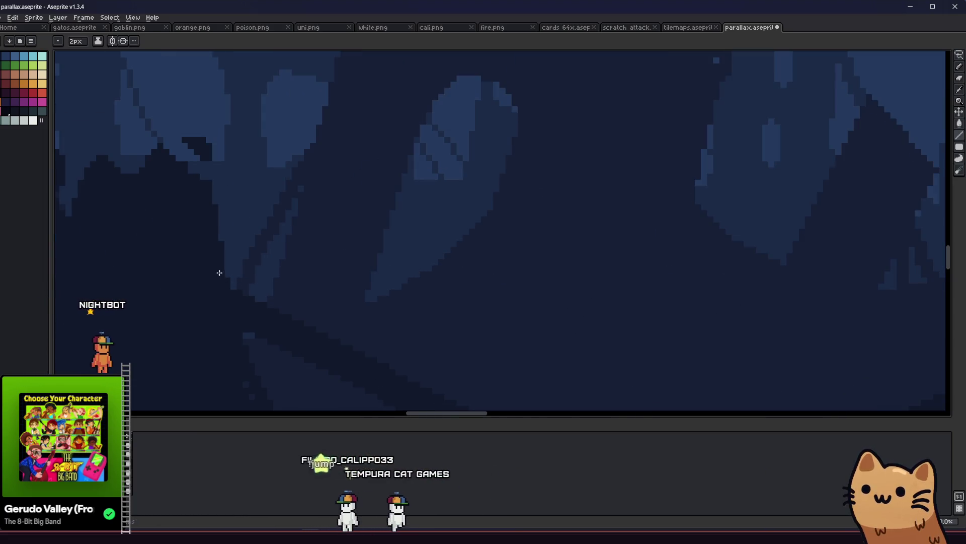
scroll(349, 318, down, 2)
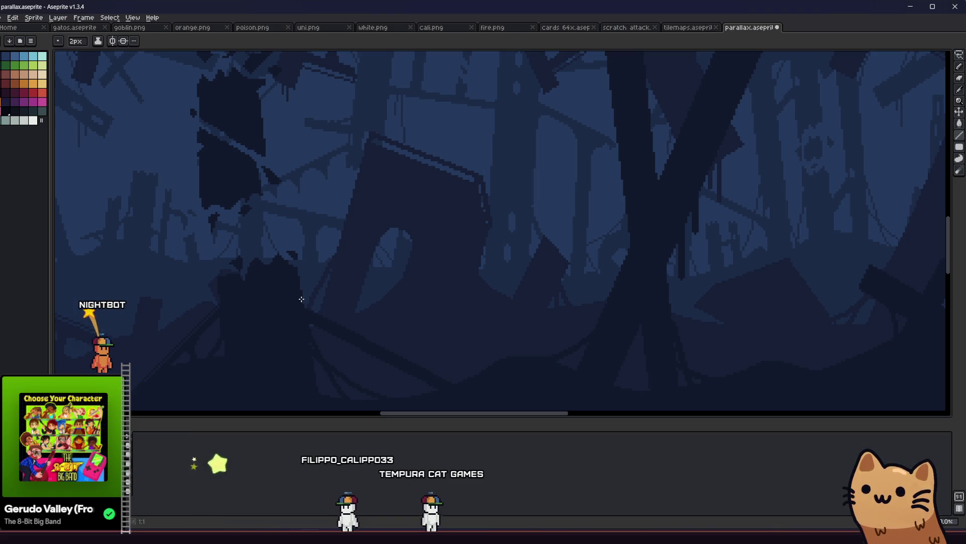
Step: Tidy the plank's pixels with Pencil and Eraser, then save parallax.aseprite
key(v)
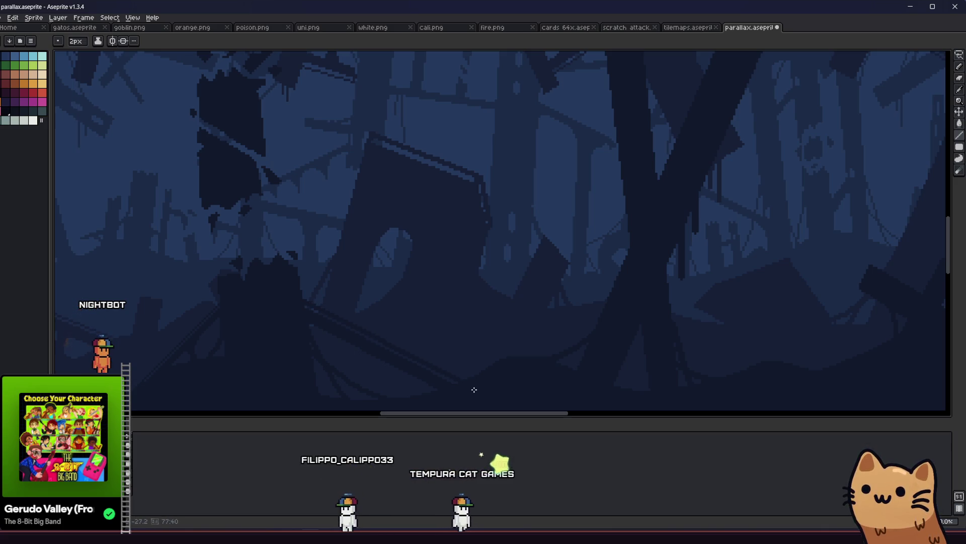
scroll(412, 366, down, 1)
scroll(322, 342, up, 2)
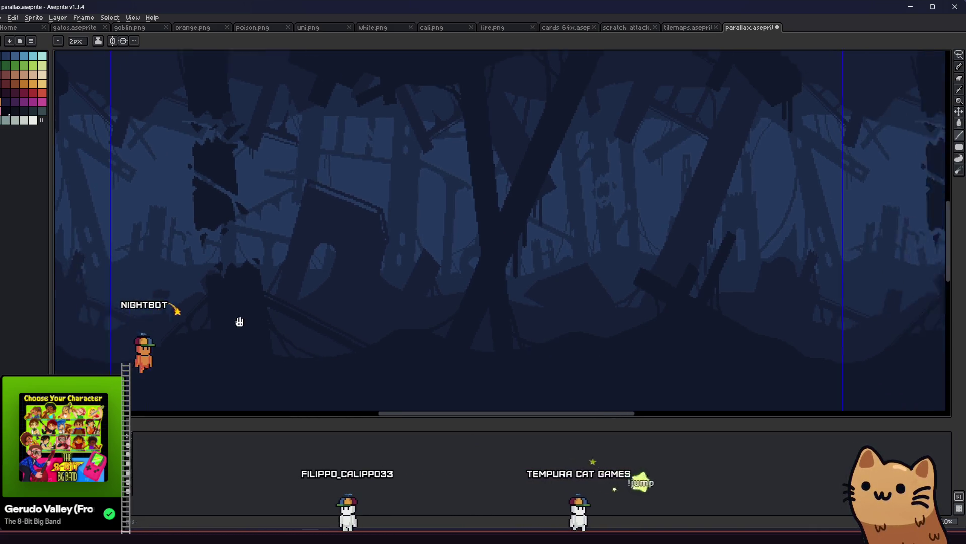
key(b)
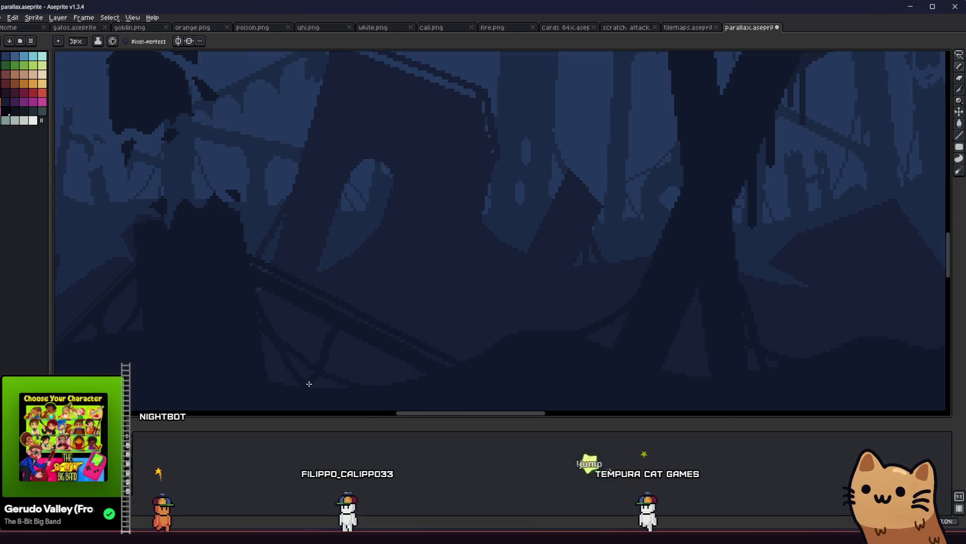
key(e)
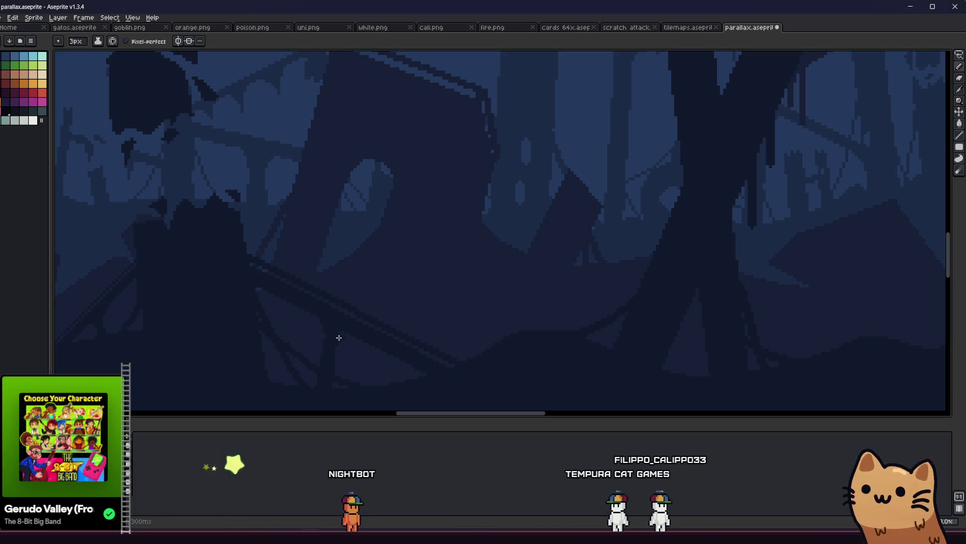
scroll(338, 334, up, 1)
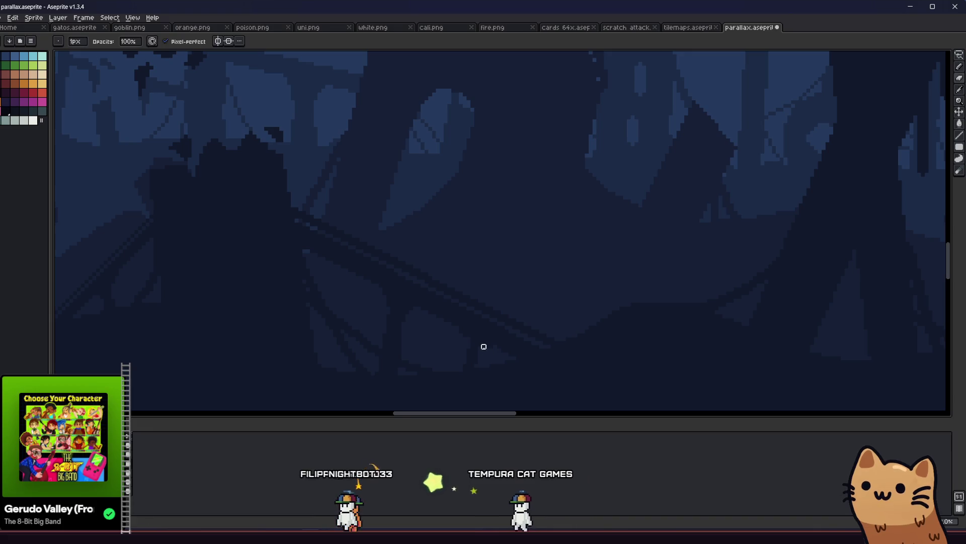
key(b)
scroll(450, 365, down, 1)
scroll(450, 365, up, 1)
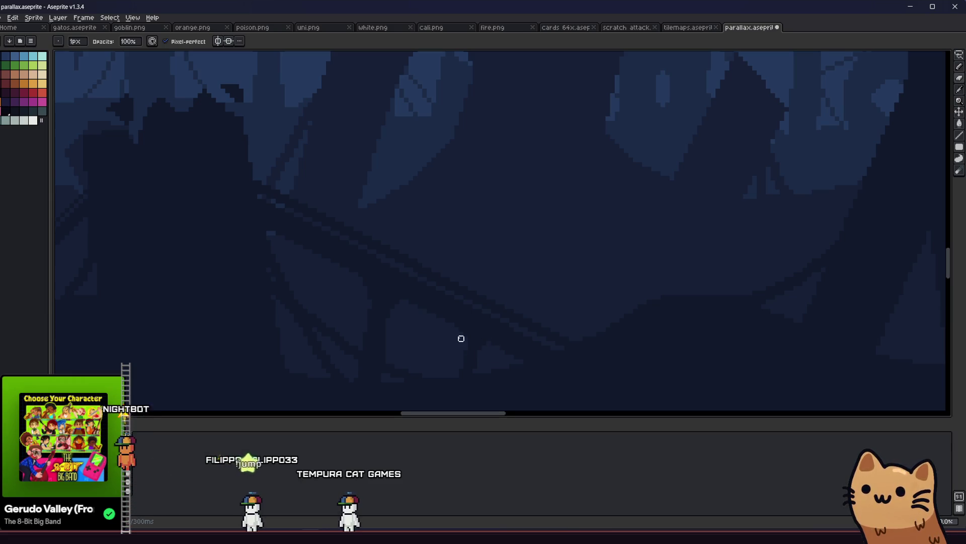
key(e)
key(ctrl+s)
Step: Touch up the remaining pixels along the diagonal plank
key(z)
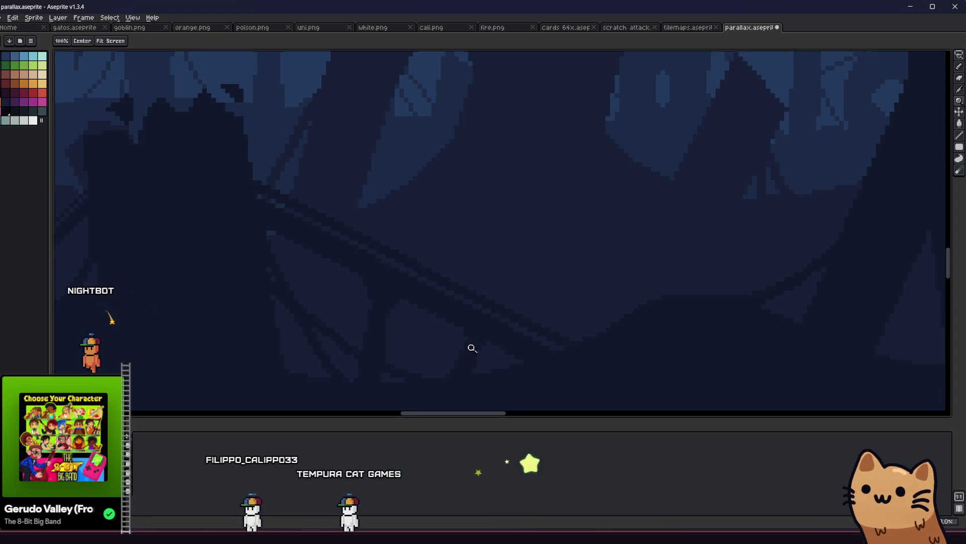
key(e)
click(469, 339)
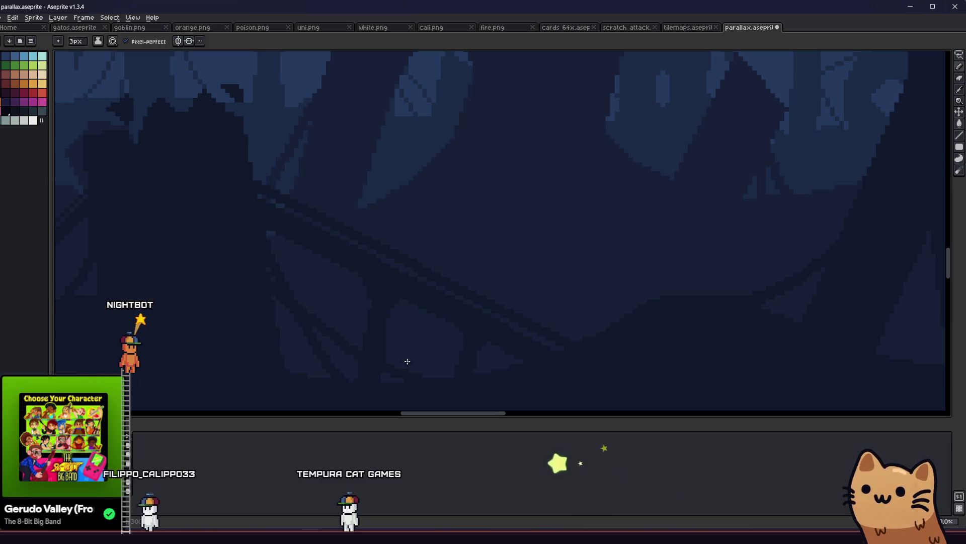
scroll(352, 345, down, 3)
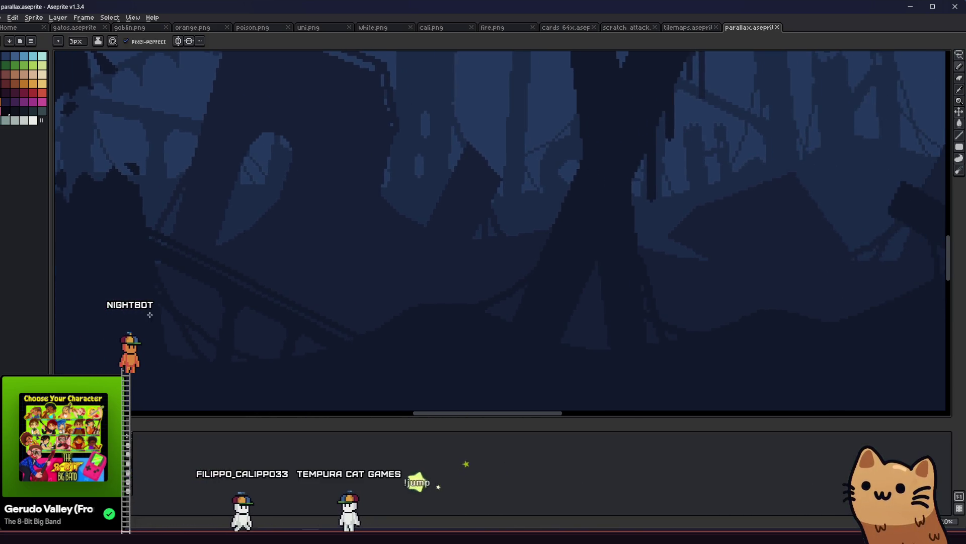
drag(91, 367, 147, 342)
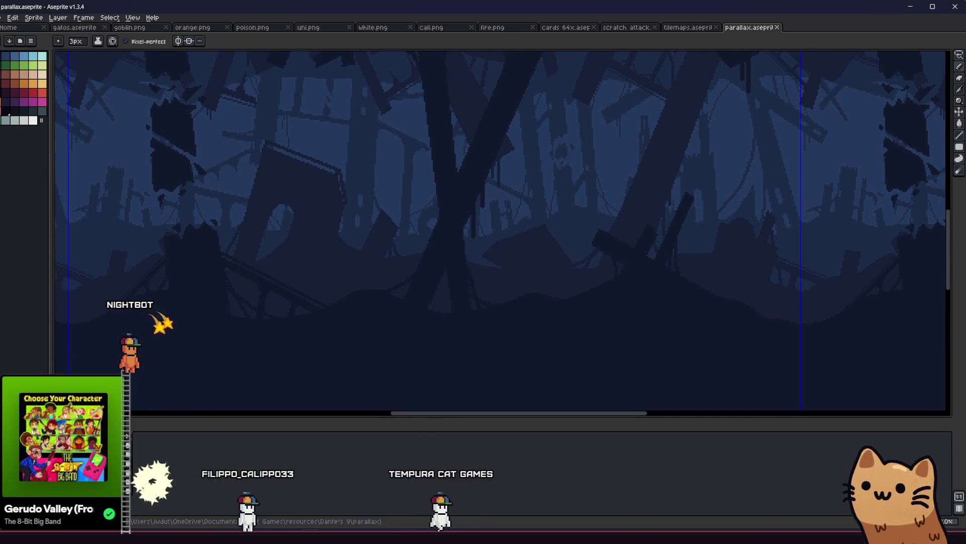
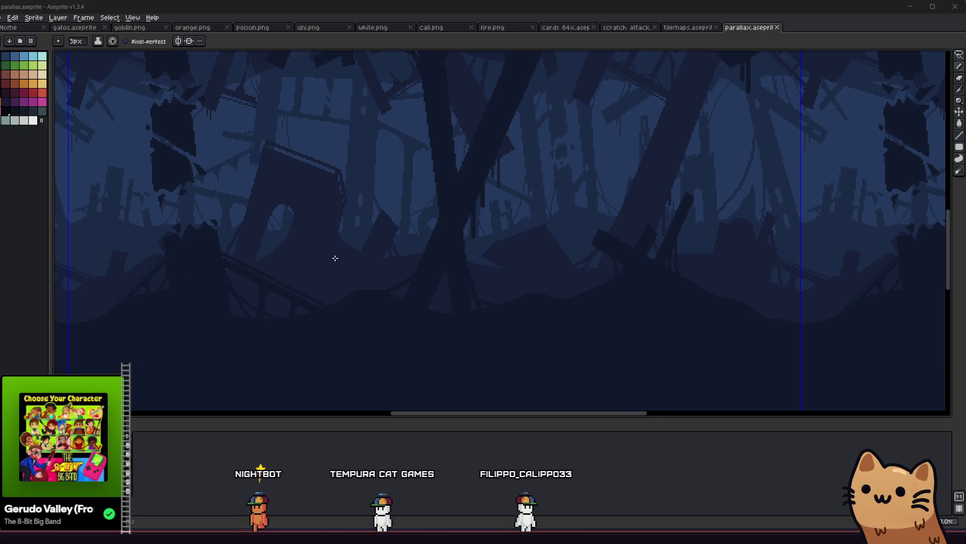
Step: Try a dark stroke on the forest art, then undo it
scroll(280, 231, up, 5)
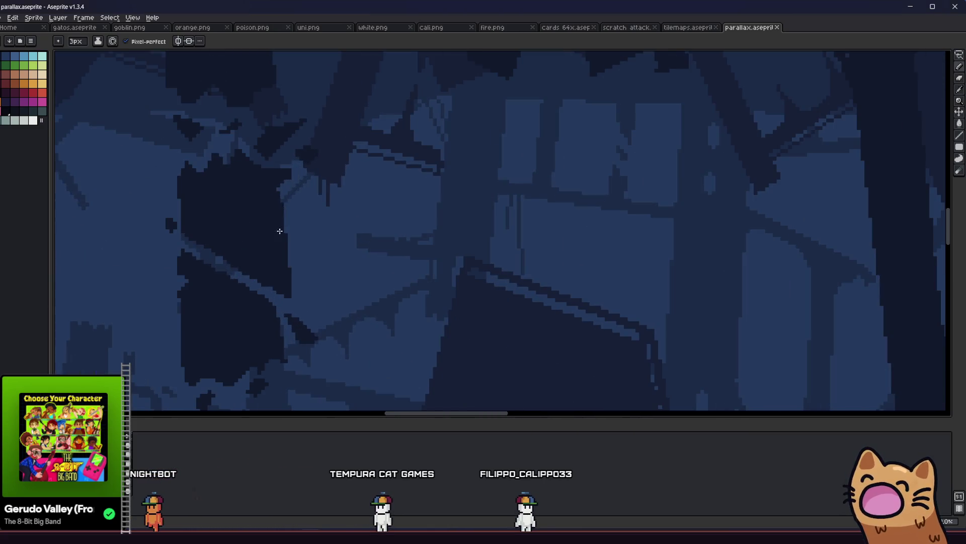
drag(292, 233, 319, 231)
key(ctrl+z)
scroll(276, 254, down, 4)
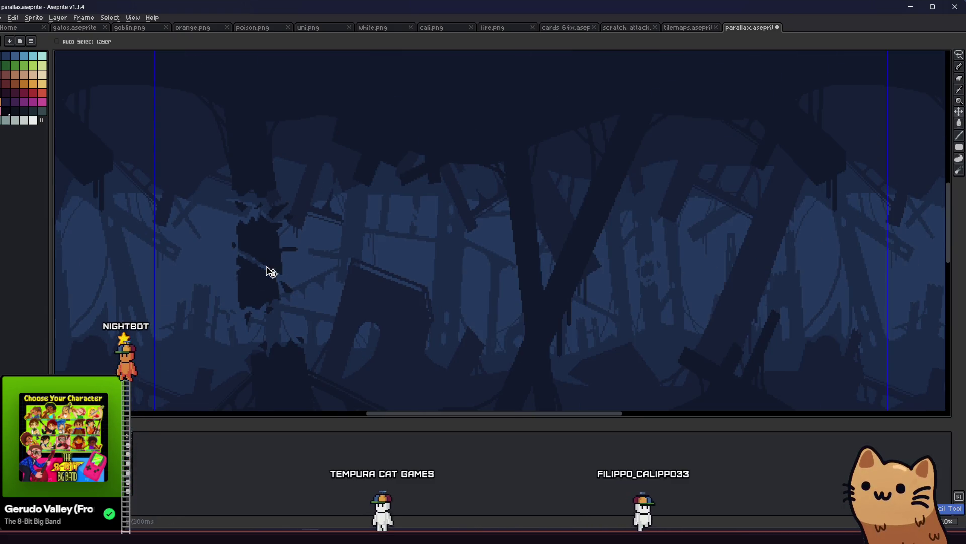
scroll(231, 201, up, 3)
Step: Set a 2px brush and shift the layer content with the Move tool
key(e)
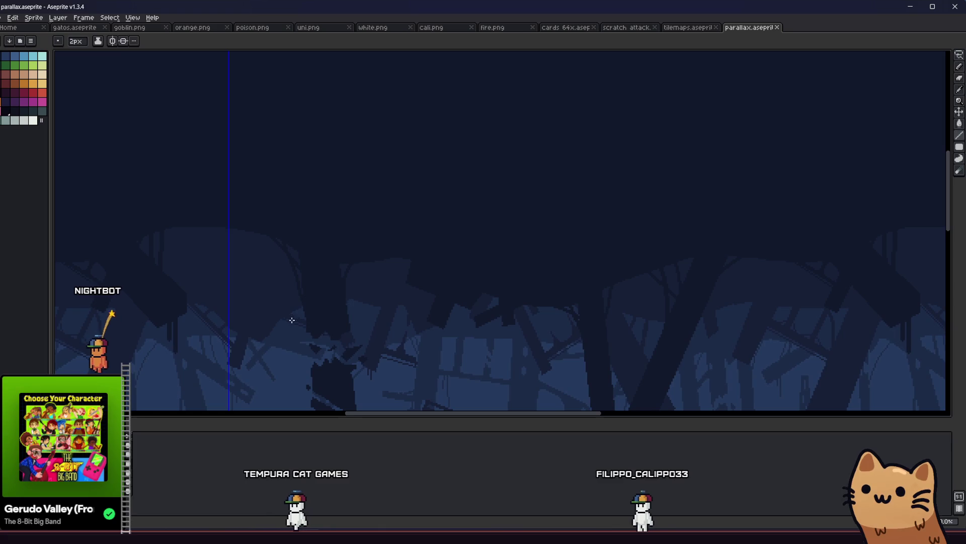
scroll(313, 306, up, 2)
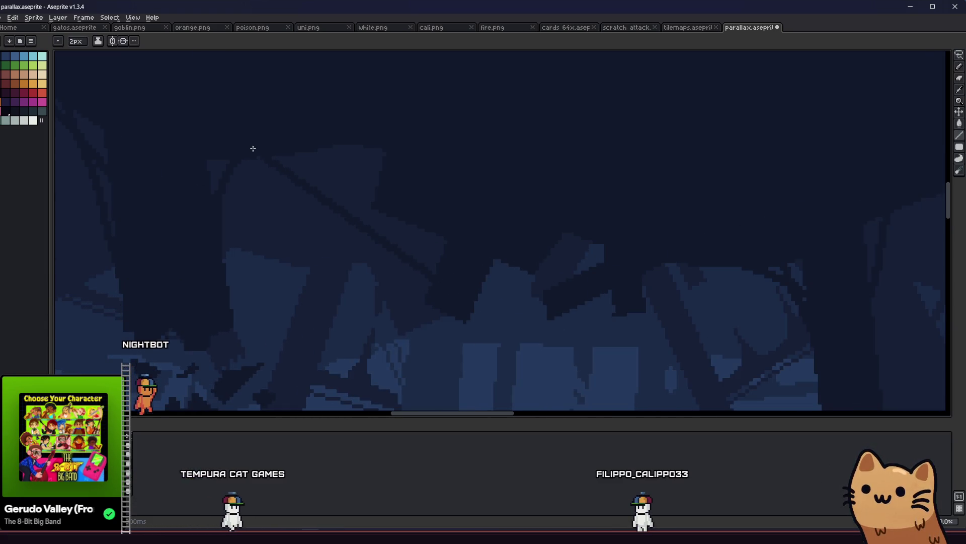
key(v)
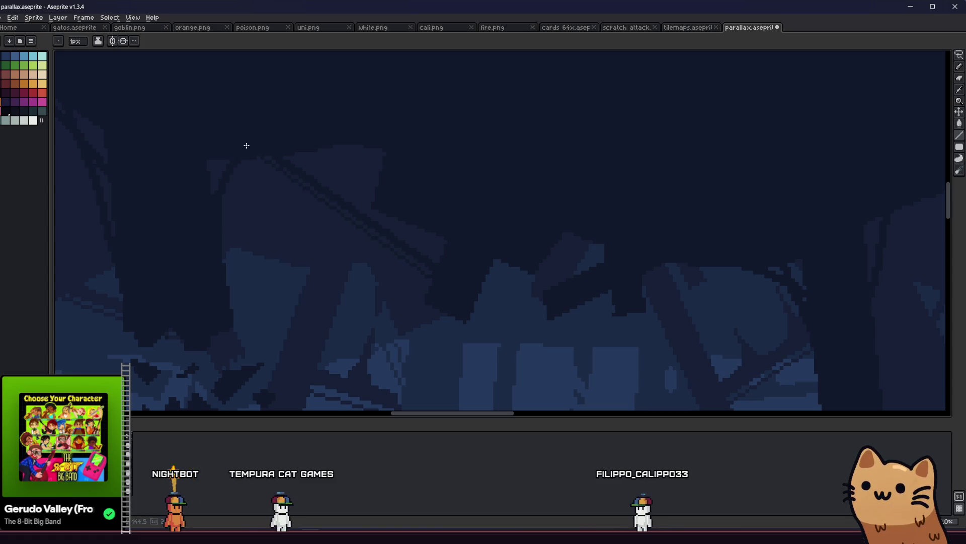
scroll(246, 146, down, 3)
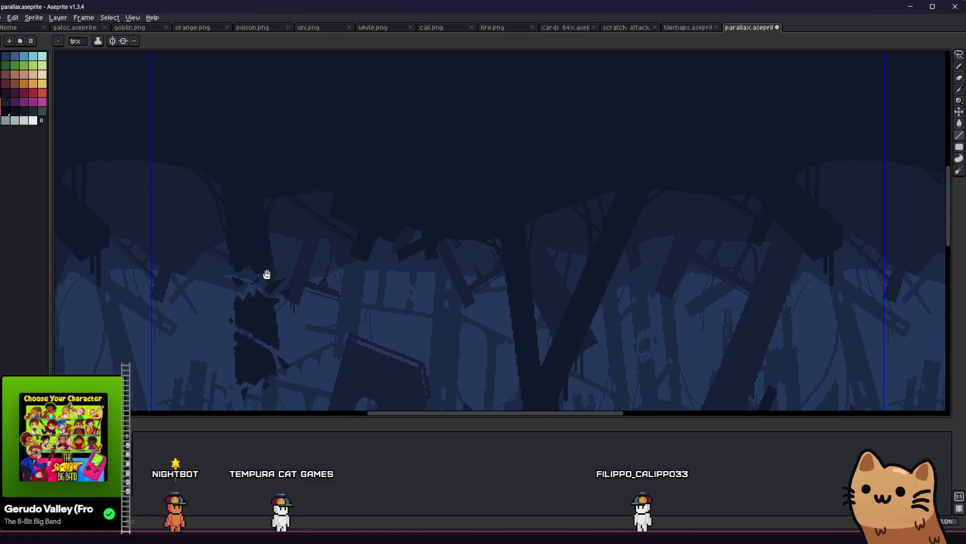
scroll(237, 267, down, 2)
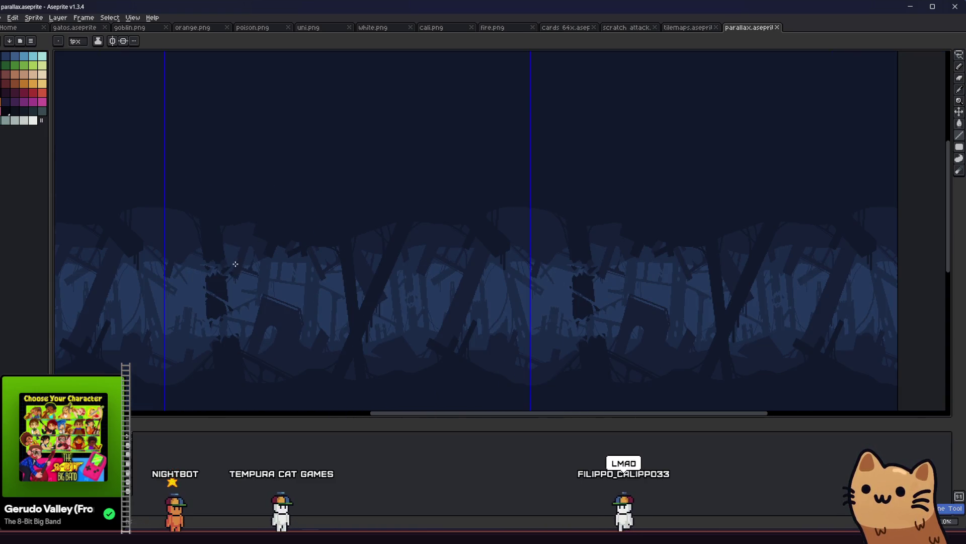
scroll(250, 259, up, 2)
drag(241, 257, 364, 260)
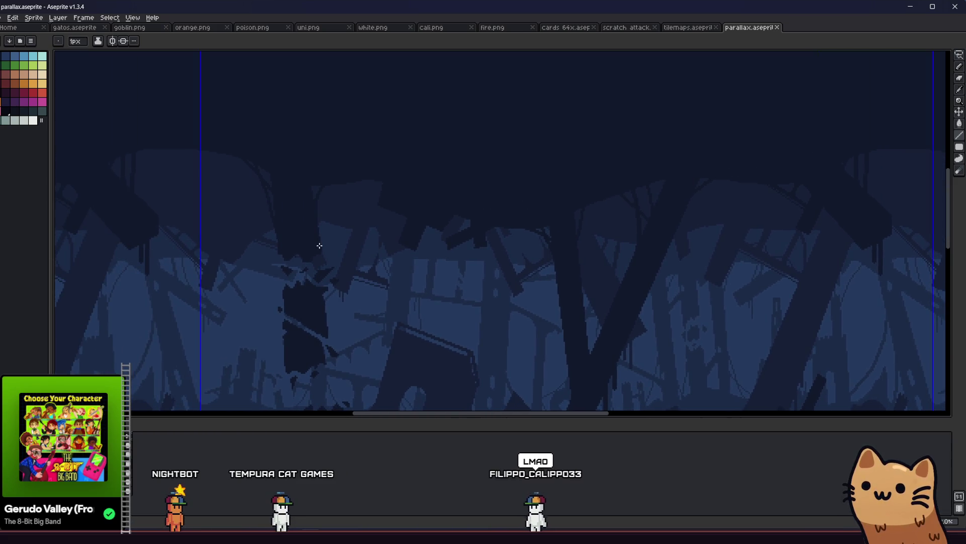
scroll(319, 245, up, 1)
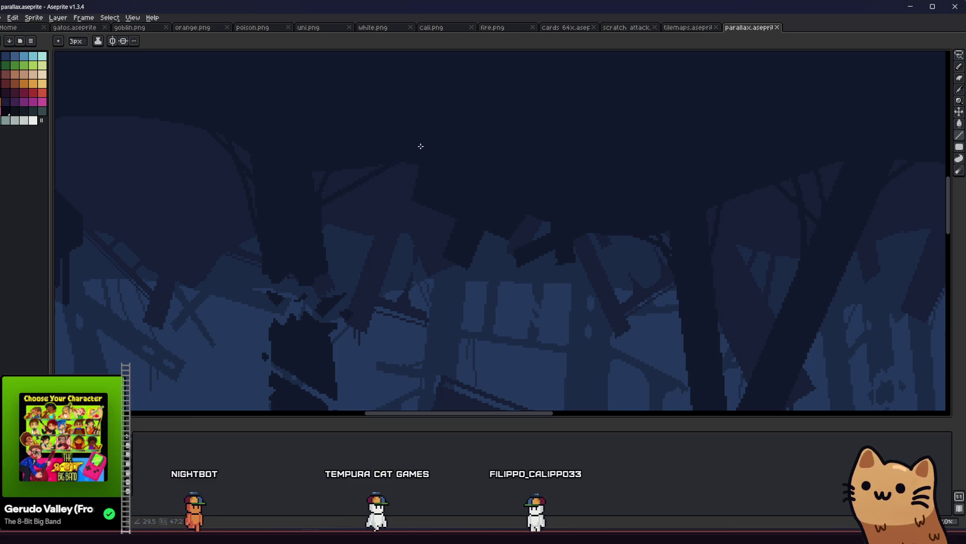
scroll(330, 201, up, 1)
Step: Shrink the brush to 1px and cycle through Pencil, Line and Move tools
key(minus)
key(minus)
key(minus)
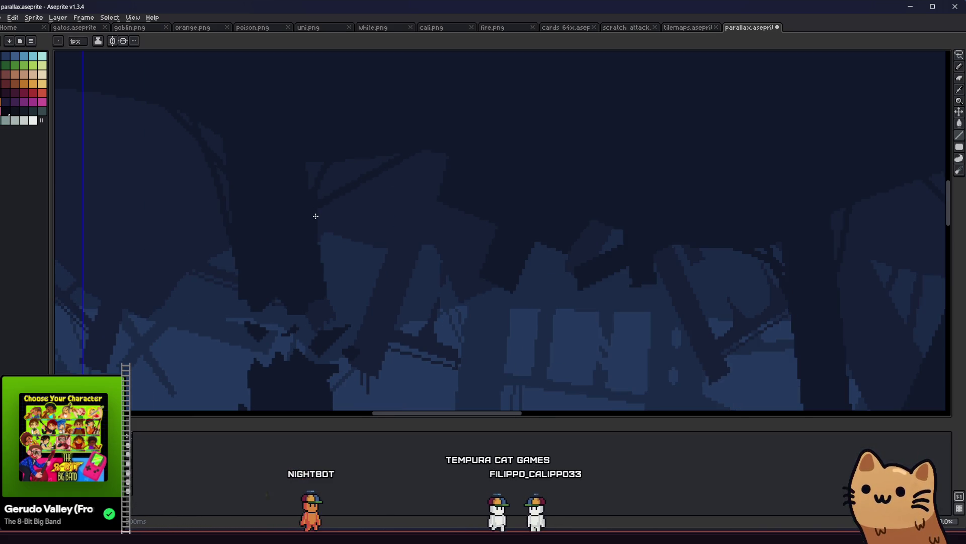
key(b)
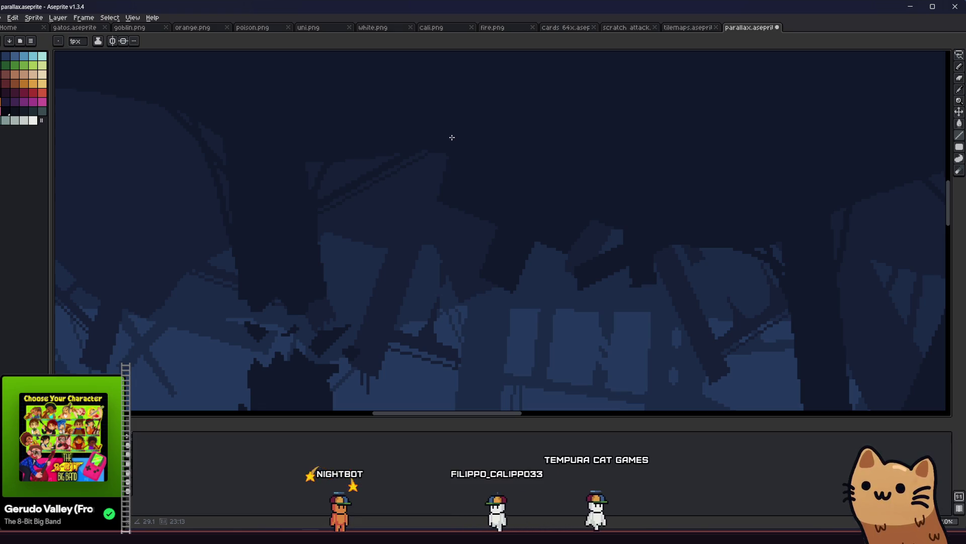
key(l)
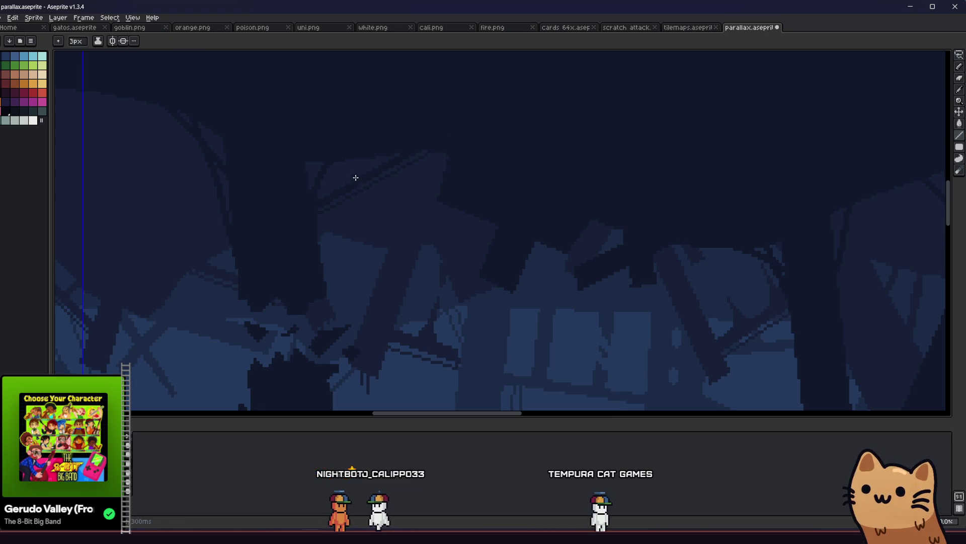
key(v)
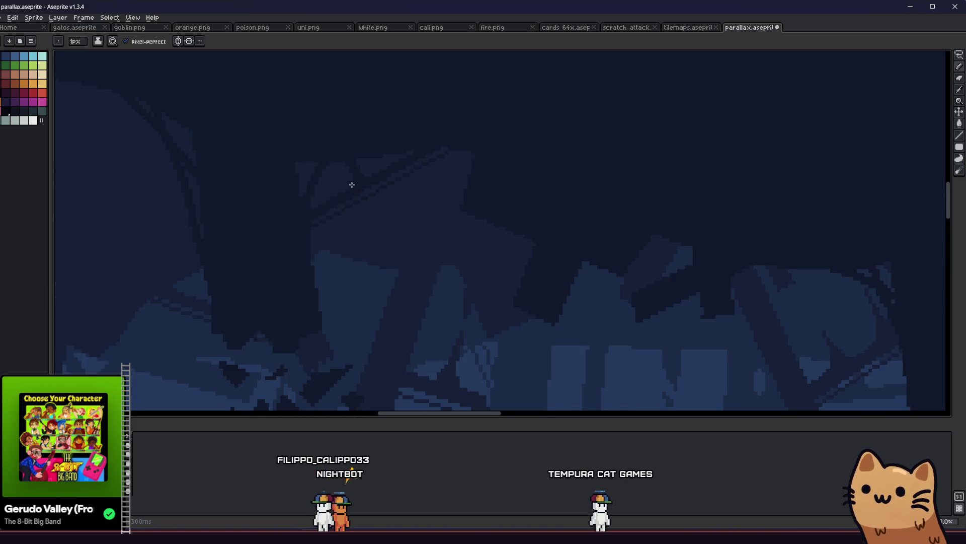
scroll(362, 181, down, 2)
scroll(299, 234, down, 2)
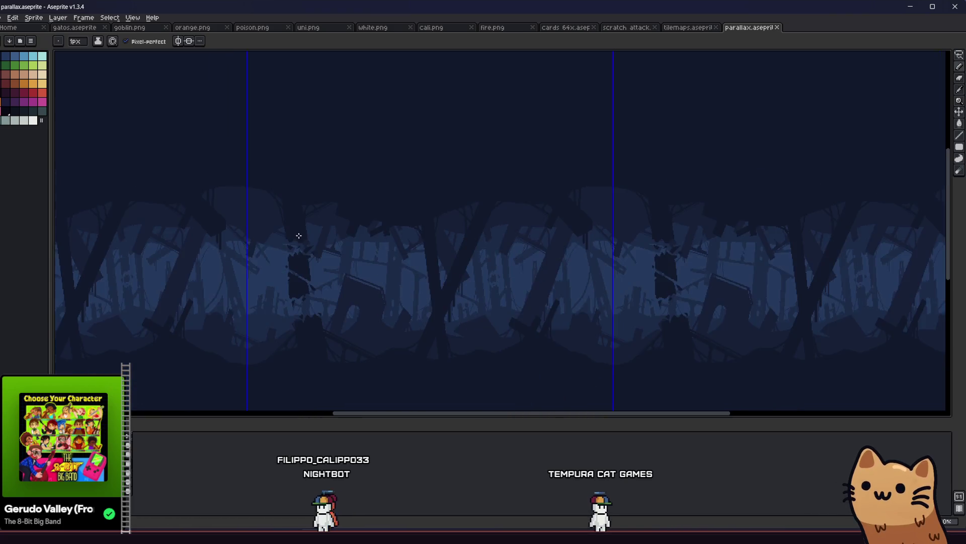
scroll(305, 265, up, 1)
Step: Pan and zoom around the forest art to inspect different areas
drag(291, 279, 220, 278)
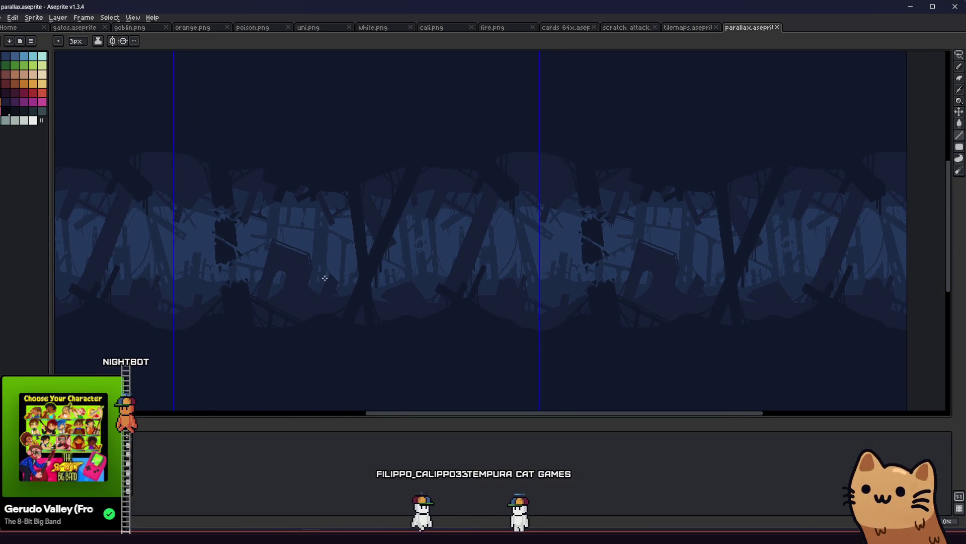
scroll(468, 291, up, 2)
drag(373, 300, 356, 294)
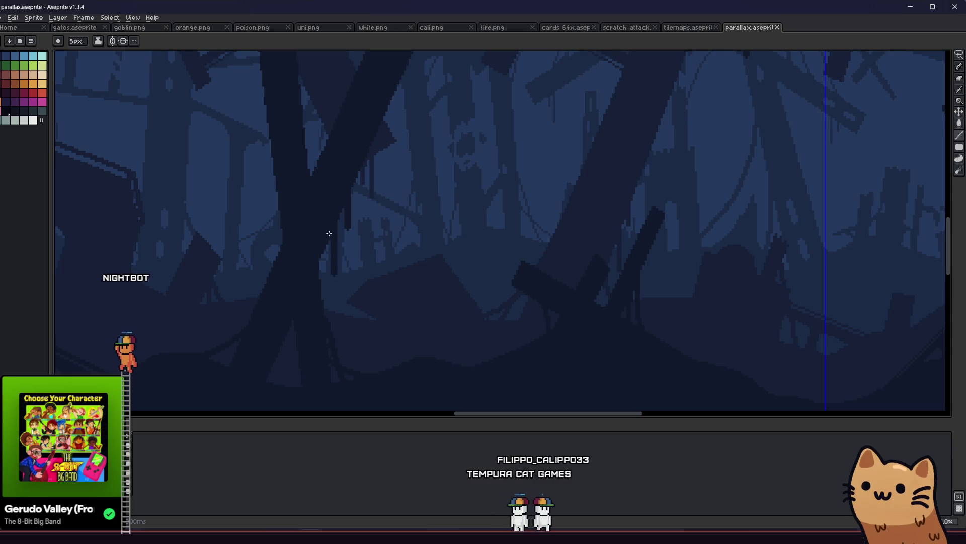
scroll(334, 233, down, 1)
drag(334, 233, 358, 294)
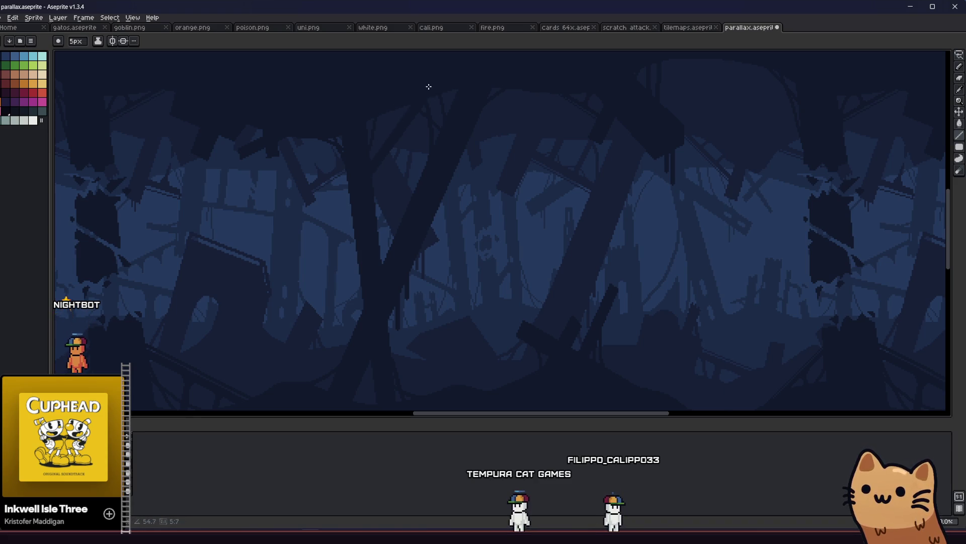
scroll(400, 195, down, 1)
scroll(276, 252, right, 3)
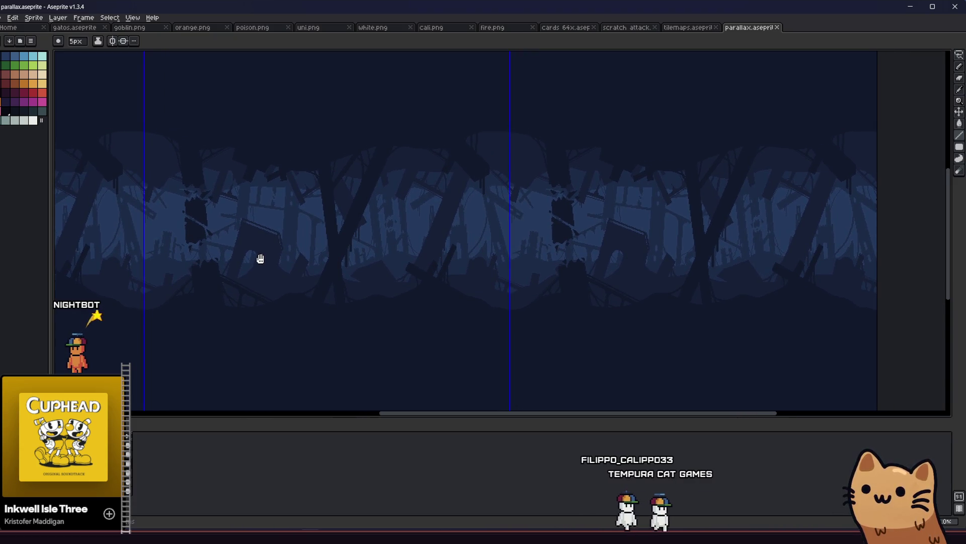
scroll(262, 257, up, 1)
scroll(302, 272, left, 1)
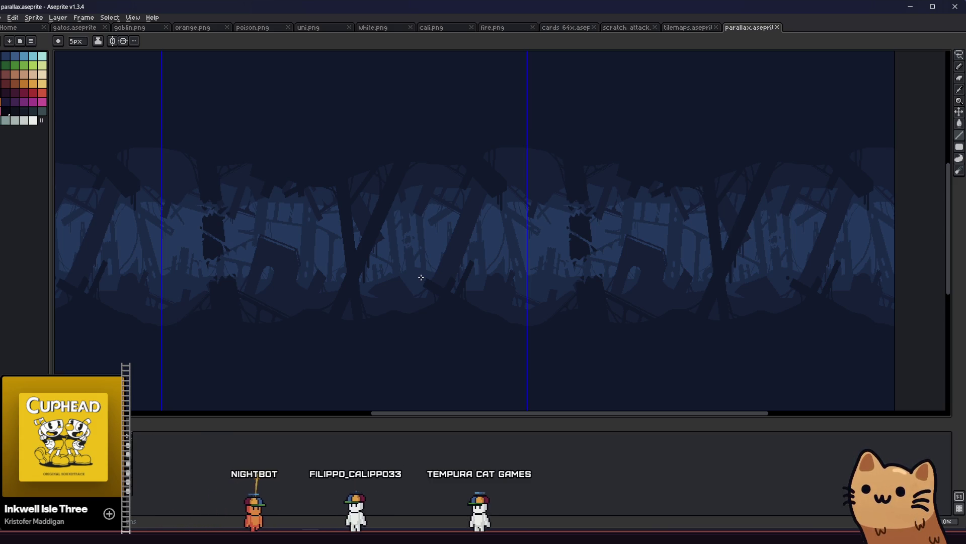
Step: Show the green forest frames in the timeline for comparison
scroll(207, 231, up, 1)
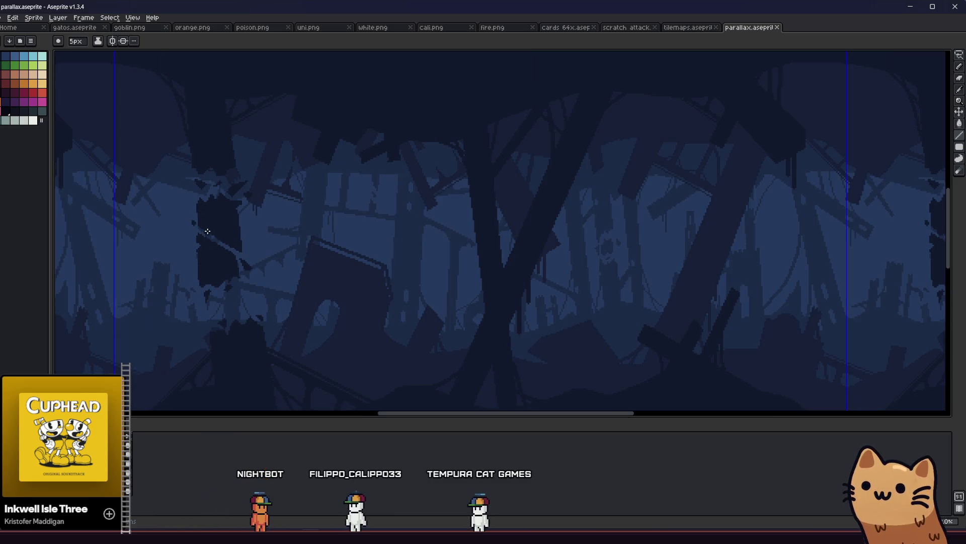
scroll(207, 243, down, 5)
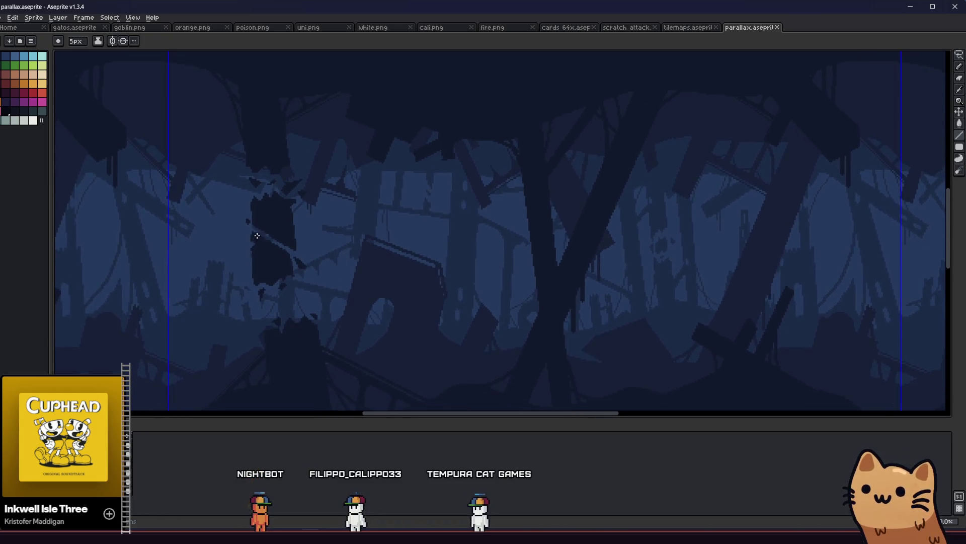
scroll(250, 250, up, 1)
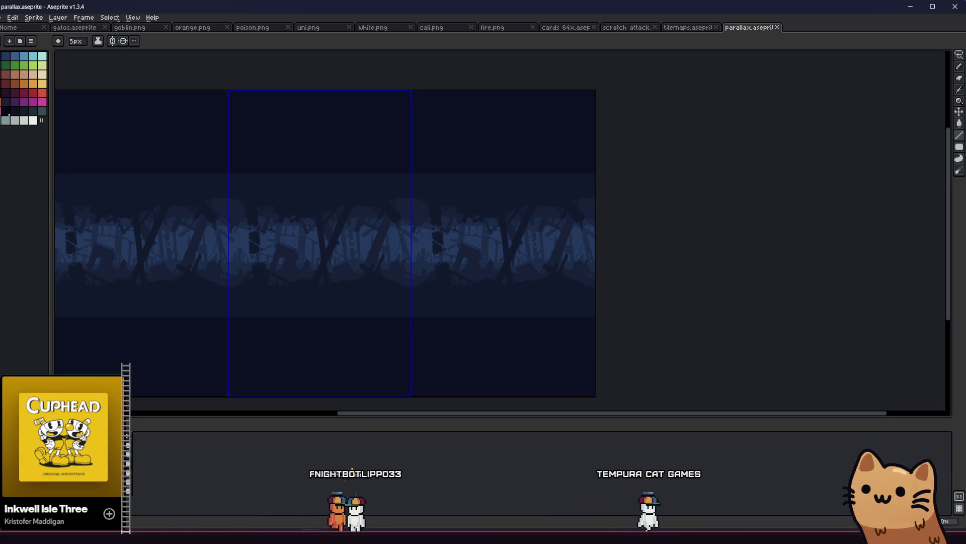
click(140, 482)
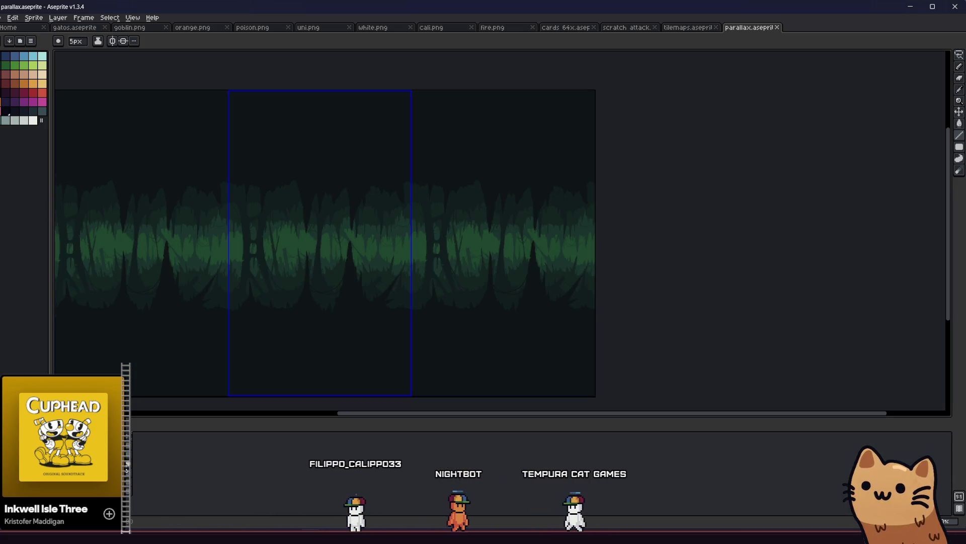
click(139, 469)
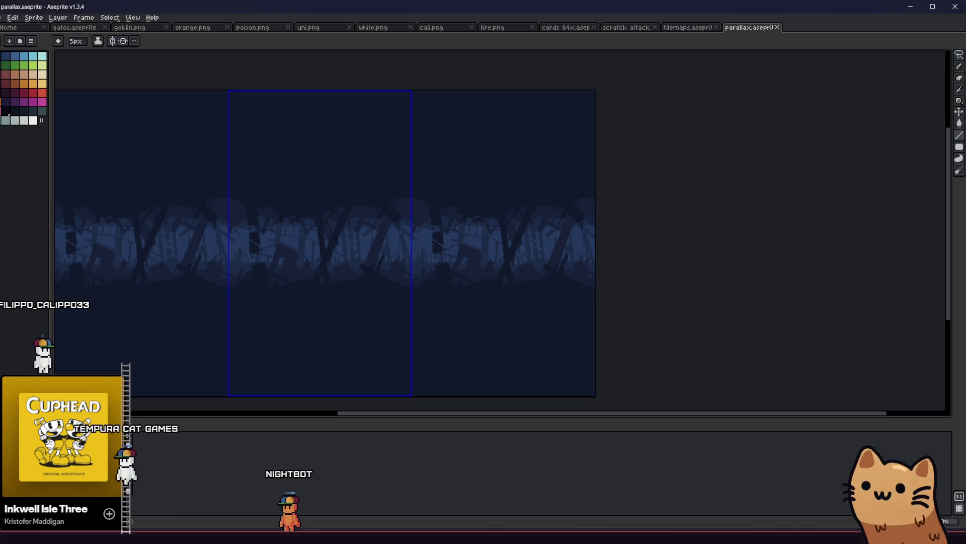
Step: Lasso a patch of debris, move it right and down, then commit and deselect
scroll(244, 264, up, 3)
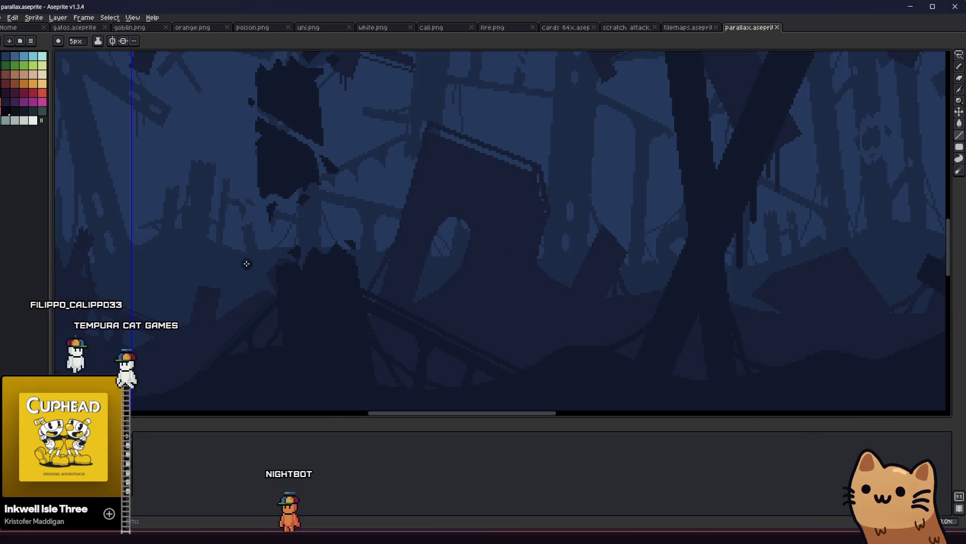
key(q)
mouse_move(243, 134)
mouse_down()
mouse_move(304, 166)
mouse_move(267, 245)
mouse_move(196, 151)
mouse_move(237, 135)
mouse_up()
mouse_move(275, 196)
mouse_down()
mouse_move(291, 220)
mouse_move(247, 224)
mouse_move(262, 245)
mouse_move(220, 262)
mouse_up()
key(Return)
key(ctrl+d)
scroll(345, 212, down, 3)
Step: Undo and redo between green and blue versions, ending on the blue ruined forest, with the Eyedropper active
key(ctrl+z)
key(ctrl+z)
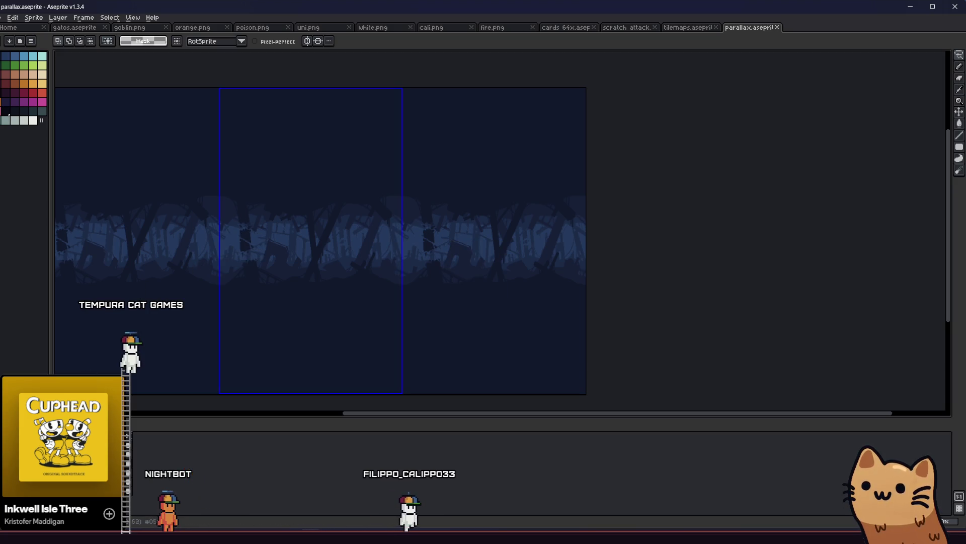
key(ctrl+z)
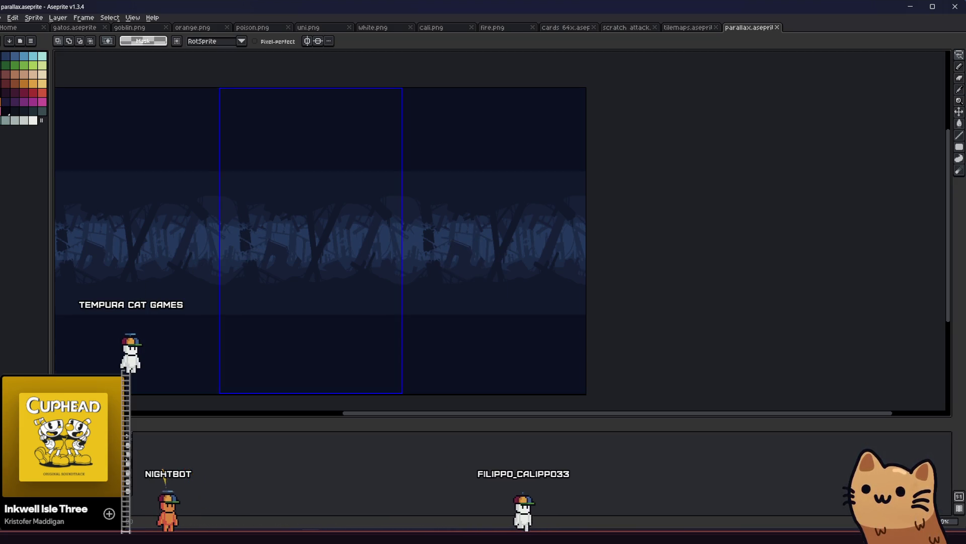
key(ctrl+z)
key(ctrl+y)
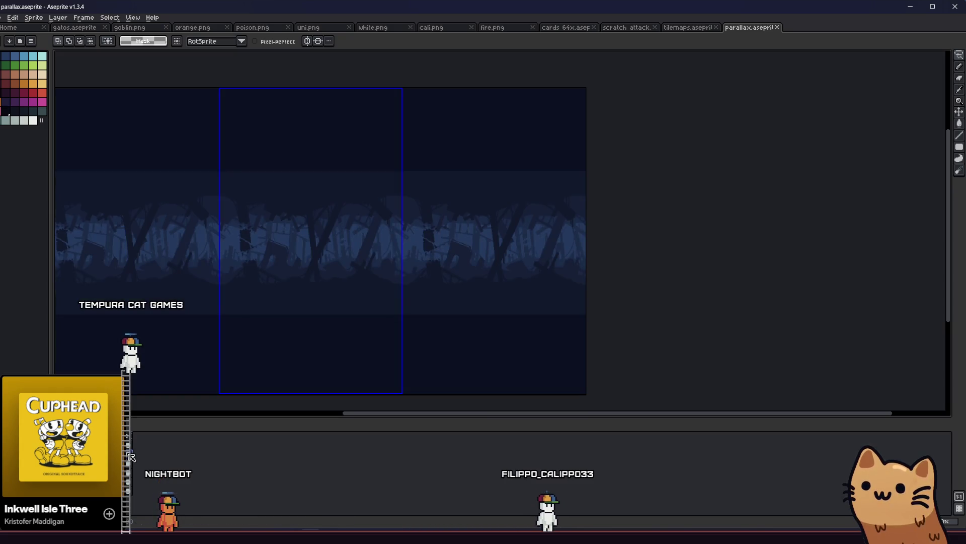
key(ctrl+z)
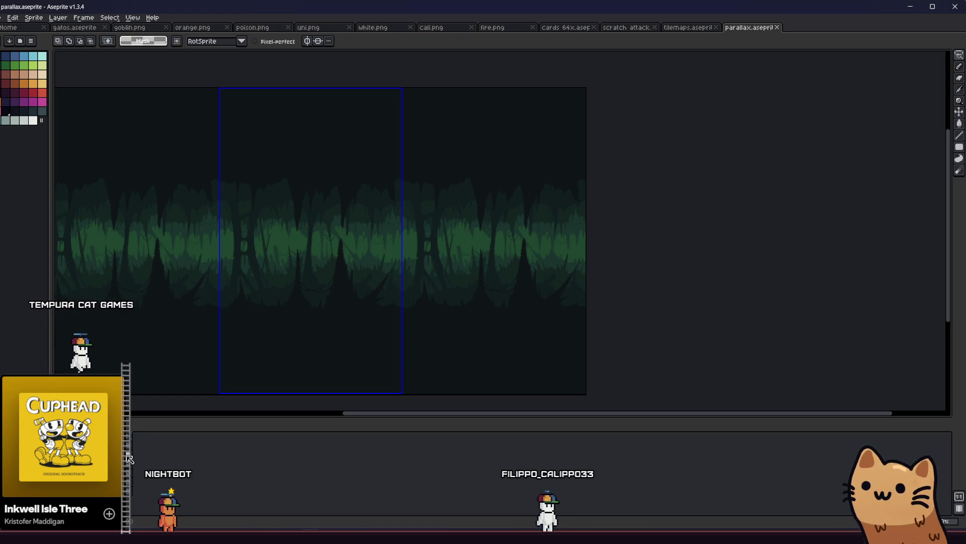
key(ctrl+y)
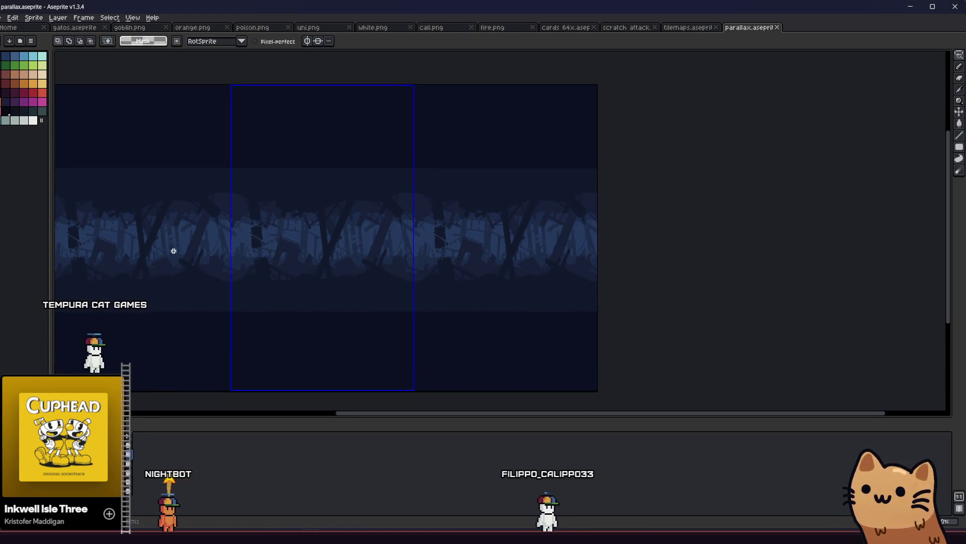
key(i)
scroll(229, 316, up, 2)
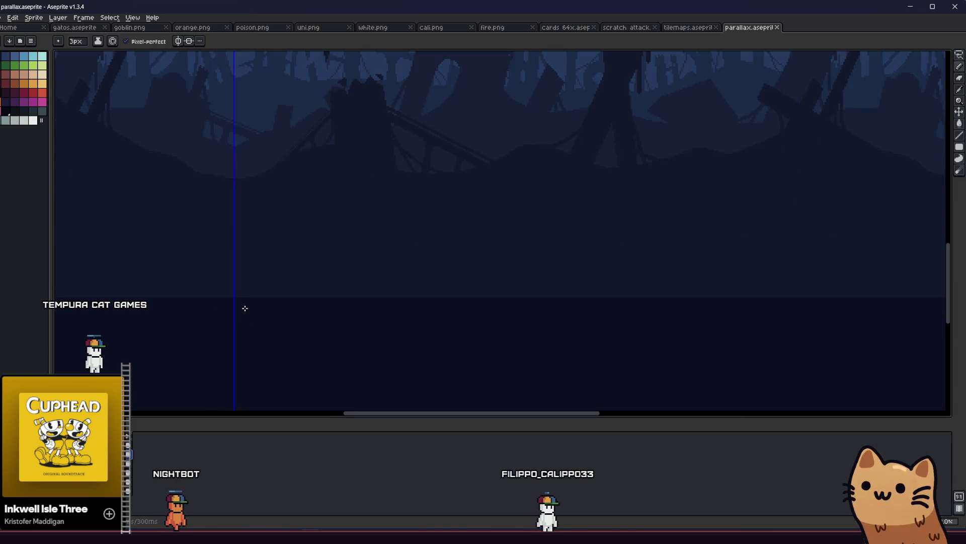
Step: Draw a dark wavy line across the forest and bucket-fill everything below it
scroll(276, 279, up, 8)
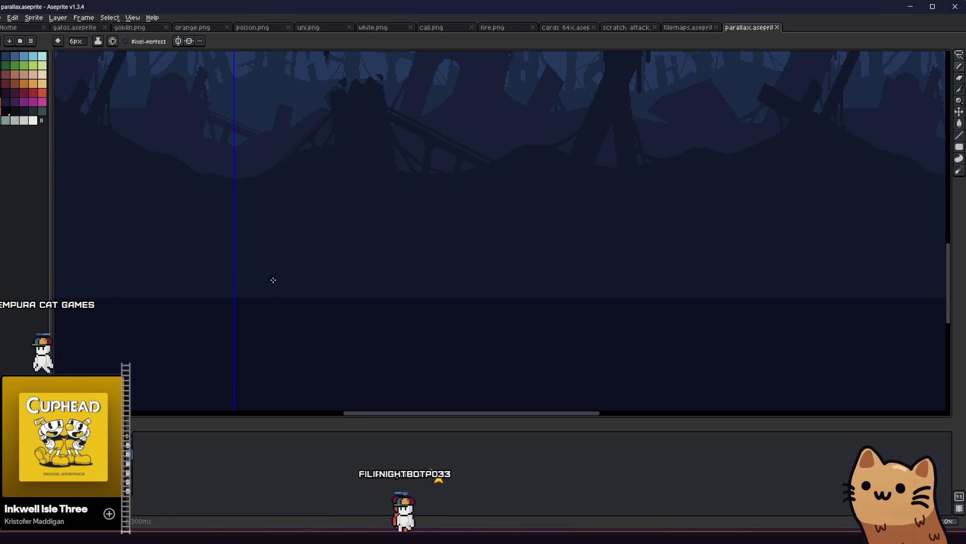
scroll(272, 280, down, 5)
scroll(157, 310, up, 2)
mouse_move(181, 286)
mouse_down()
mouse_move(253, 263)
mouse_move(397, 249)
mouse_move(543, 286)
mouse_up()
key(g)
click(424, 287)
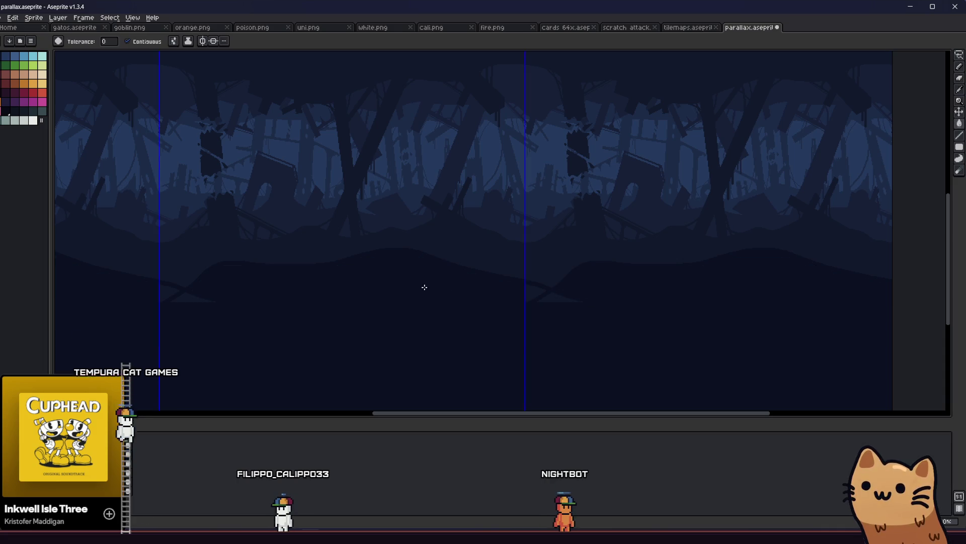
Step: Pan up to the top of the layer and play the animation to preview tiling
key(b)
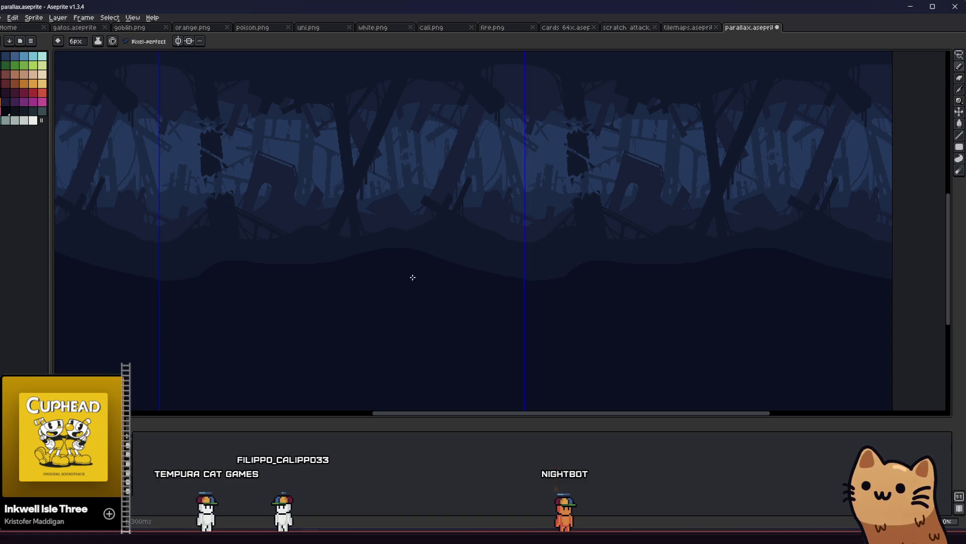
drag(294, 285, 320, 350)
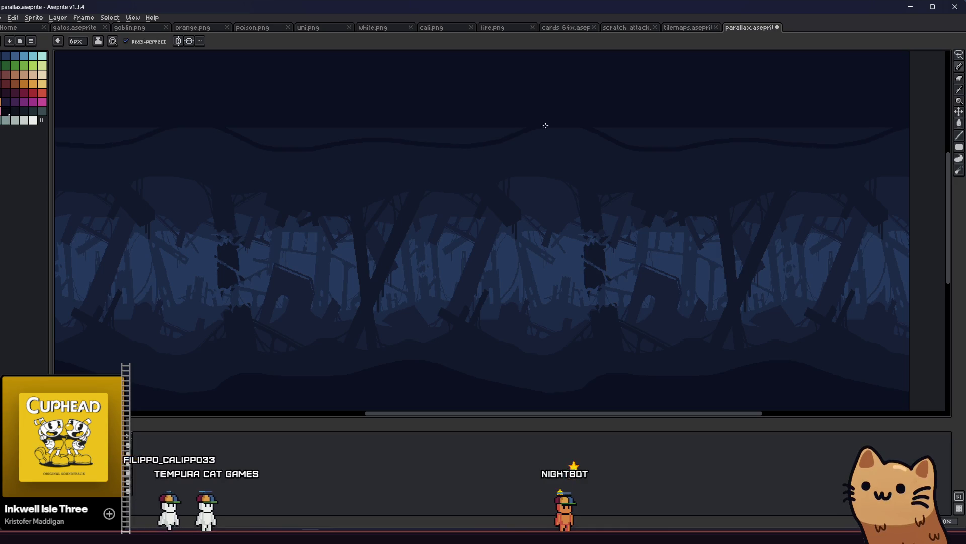
key(ctrl+apostrophe)
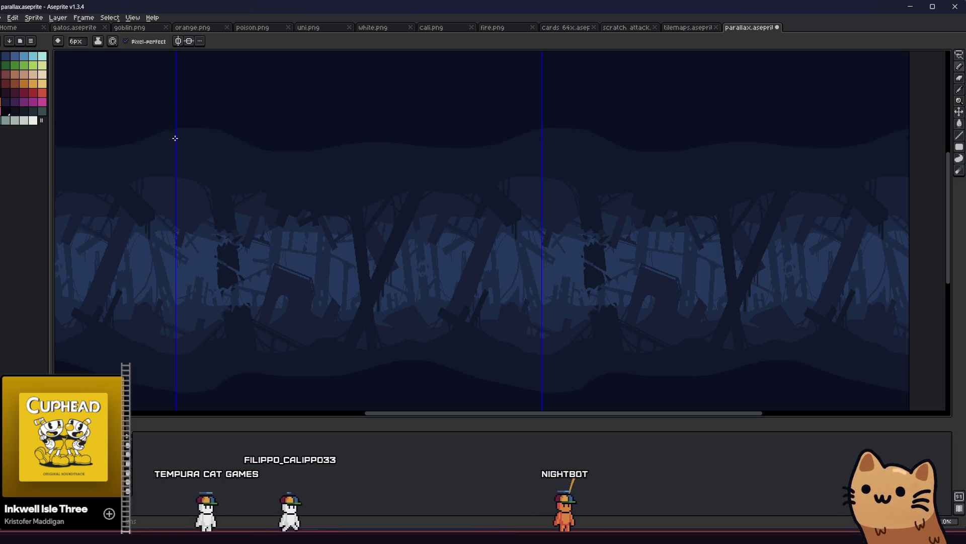
scroll(215, 189, down, 2)
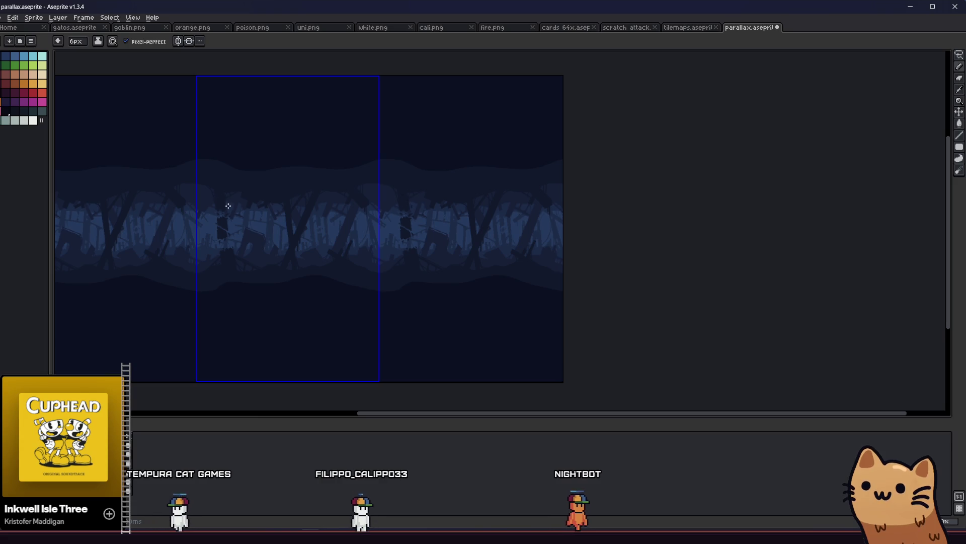
scroll(232, 212, up, 2)
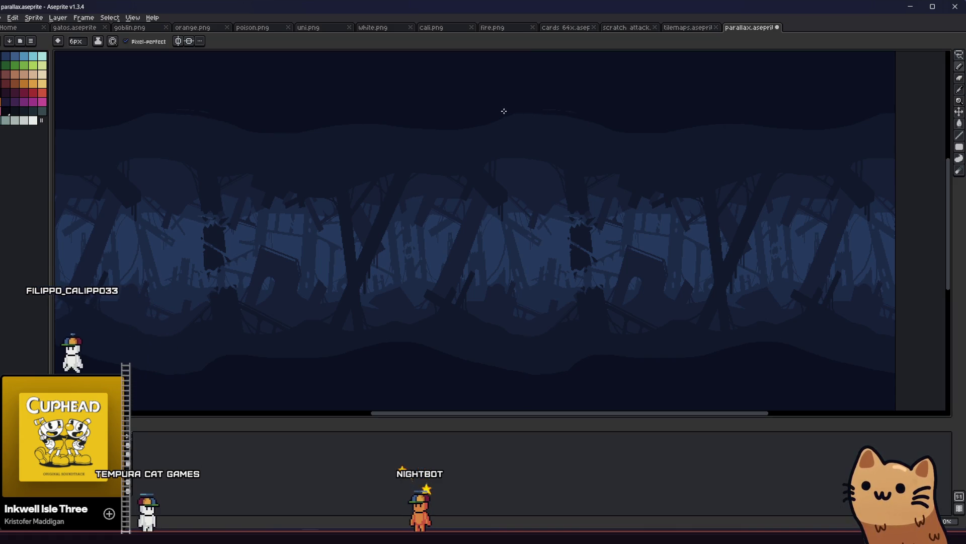
scroll(541, 116, up, 2)
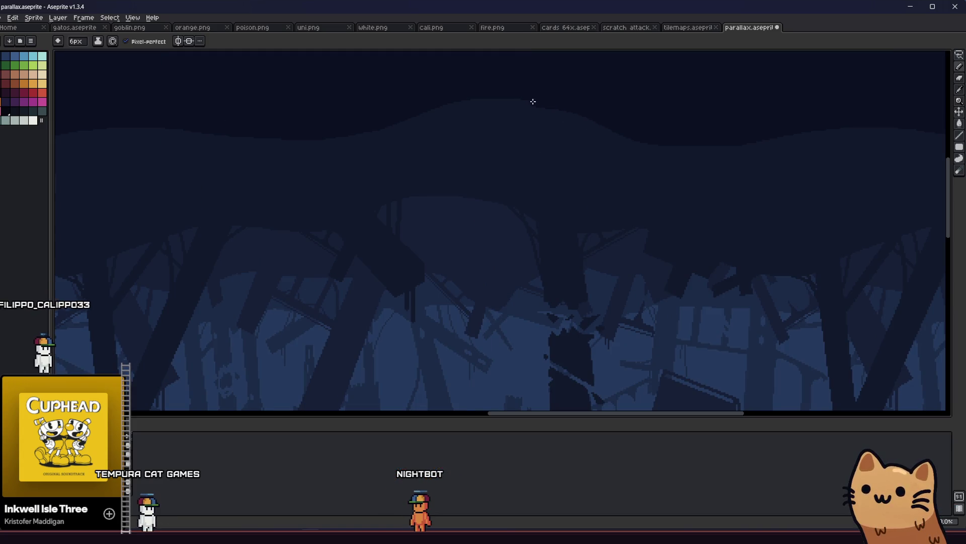
scroll(403, 121, down, 2)
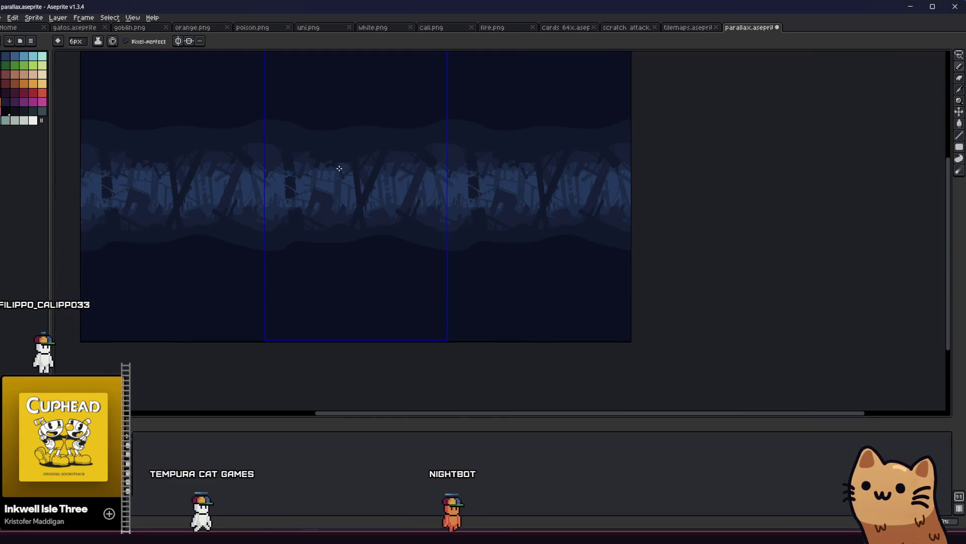
scroll(345, 121, up, 1)
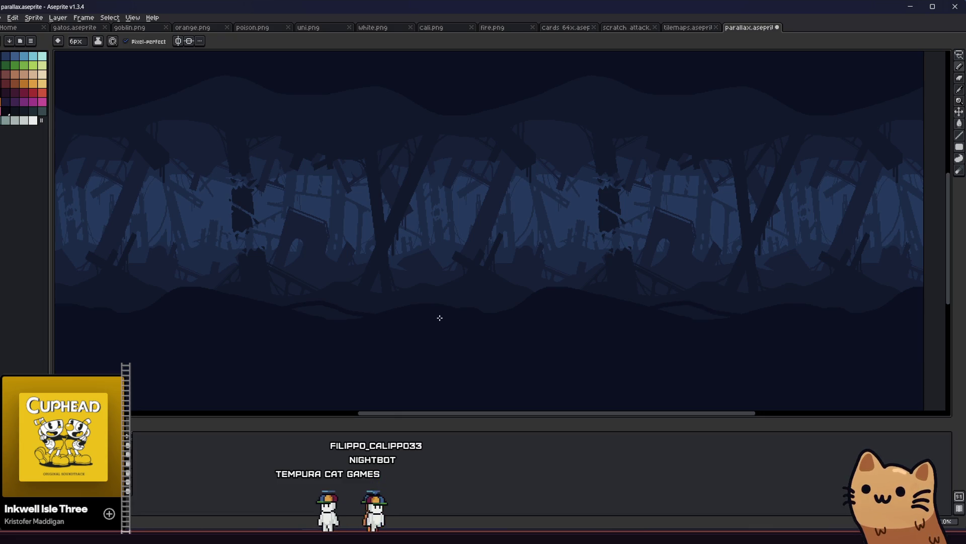
key(g)
key(b)
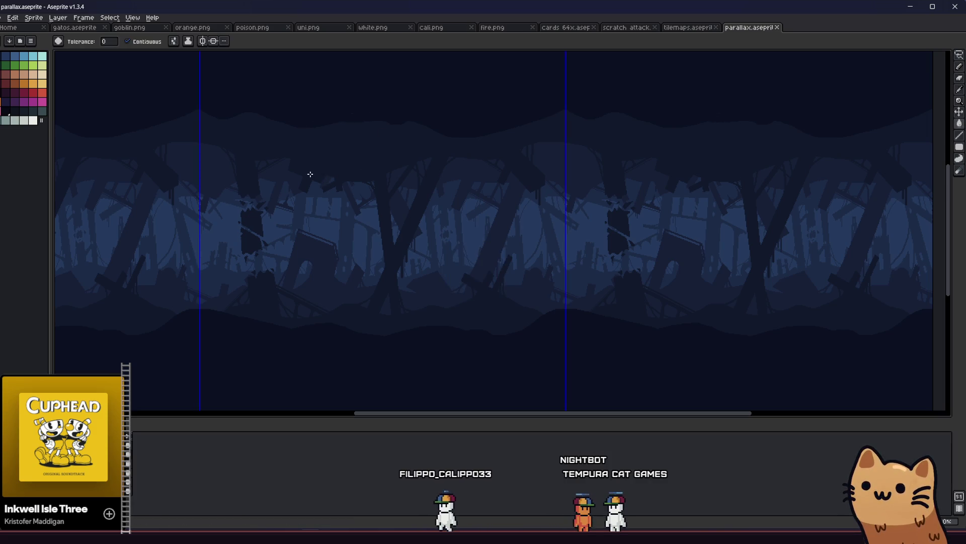
key(g)
drag(289, 190, 264, 210)
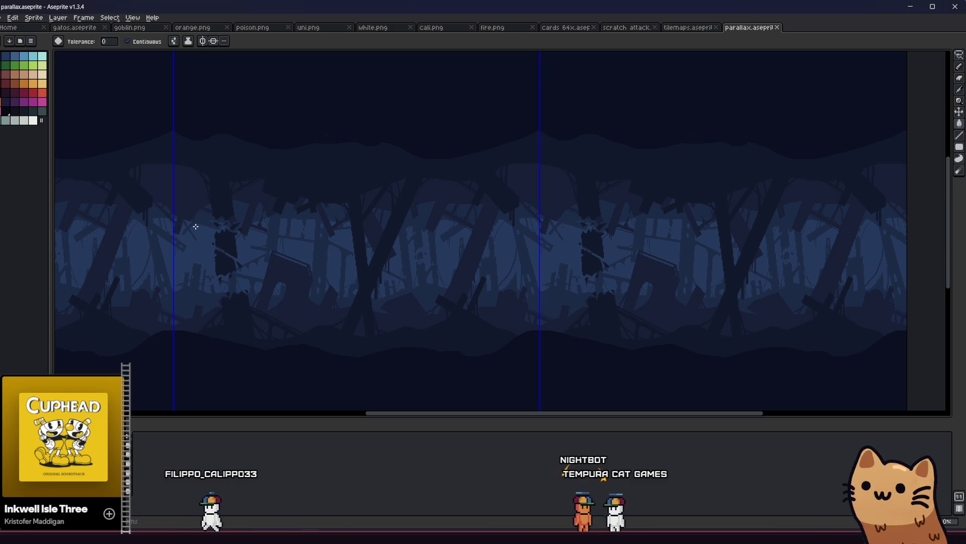
Step: Sample a dark blue and draw the fallen plank's long diagonal line and first edge
mouse_move(251, 250)
mouse_down()
mouse_move(278, 261)
mouse_move(334, 258)
mouse_move(282, 245)
mouse_up()
key(i)
key(l)
mouse_move(278, 343)
mouse_down()
mouse_move(337, 301)
mouse_move(424, 297)
mouse_up()
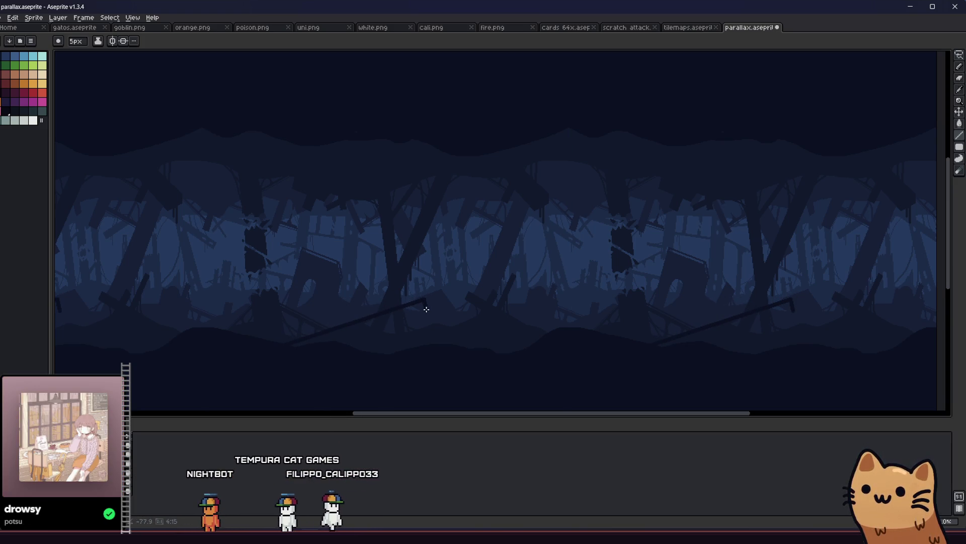
scroll(343, 337, up, 2)
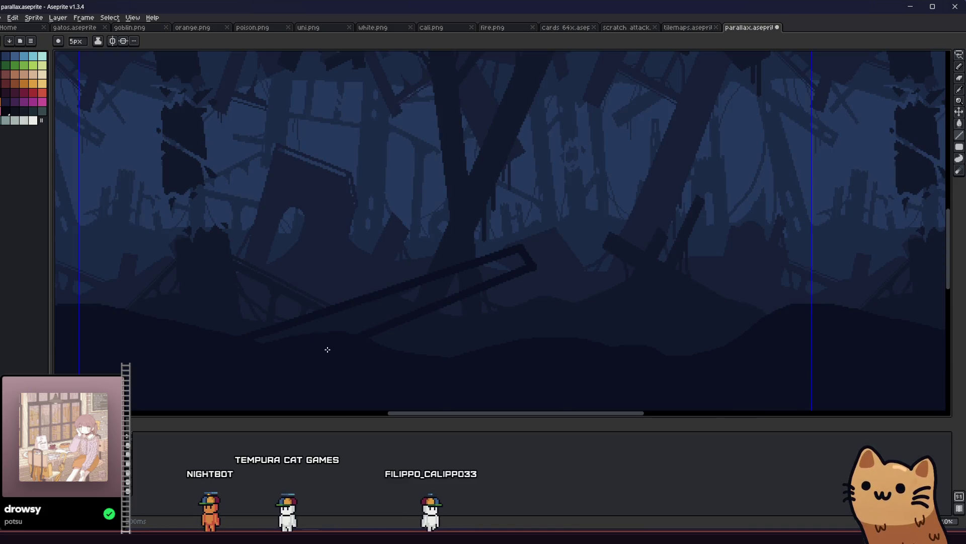
key(v)
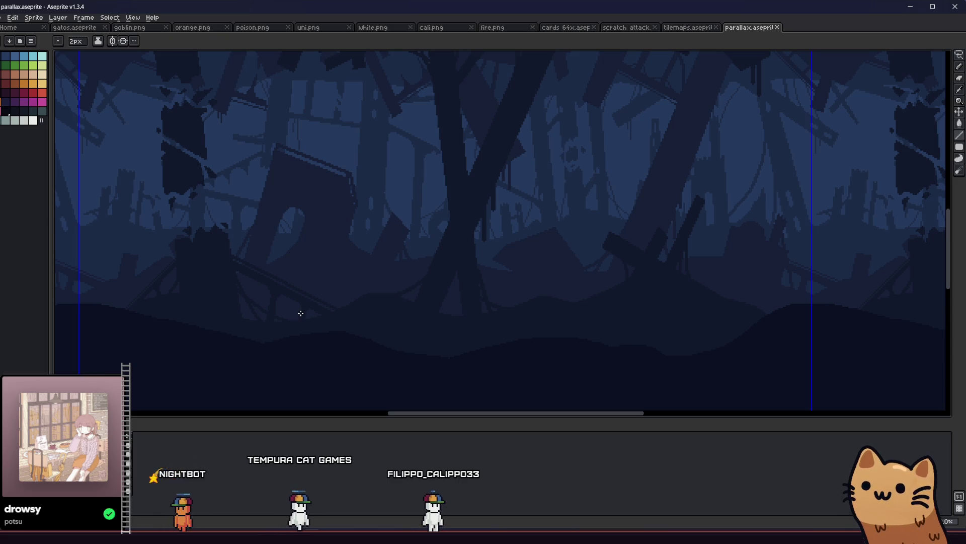
scroll(352, 282, down, 3)
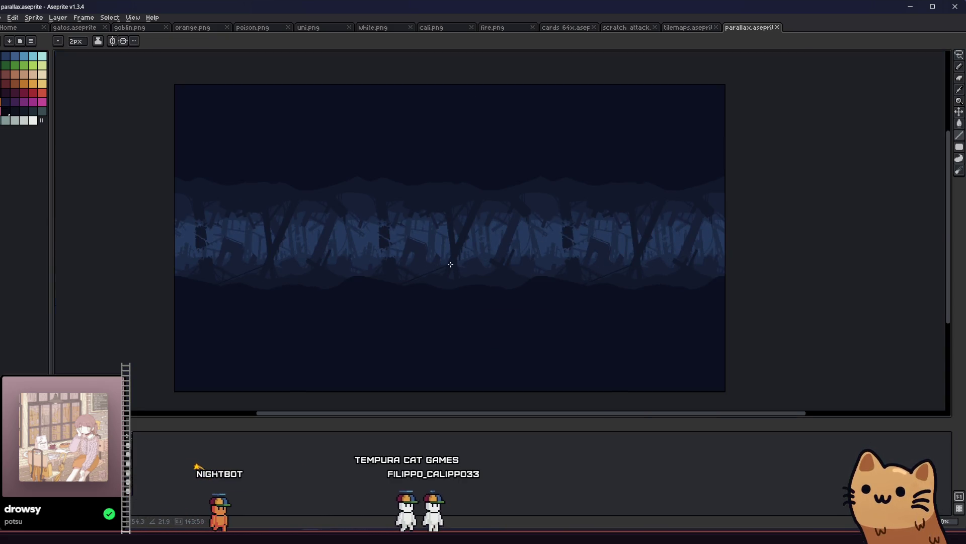
scroll(433, 262, up, 2)
drag(491, 256, 502, 258)
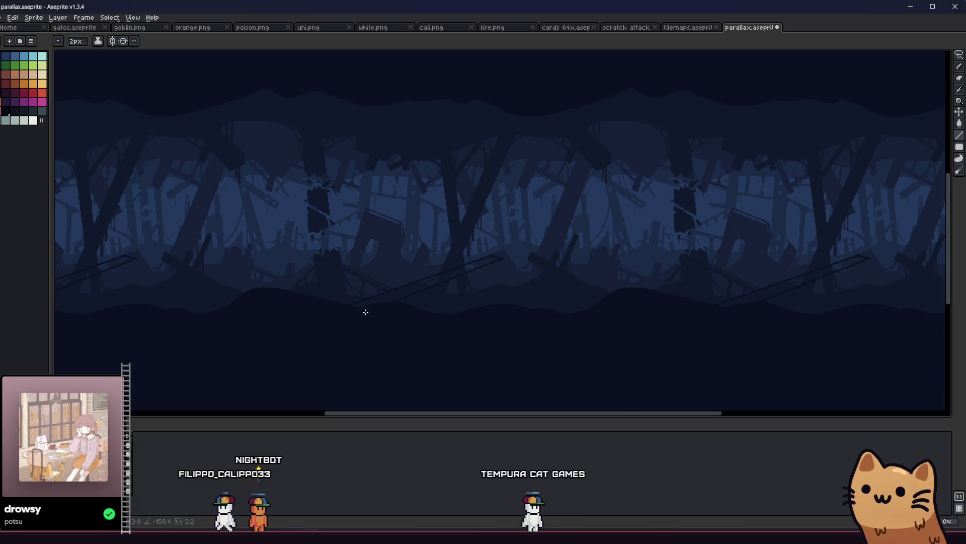
Step: Close the plank's other edge and fill the plank with darker blue
key(g)
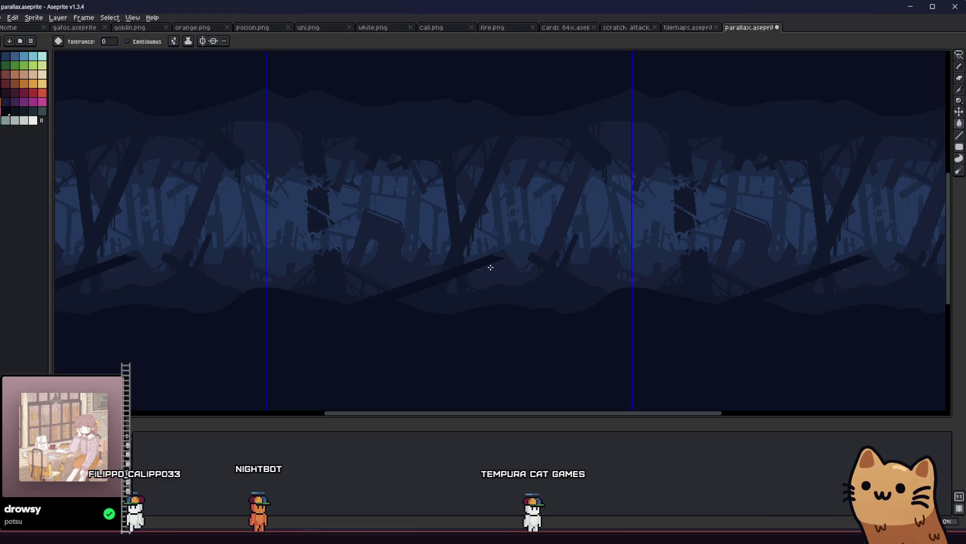
key(l)
scroll(492, 265, up, 2)
mouse_move(493, 259)
mouse_down()
mouse_move(498, 366)
mouse_move(513, 367)
mouse_move(512, 252)
mouse_up()
key(g)
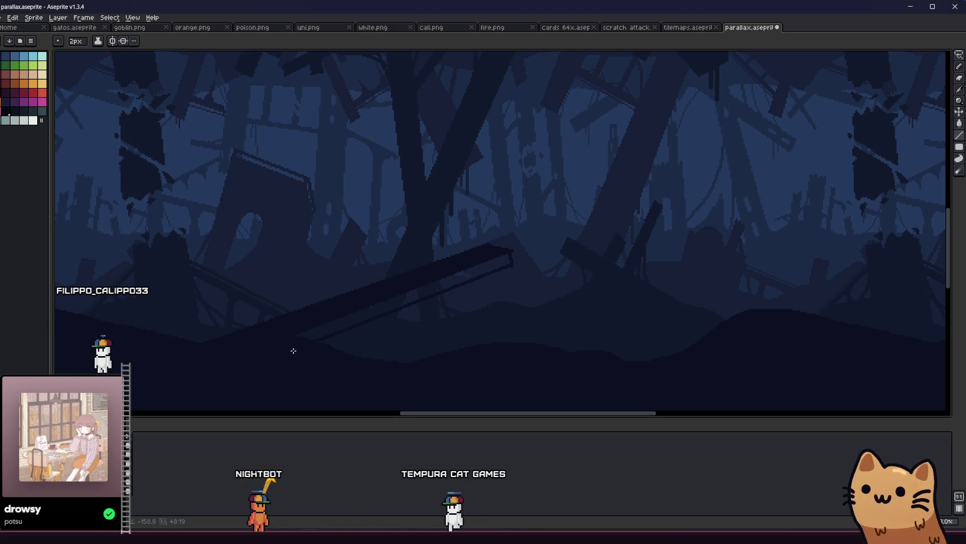
click(456, 276)
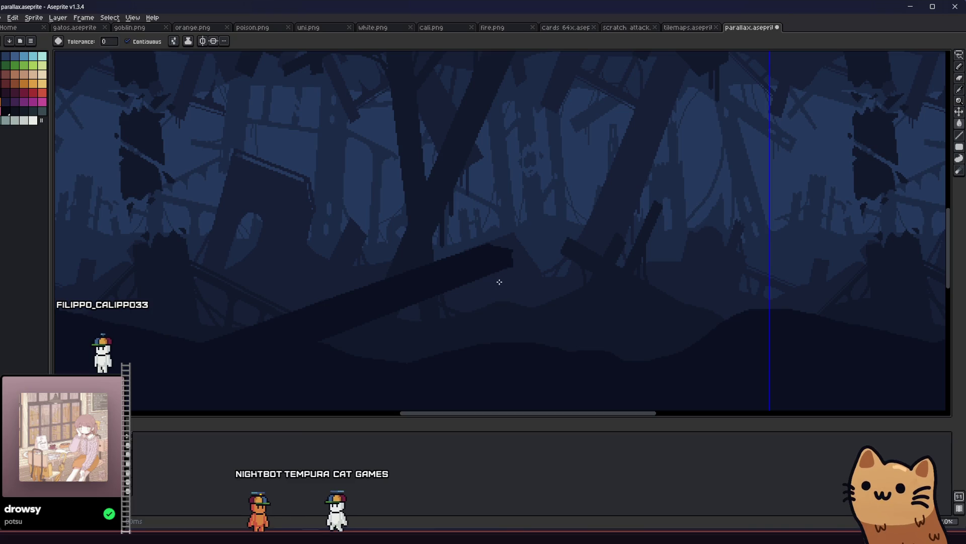
Step: Draw a post beneath the plank and fill the space under them dark
drag(485, 360, 498, 378)
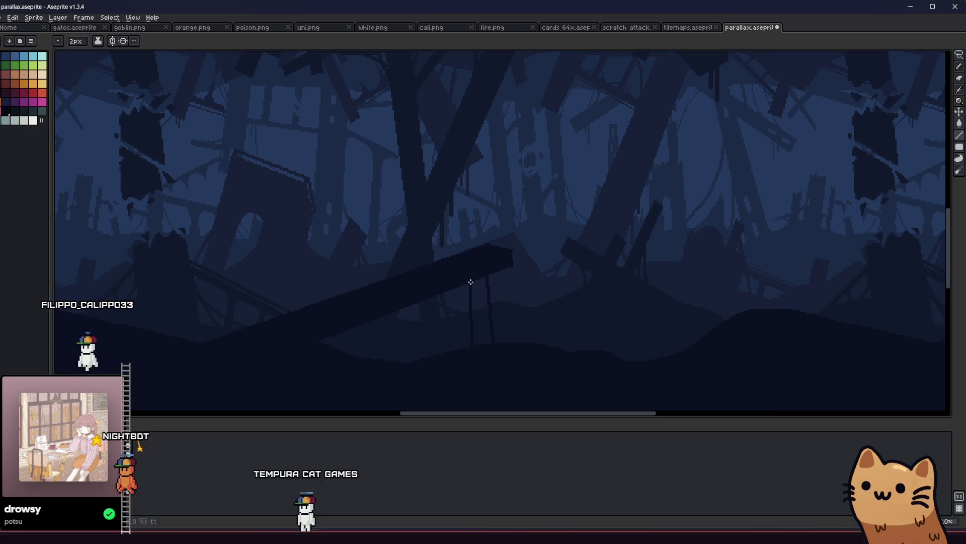
key(g)
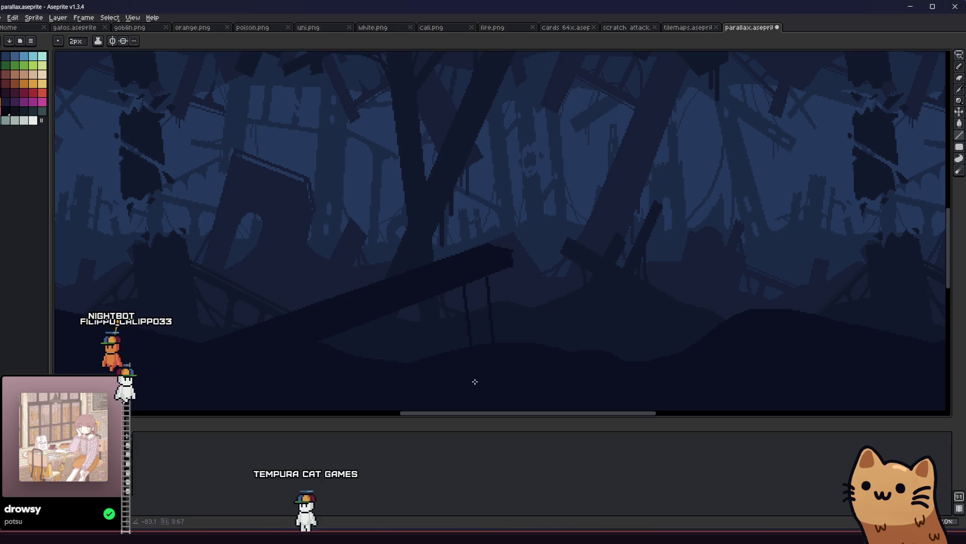
key(g)
click(466, 319)
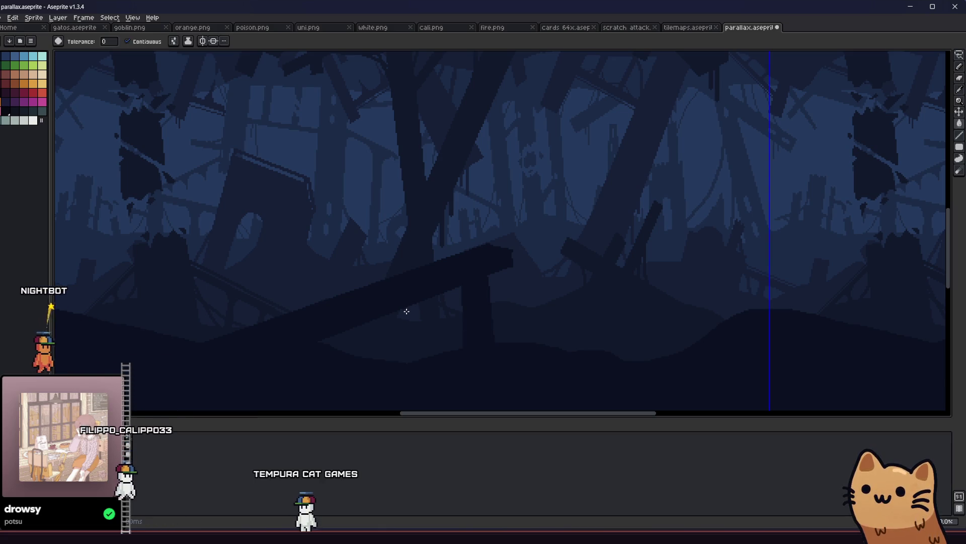
key(l)
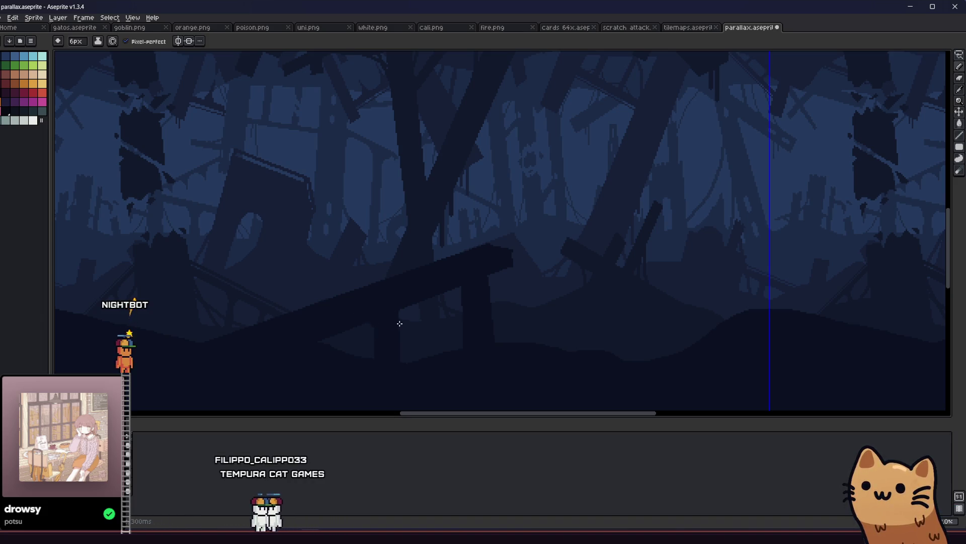
Step: Zoom and pan over the whole parallax strip to check the tiling
scroll(448, 304, down, 2)
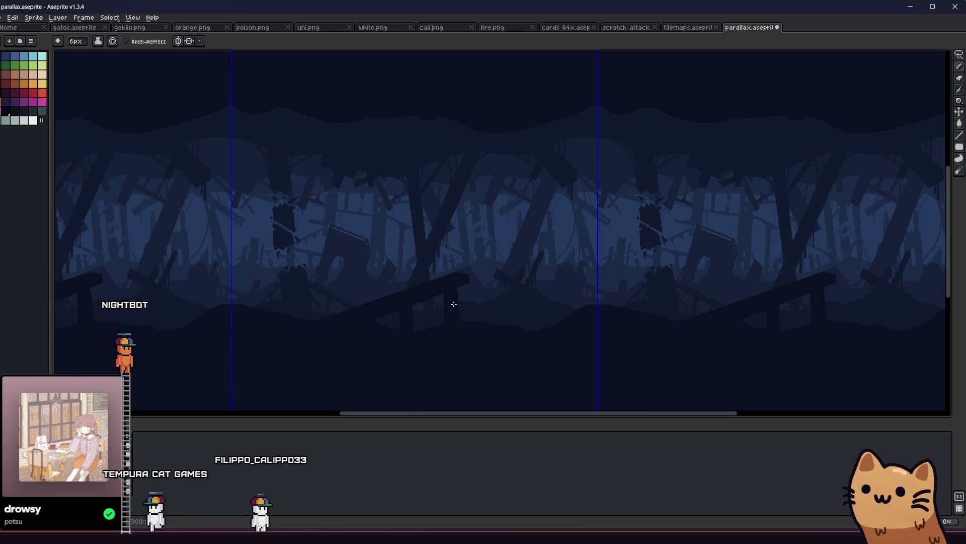
scroll(441, 293, up, 3)
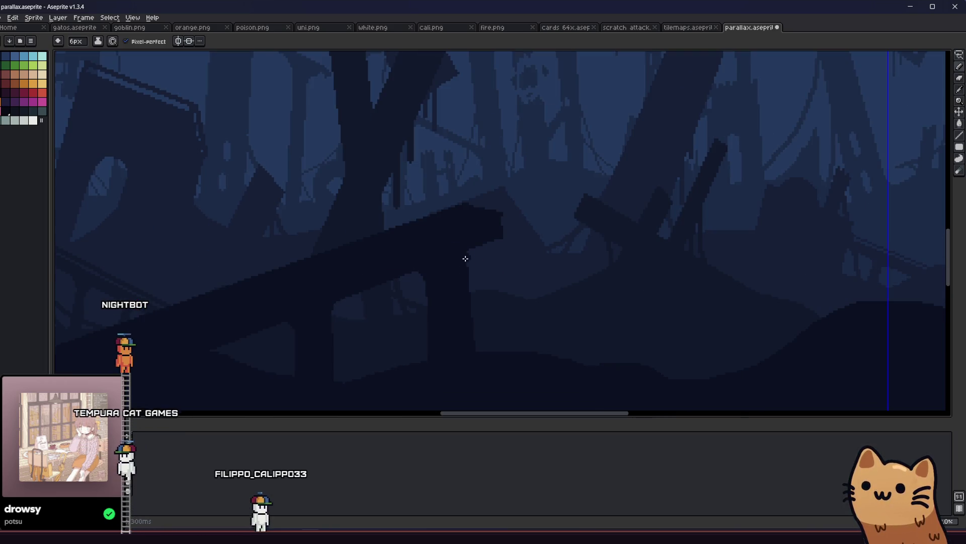
scroll(453, 262, down, 4)
mouse_move(371, 291)
mouse_down()
mouse_move(356, 309)
mouse_move(359, 325)
mouse_move(380, 341)
mouse_up()
scroll(382, 337, up, 1)
mouse_move(379, 335)
mouse_down()
mouse_move(356, 341)
mouse_move(309, 327)
mouse_up()
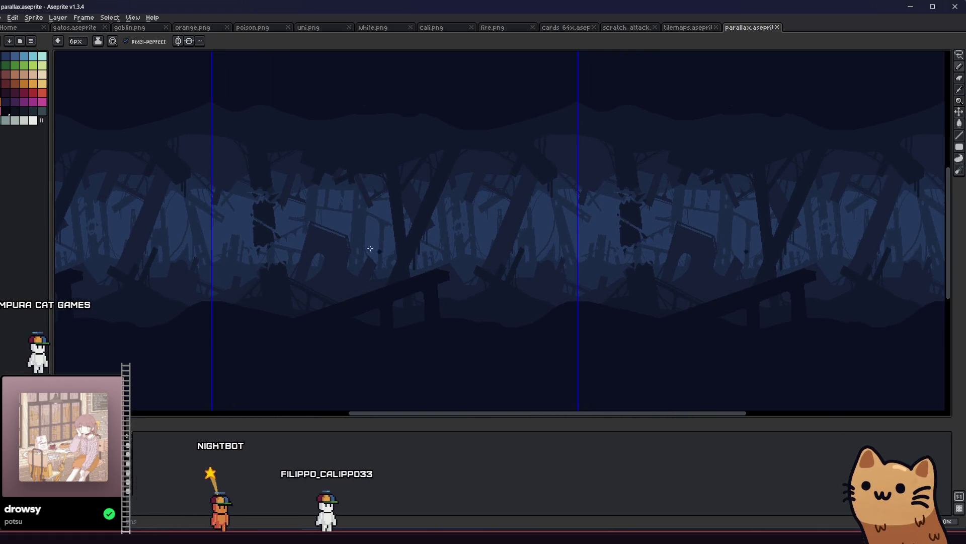
scroll(369, 248, up, 3)
scroll(429, 309, down, 4)
scroll(438, 308, up, 4)
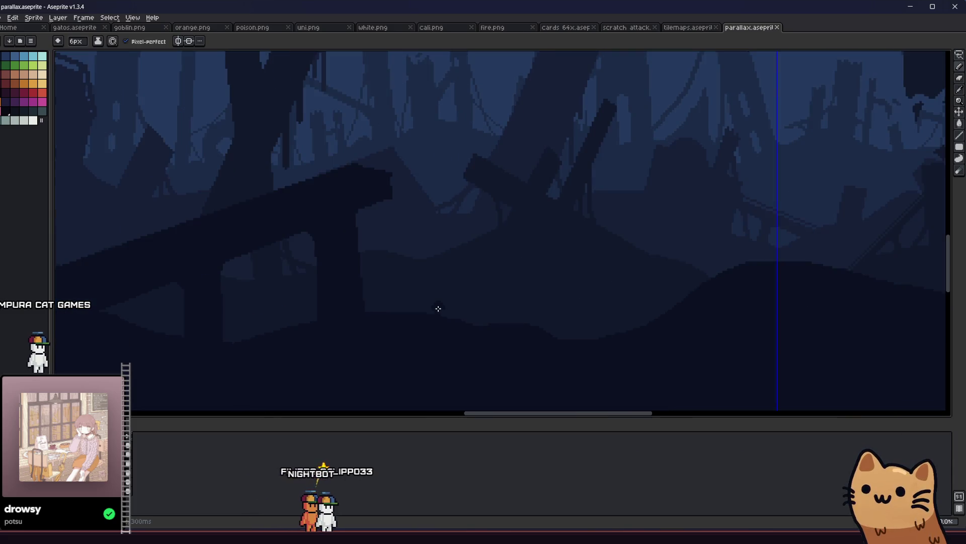
Step: With a 2px brush and Paint Bucket ready, move the view to the tile seam area
key(e)
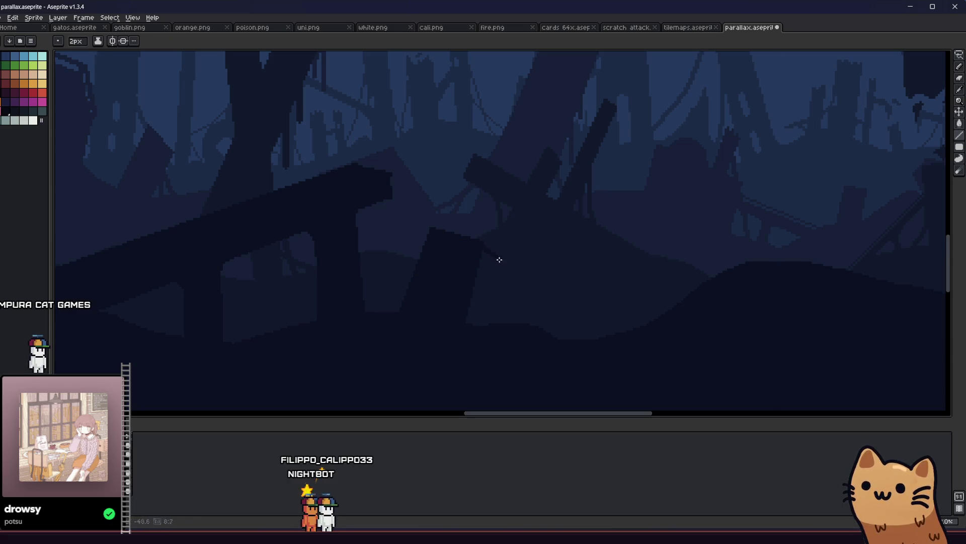
scroll(489, 334, down, 5)
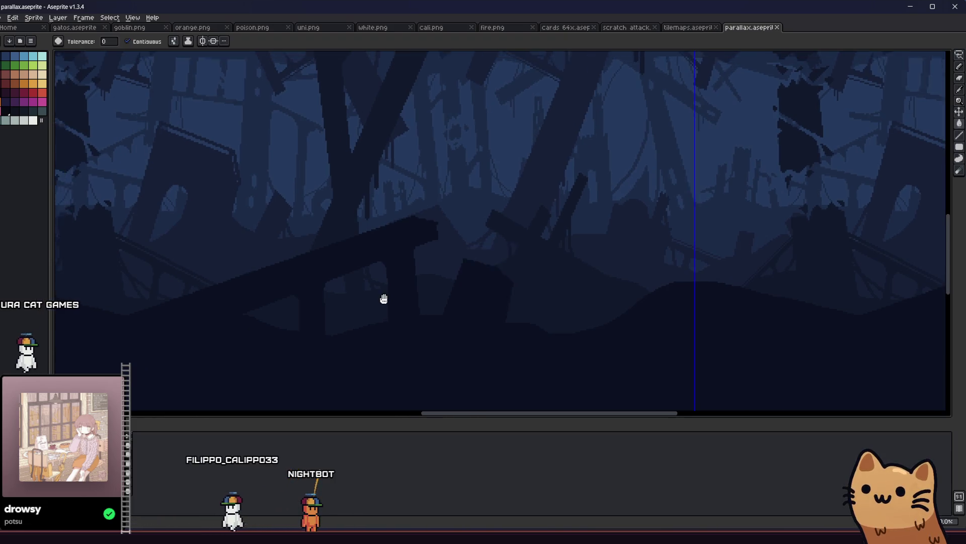
key(g)
drag(472, 330, 433, 331)
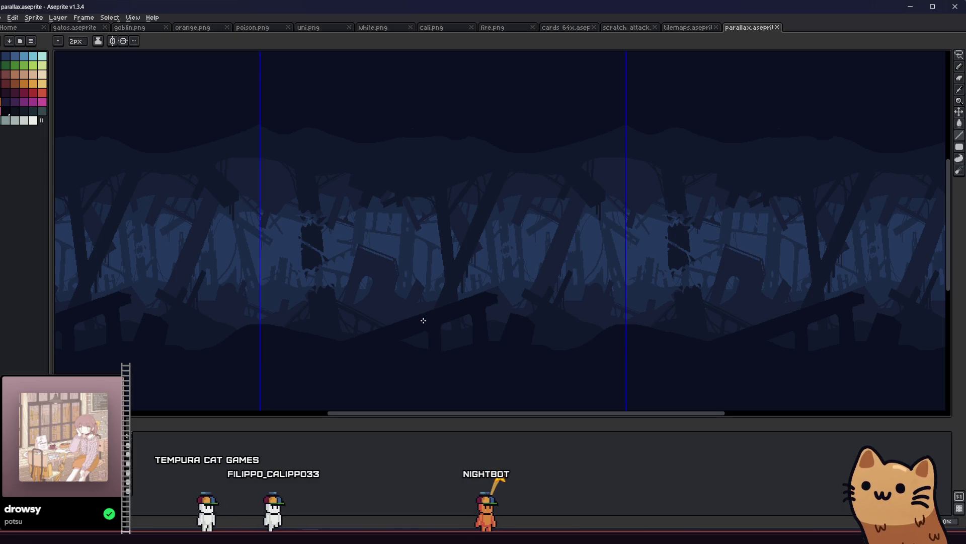
drag(337, 330, 310, 326)
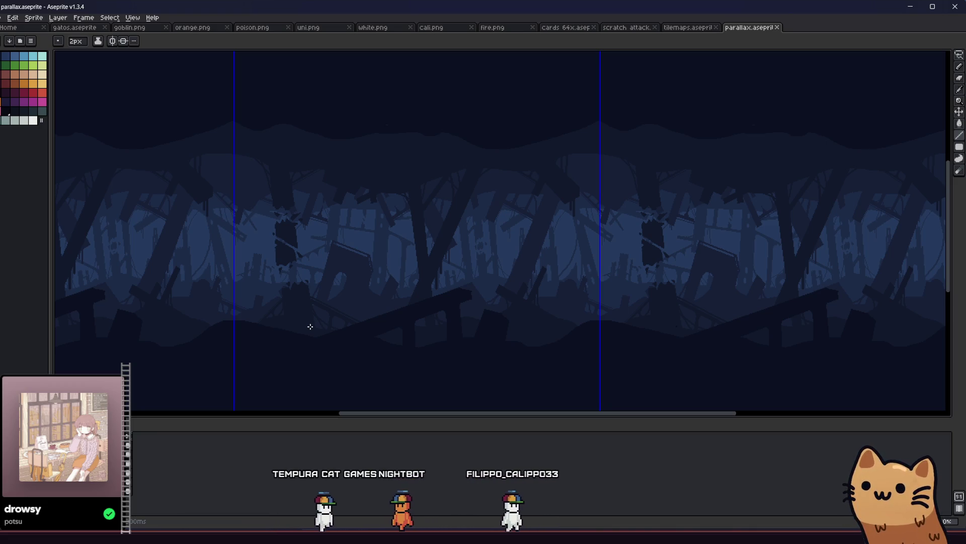
scroll(308, 324, up, 2)
mouse_move(274, 319)
mouse_down()
mouse_move(263, 343)
mouse_move(254, 253)
mouse_move(266, 254)
mouse_up()
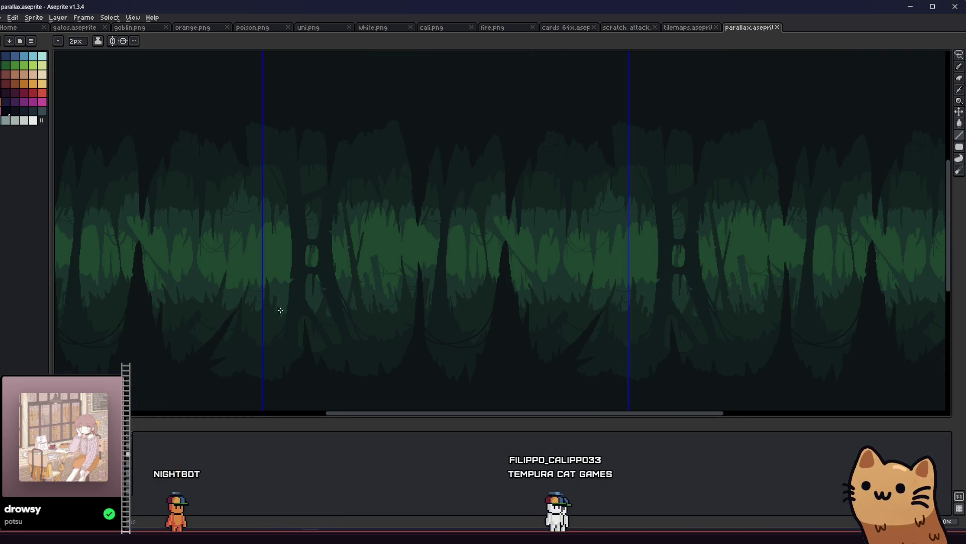
Step: Return to the blue ruined-forest frame and draw a plank line across the upper band
drag(281, 310, 230, 317)
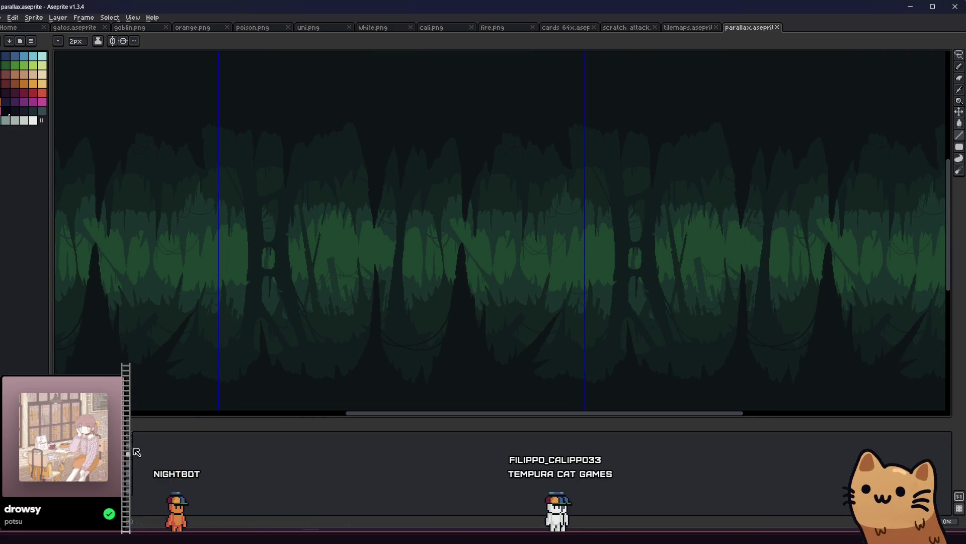
click(133, 455)
drag(286, 337, 257, 340)
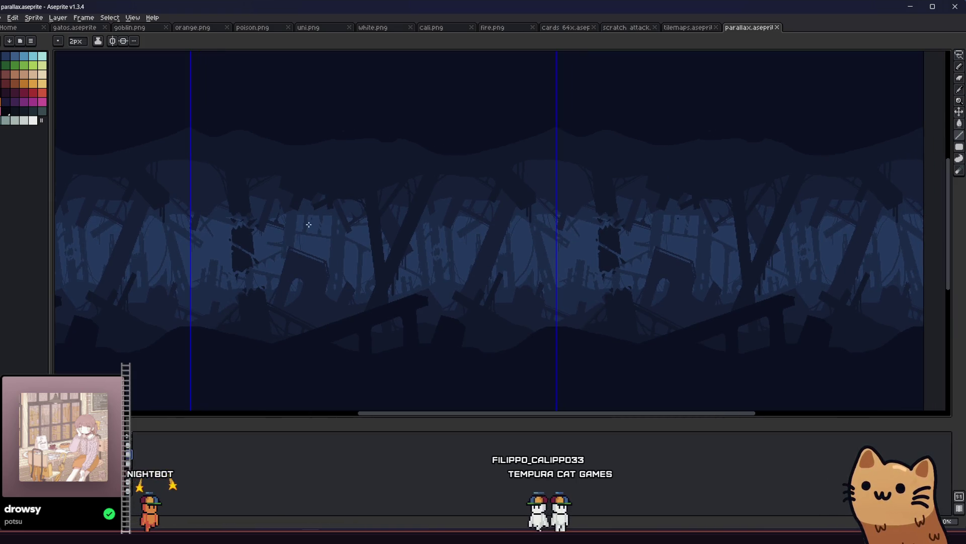
scroll(370, 138, up, 1)
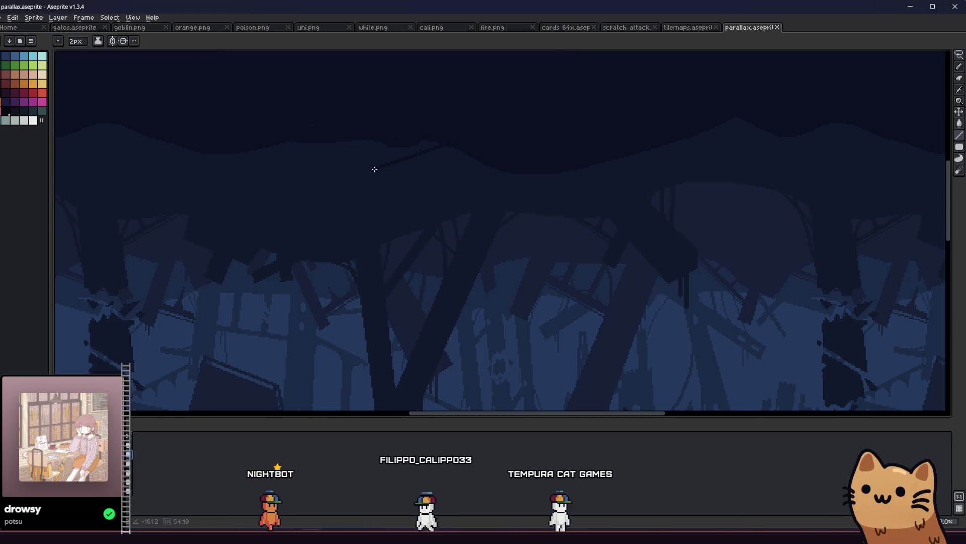
shift+click(315, 186)
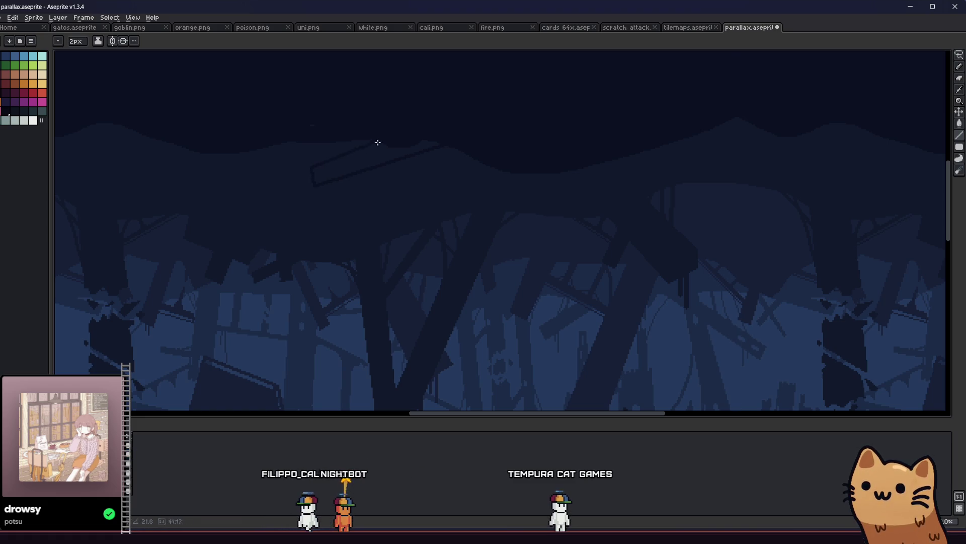
Step: Fill the new plank outlines in the top band and save parallax.aseprite
key(g)
key(b)
scroll(299, 139, right, 1)
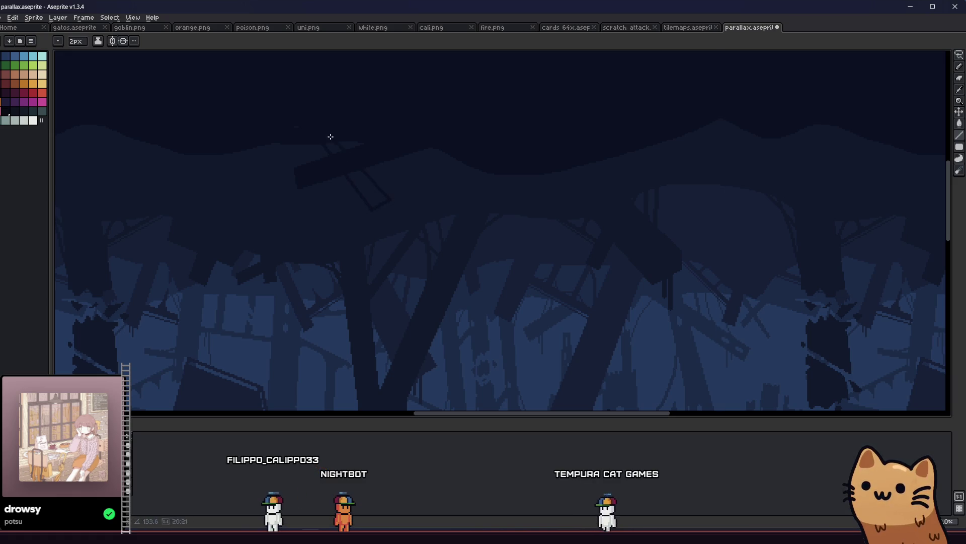
key(g)
scroll(332, 166, down, 3)
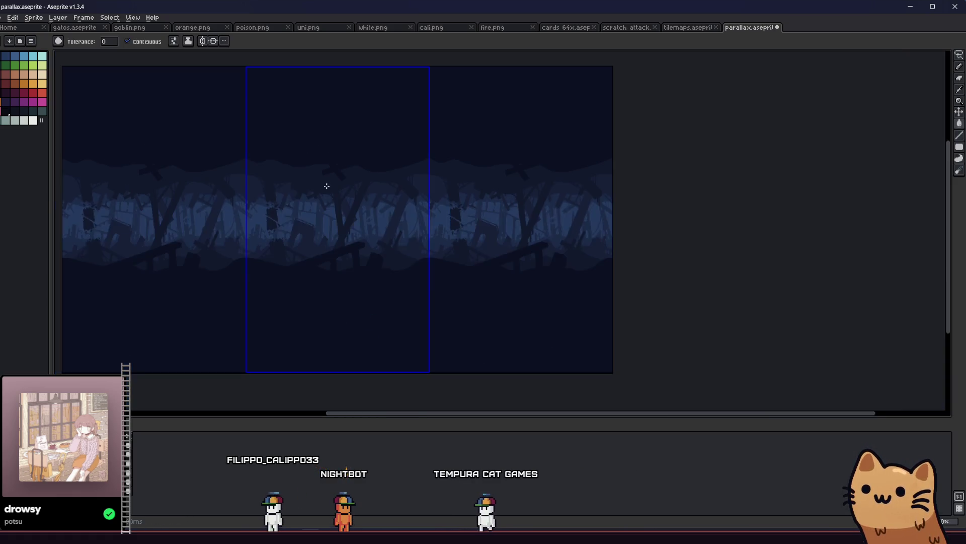
key(ctrl+s)
scroll(290, 218, up, 2)
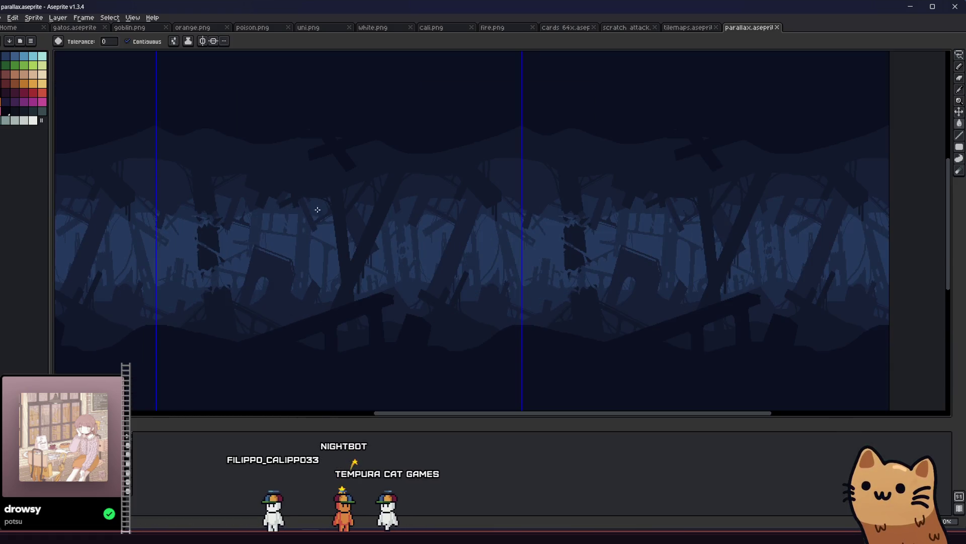
Step: Draw and fill several more plank silhouettes in the top band, then save again
key(b)
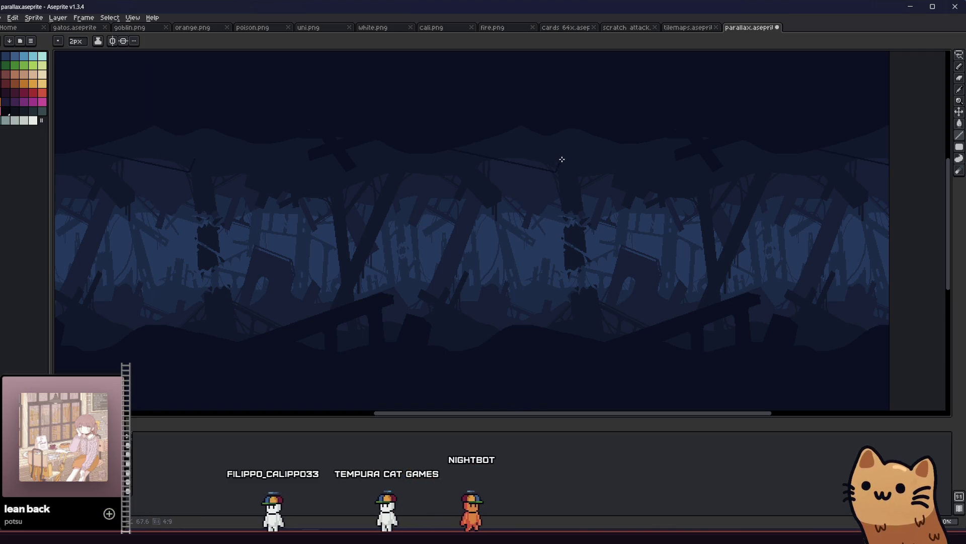
key(g)
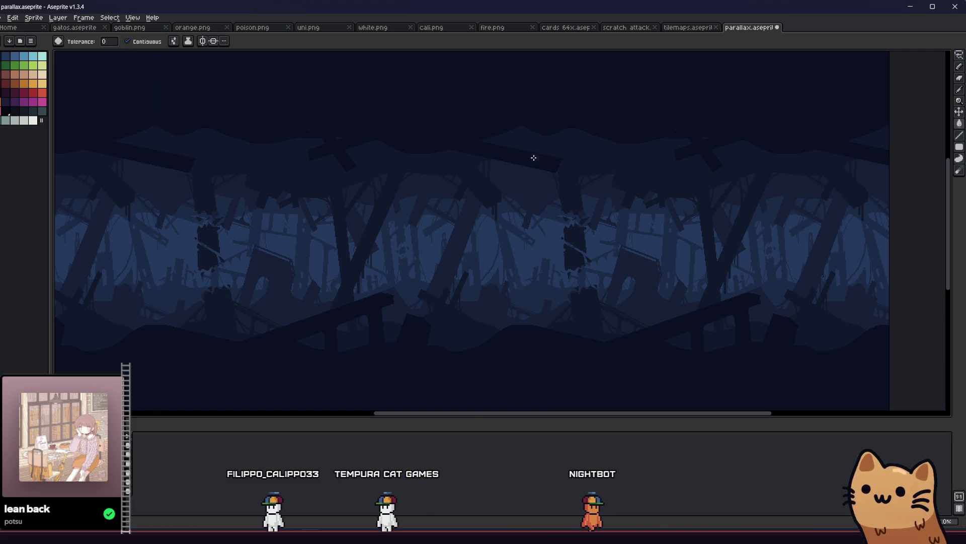
scroll(533, 158, up, 2)
key(b)
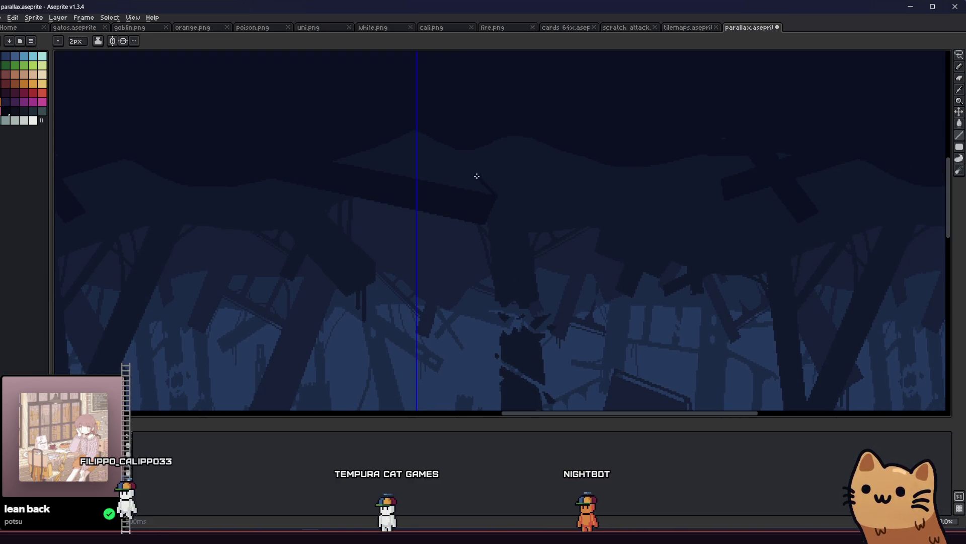
key(g)
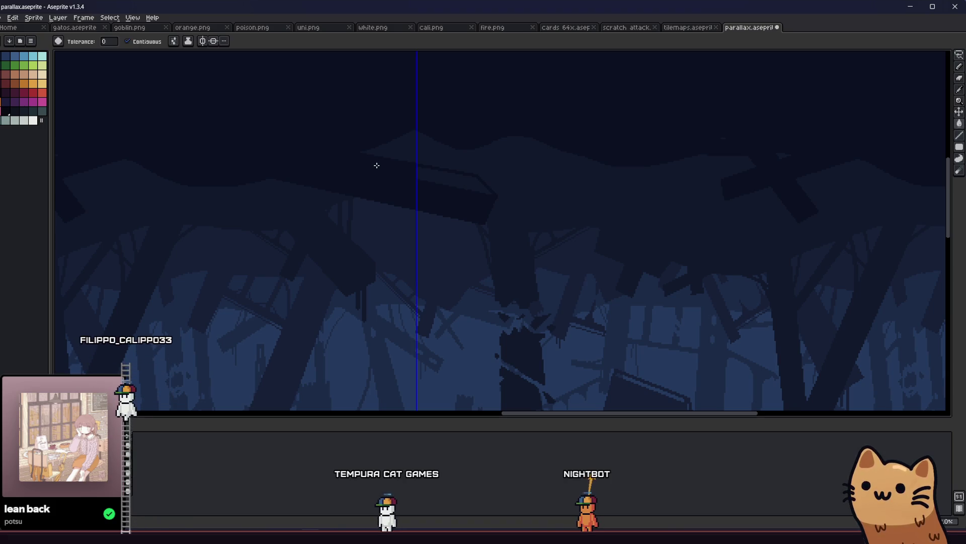
key(b)
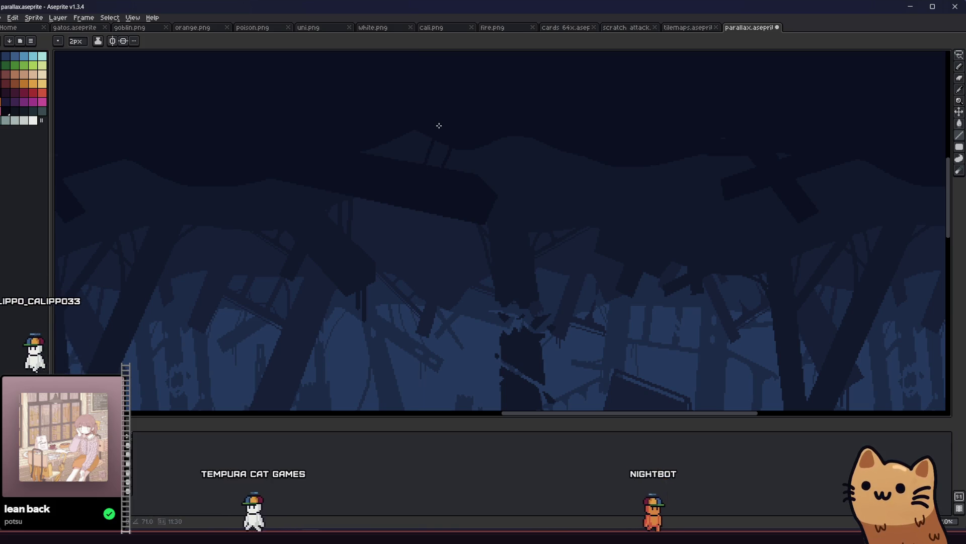
key(g)
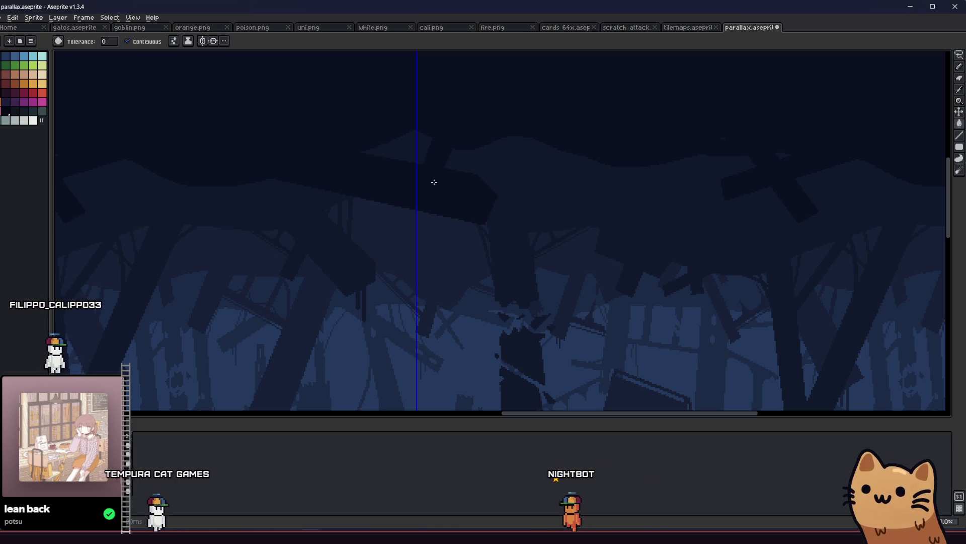
key(b)
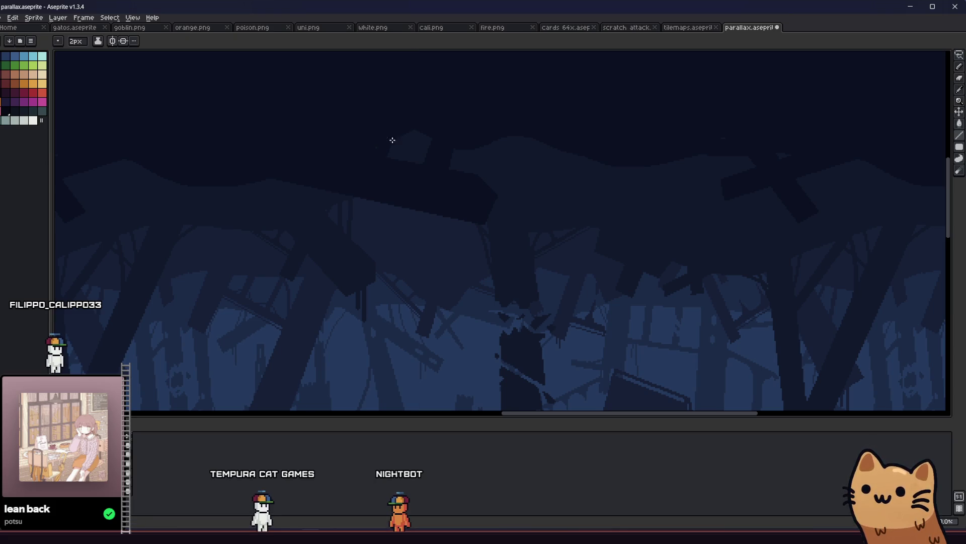
scroll(388, 165, down, 2)
key(ctrl+s)
mouse_move(304, 232)
mouse_down()
mouse_move(328, 254)
mouse_move(461, 261)
mouse_move(492, 261)
mouse_move(536, 239)
mouse_up()
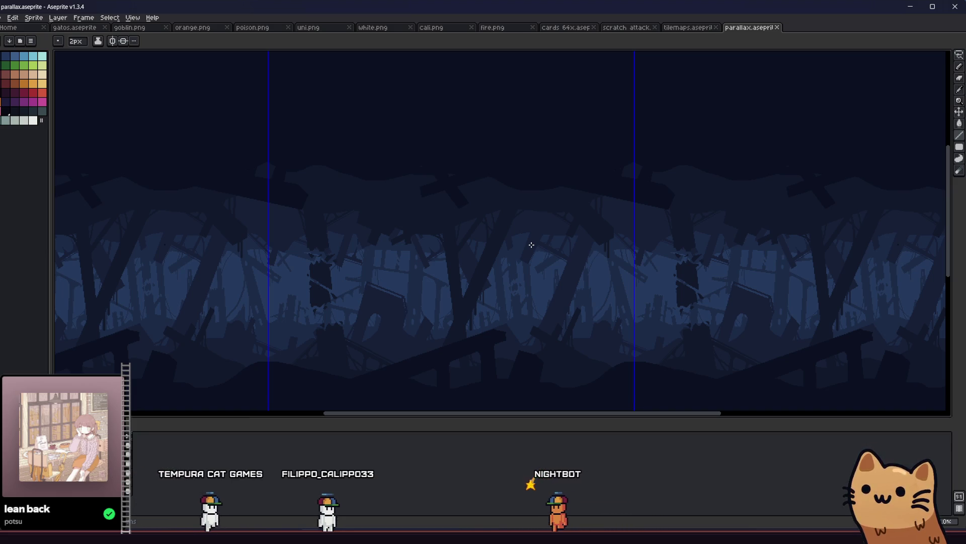
Step: Bring the lower and central fallen-plank debris into view and save the parallax file
scroll(491, 339, up, 2)
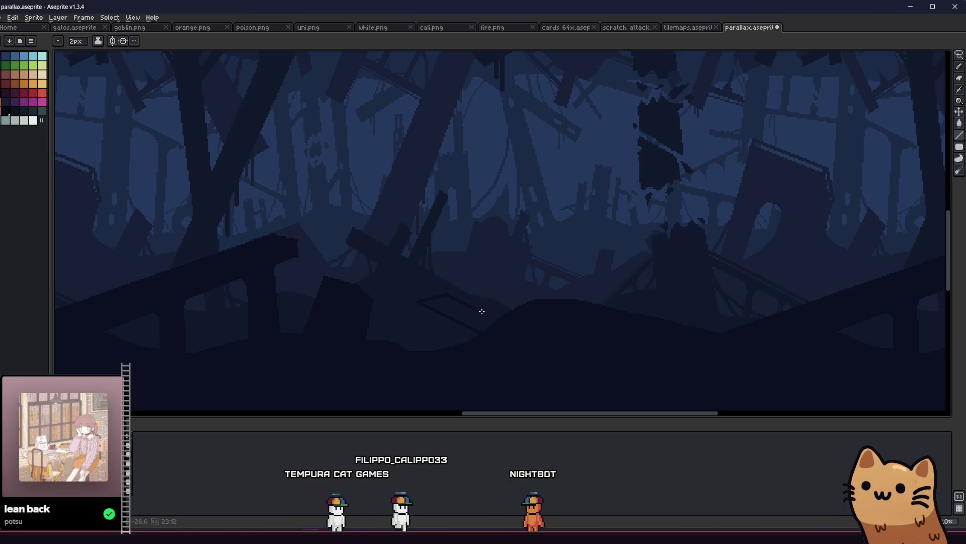
key(g)
drag(471, 323, 450, 332)
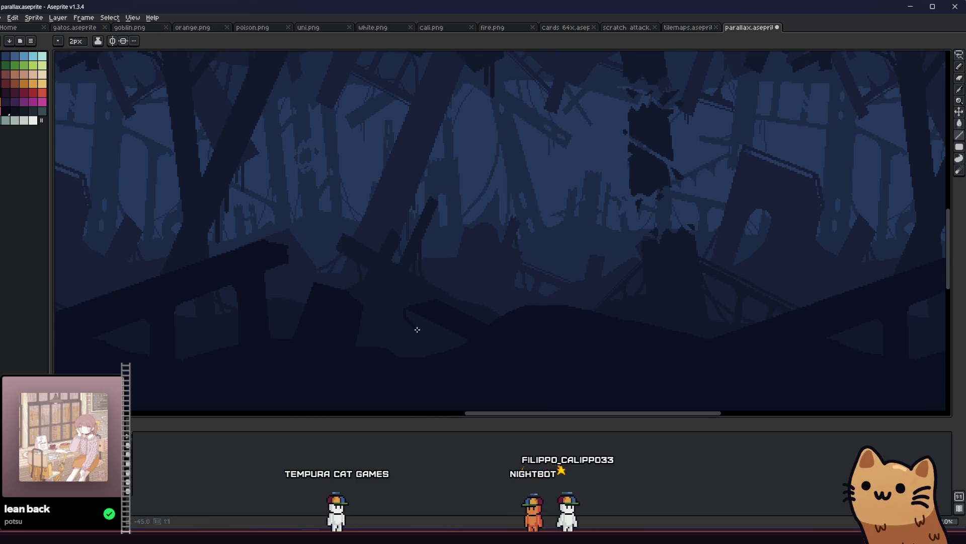
mouse_move(438, 328)
mouse_down()
mouse_move(427, 349)
mouse_move(470, 364)
mouse_up()
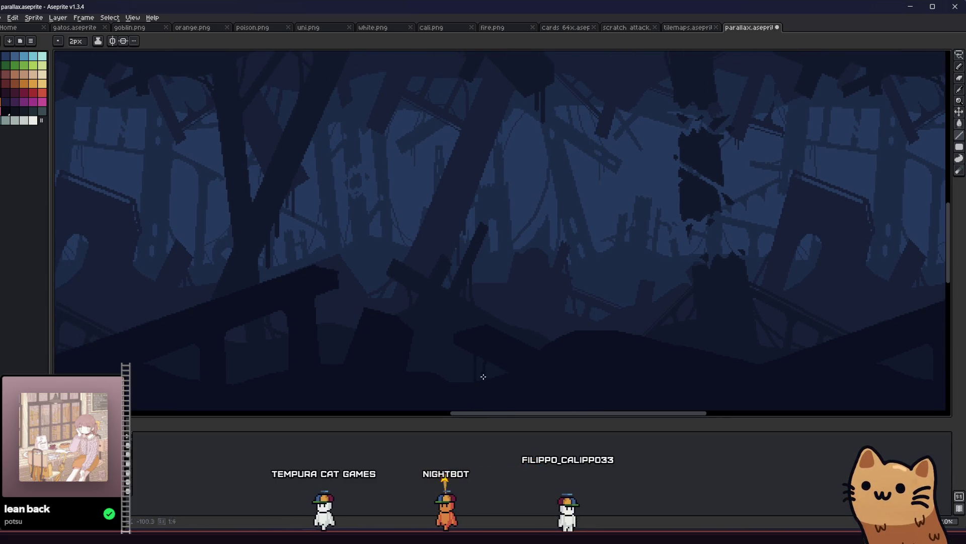
key(ctrl+s)
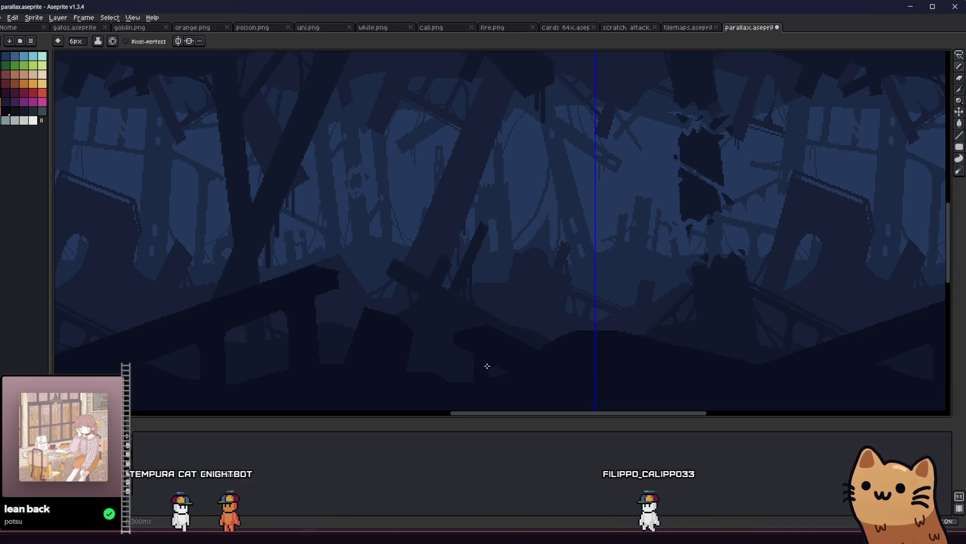
Step: Step to the next frame and zoom out to preview the parallax shift
key(Right)
scroll(457, 368, down, 1)
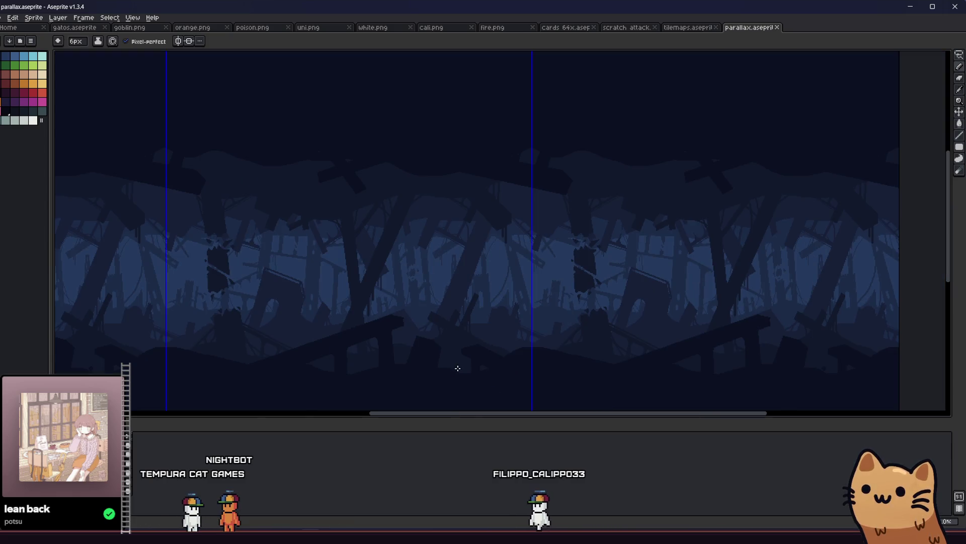
mouse_move(394, 352)
mouse_down()
mouse_move(237, 323)
mouse_move(206, 328)
mouse_up()
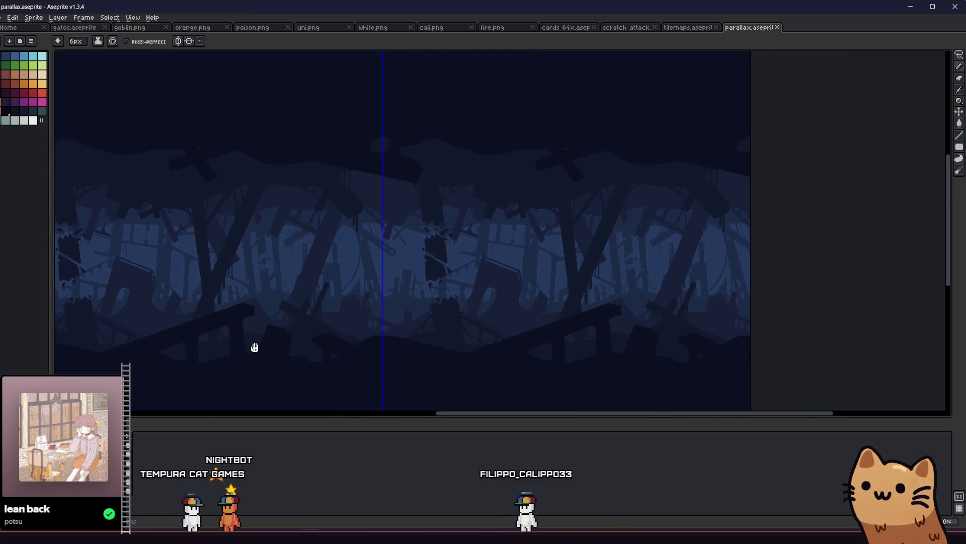
scroll(395, 343, up, 1)
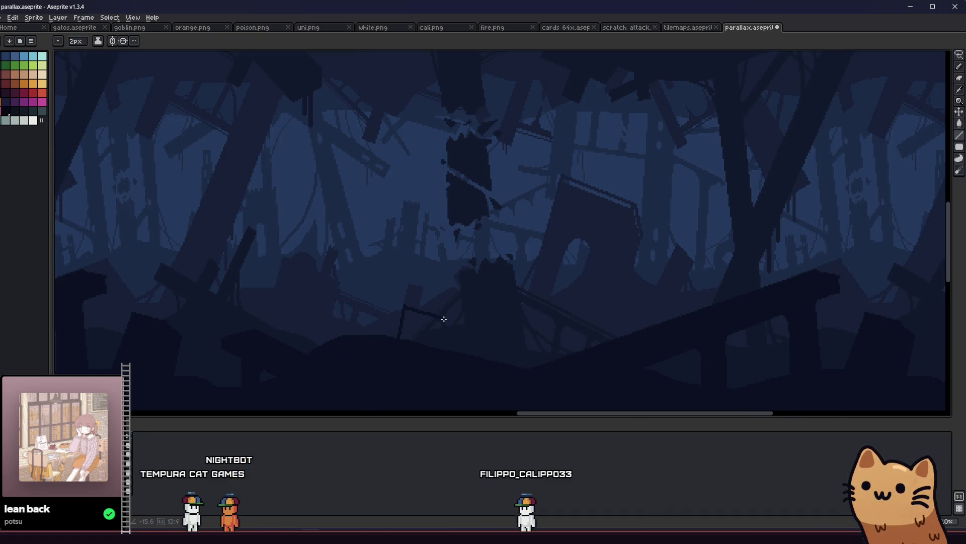
Step: Refine the debris shapes, alternating Paint Bucket fills with 2px pencil strokes
key(g)
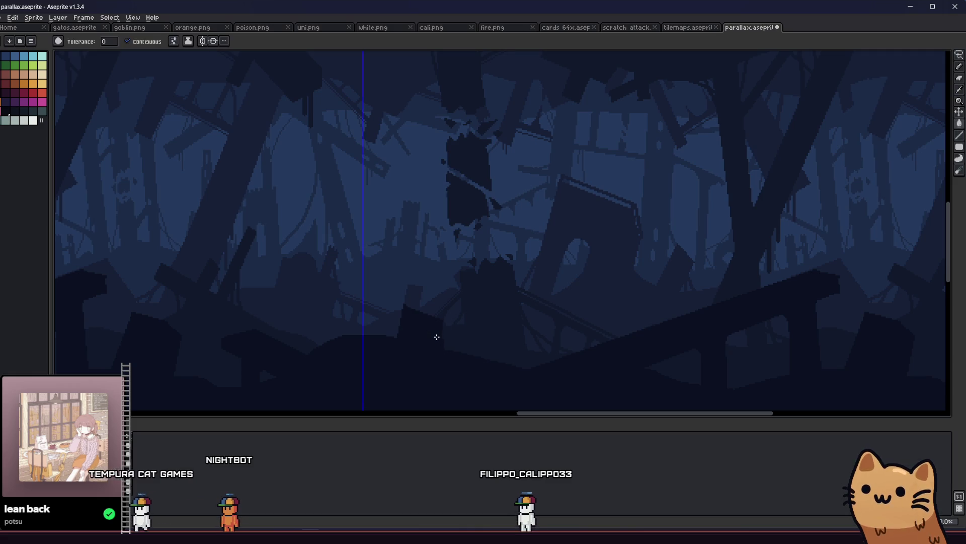
key(b)
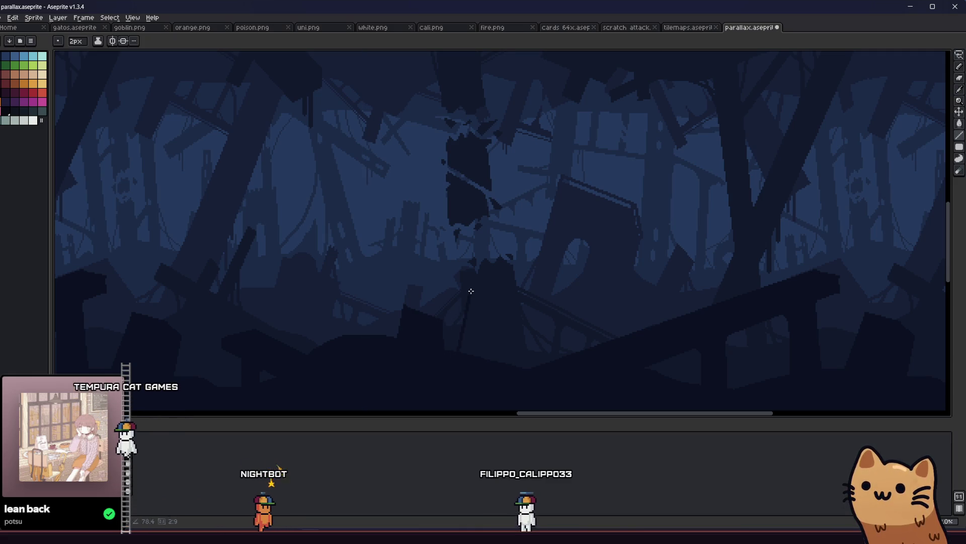
key(g)
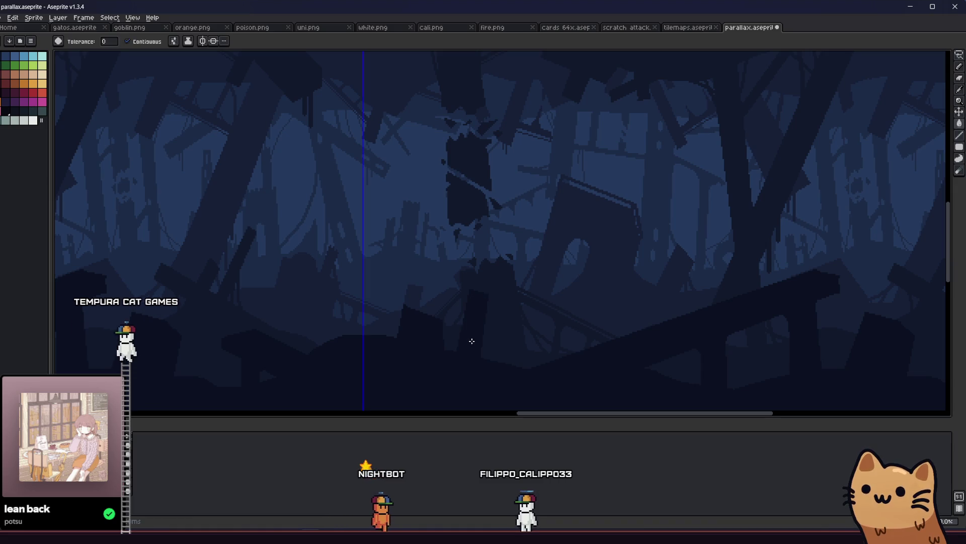
key(b)
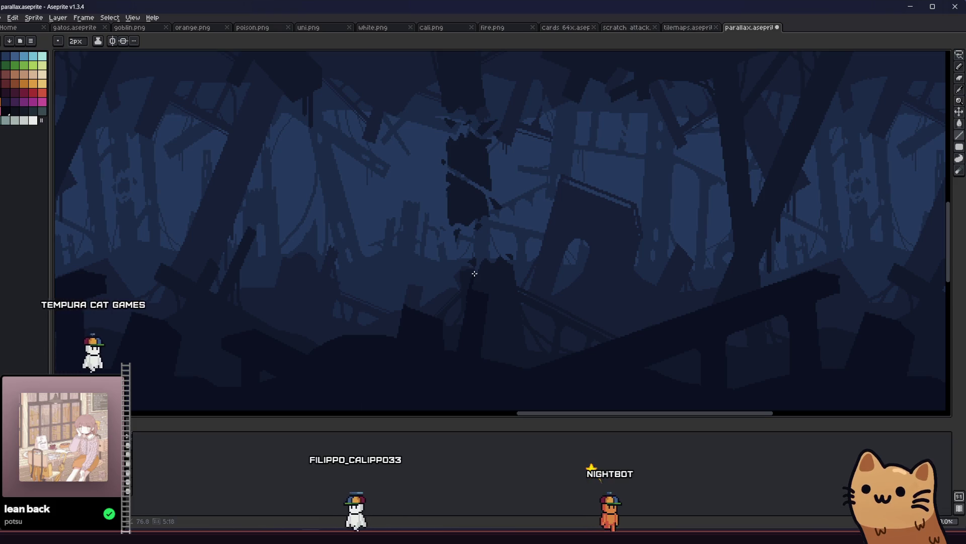
key(g)
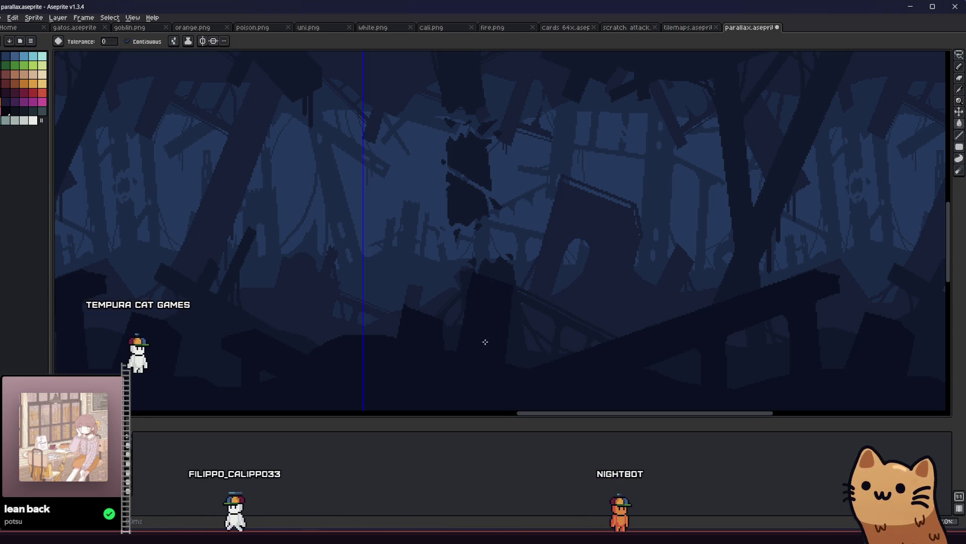
key(b)
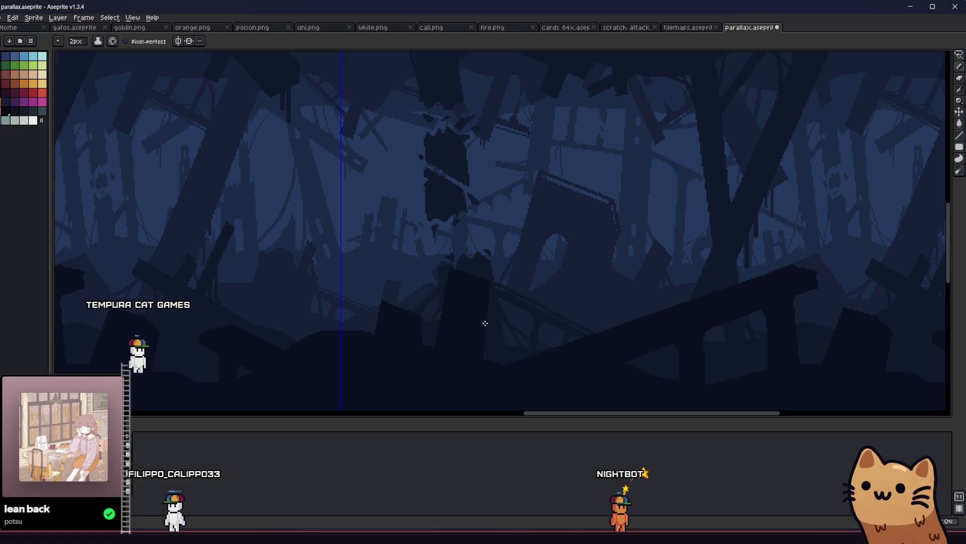
key(b)
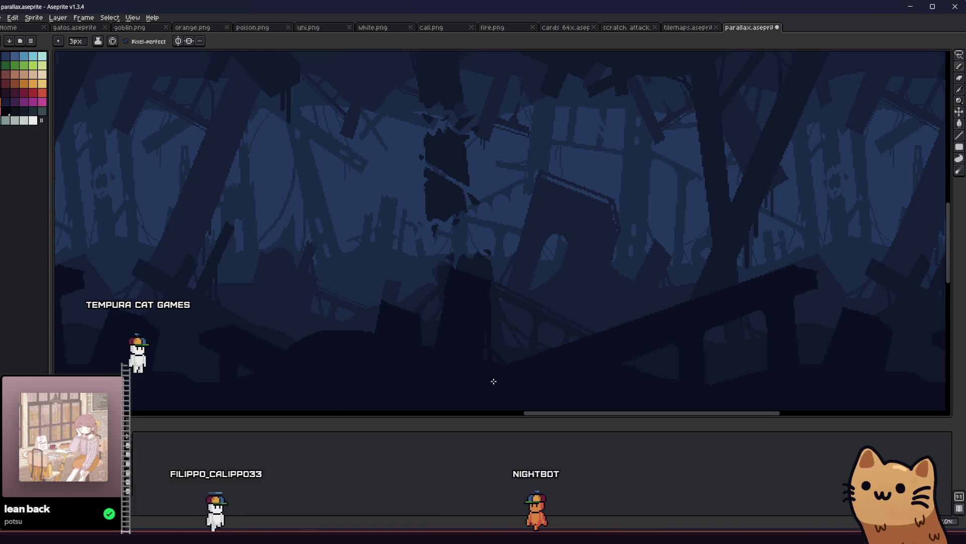
Step: Zoom out and pan from the left to the right side of the strip to check its tiling
drag(435, 319, 448, 341)
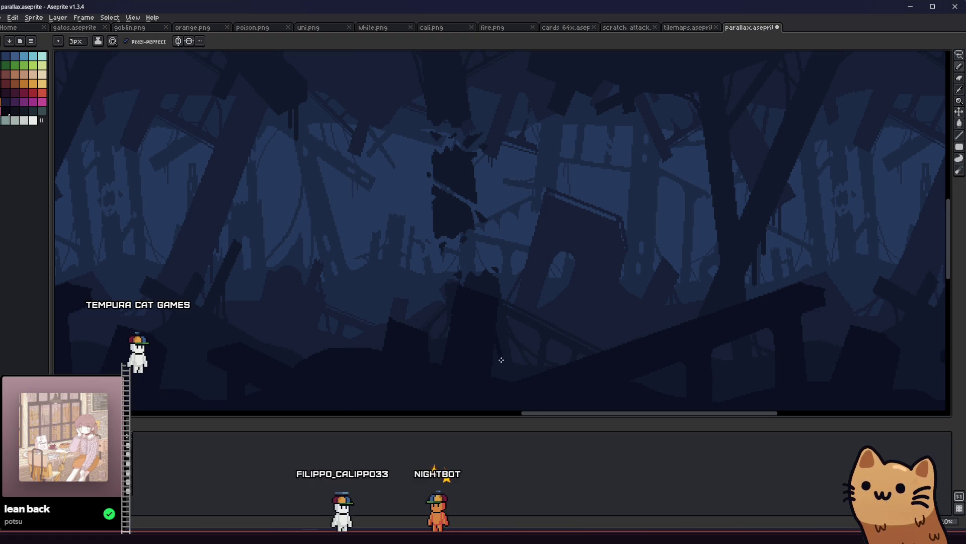
scroll(502, 378, down, 3)
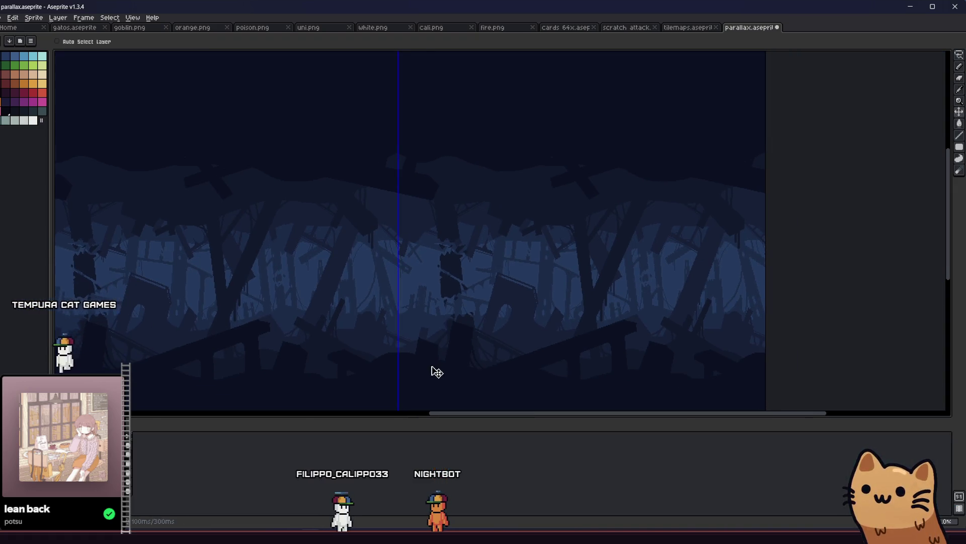
scroll(501, 364, up, 3)
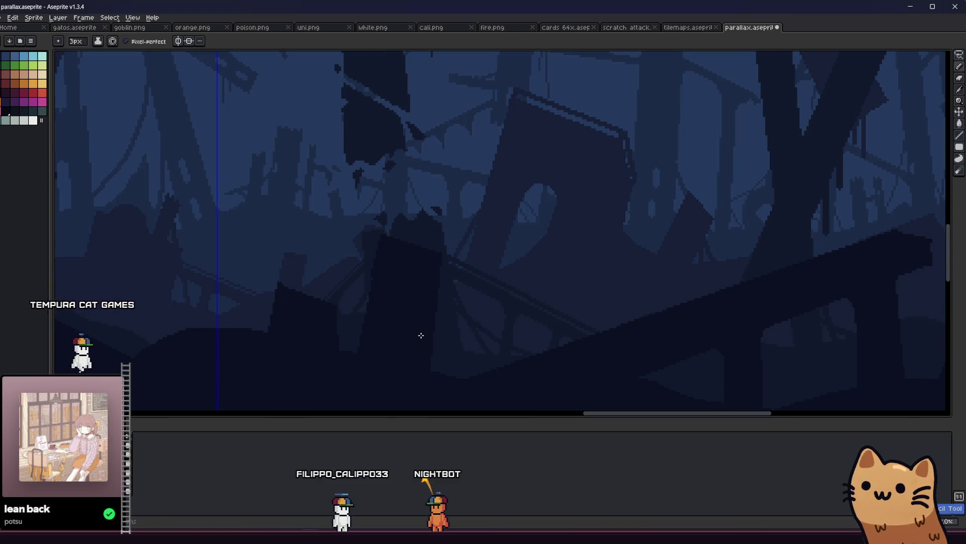
drag(325, 357, 474, 356)
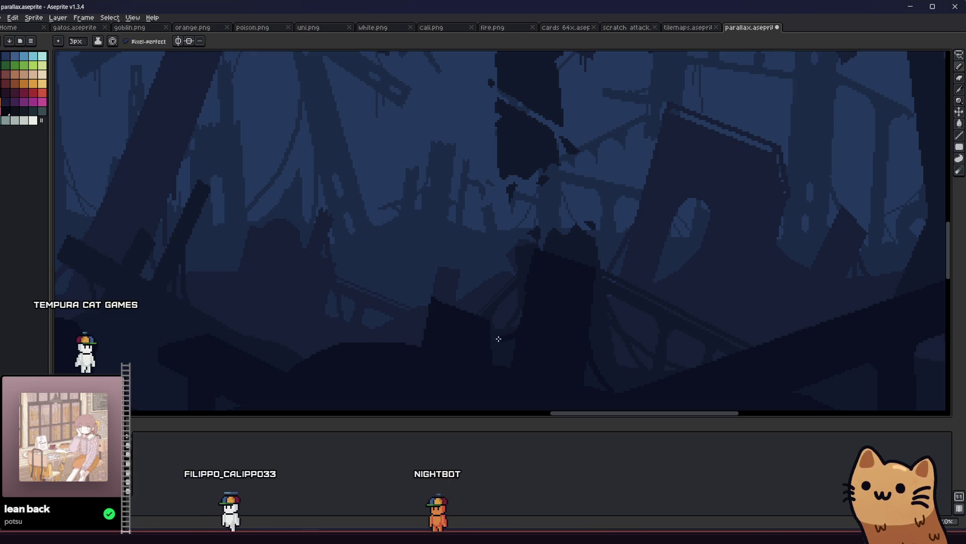
scroll(451, 340, down, 1)
scroll(452, 341, down, 1)
scroll(453, 341, up, 2)
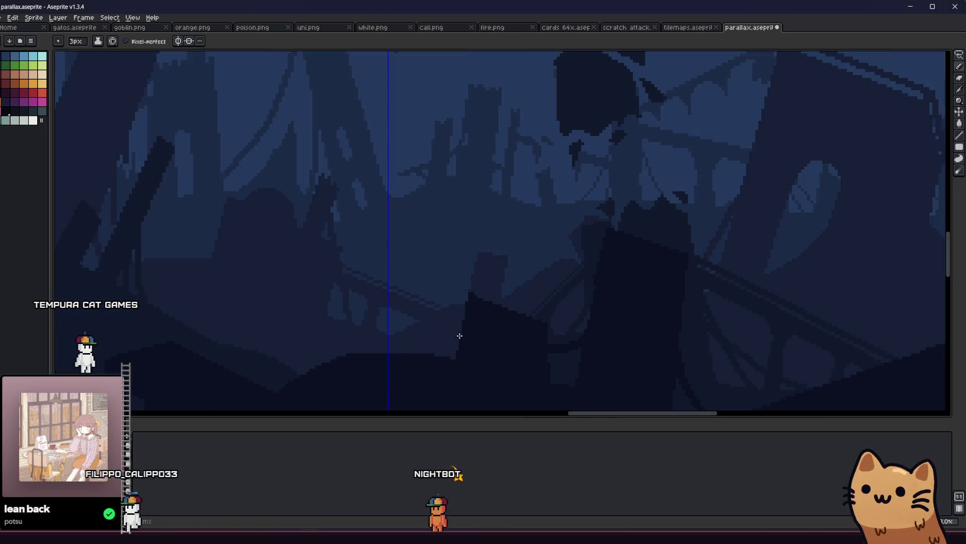
scroll(454, 342, down, 2)
mouse_move(401, 340)
mouse_down()
mouse_move(291, 335)
mouse_move(287, 370)
mouse_up()
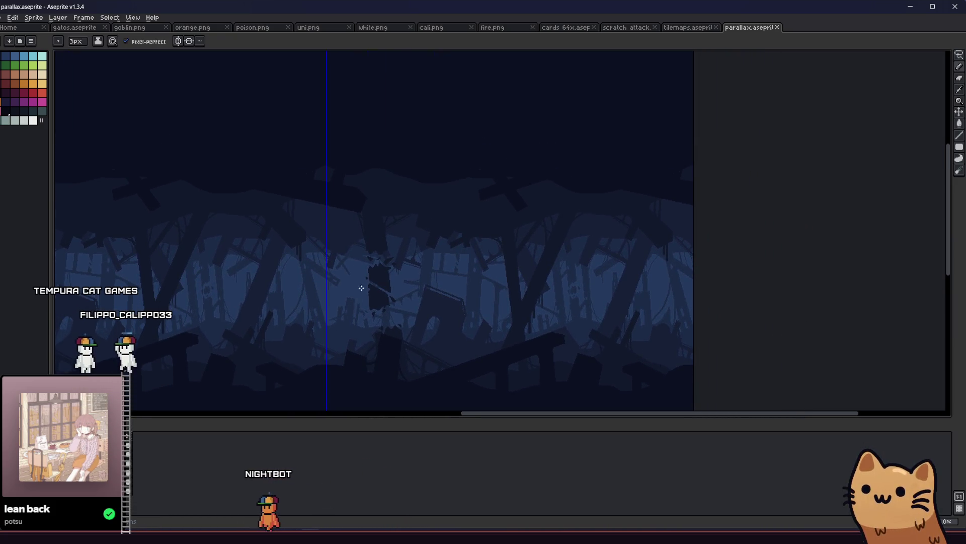
Step: Zoom and pan around the blue ruined-forest strip, then save the parallax file
scroll(354, 242, up, 1)
scroll(339, 216, down, 2)
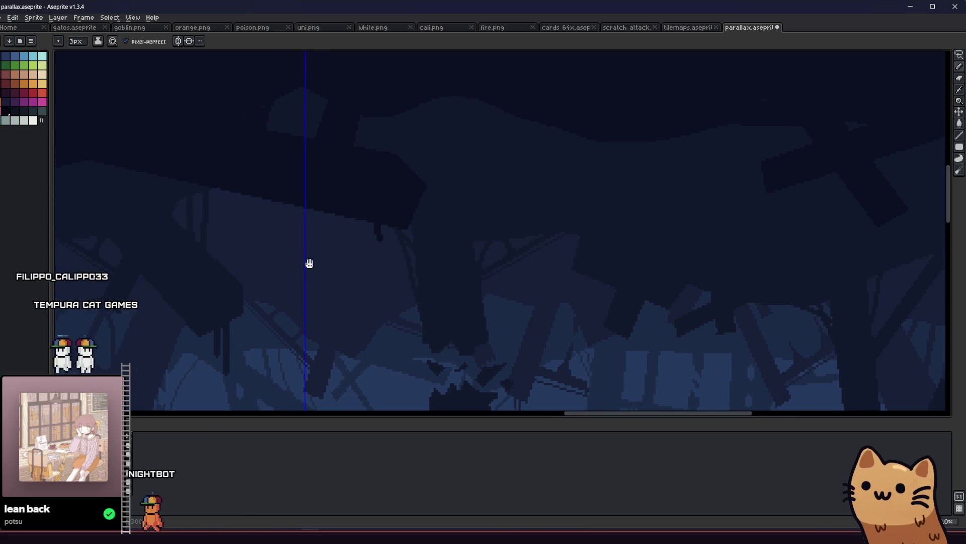
drag(335, 292, 422, 249)
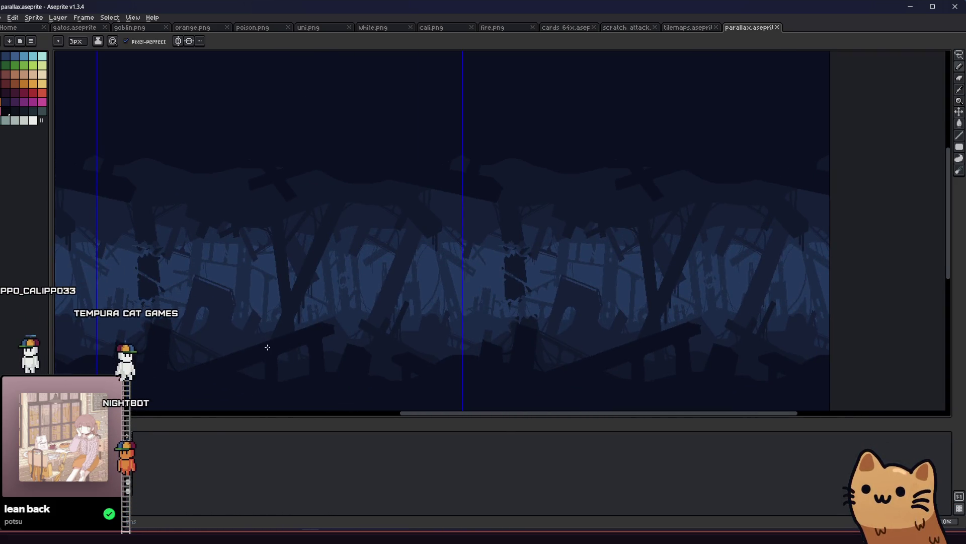
drag(264, 344, 309, 347)
scroll(326, 177, up, 1)
scroll(297, 206, up, 1)
scroll(291, 223, down, 1)
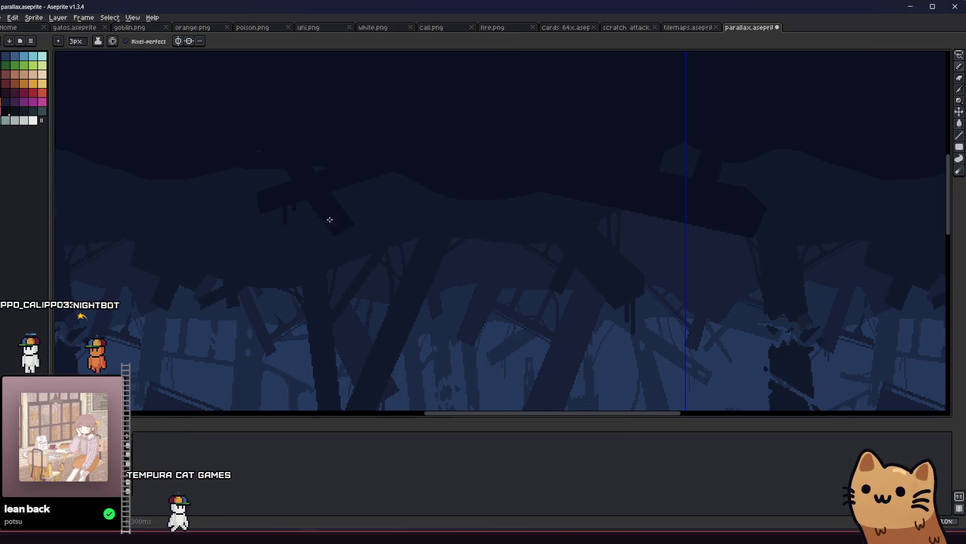
key(ctrl+s)
Step: Draw a straight dark edge along a fallen plank in the upper band, bucket-fill right of it darker, and save
mouse_move(373, 239)
mouse_down()
mouse_move(457, 280)
mouse_move(574, 265)
mouse_move(504, 277)
mouse_move(418, 241)
mouse_move(372, 205)
mouse_up()
scroll(424, 213, up, 1)
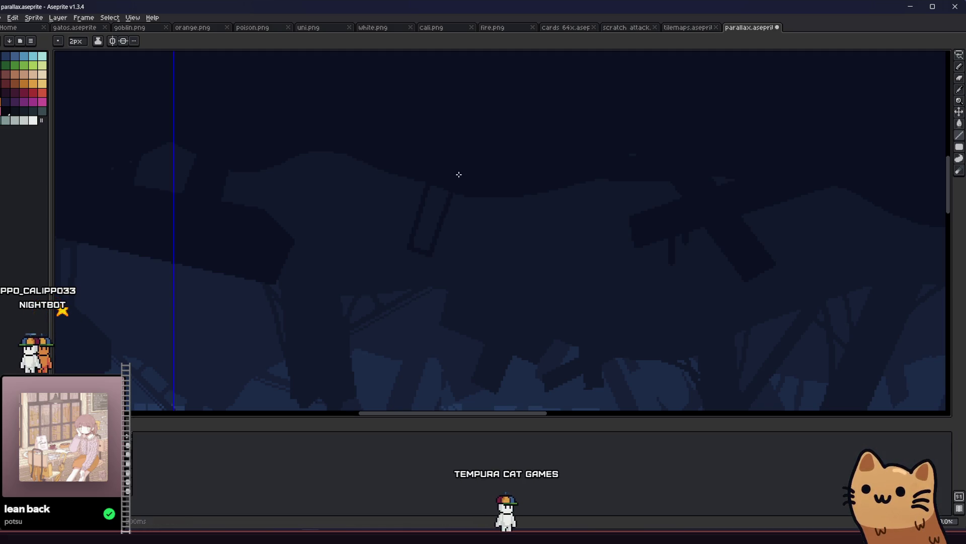
drag(440, 210, 366, 209)
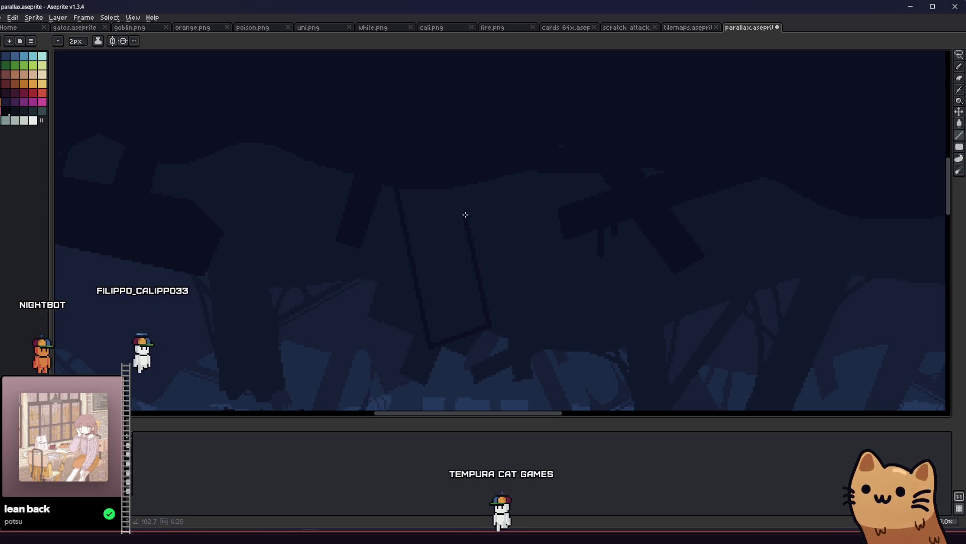
drag(447, 156, 494, 323)
key(g)
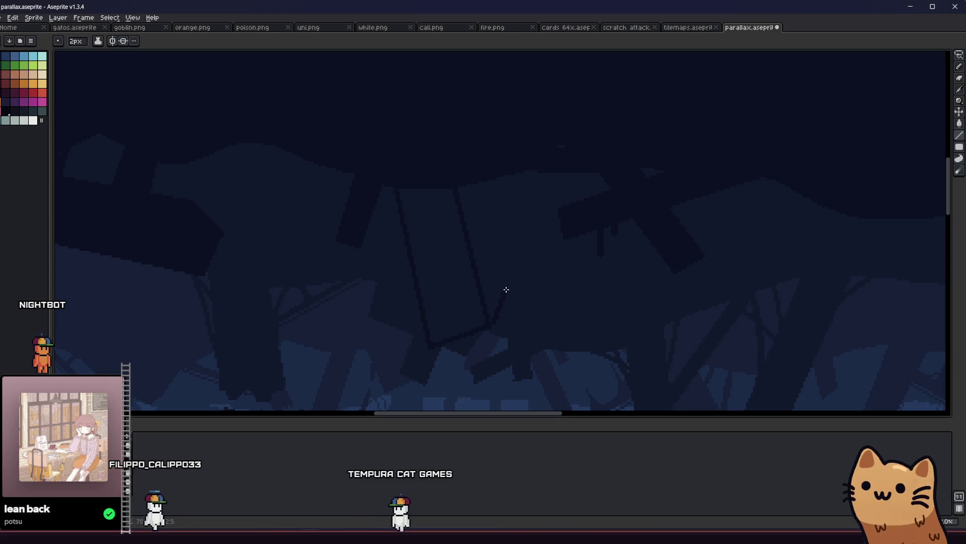
click(471, 225)
key(ctrl+s)
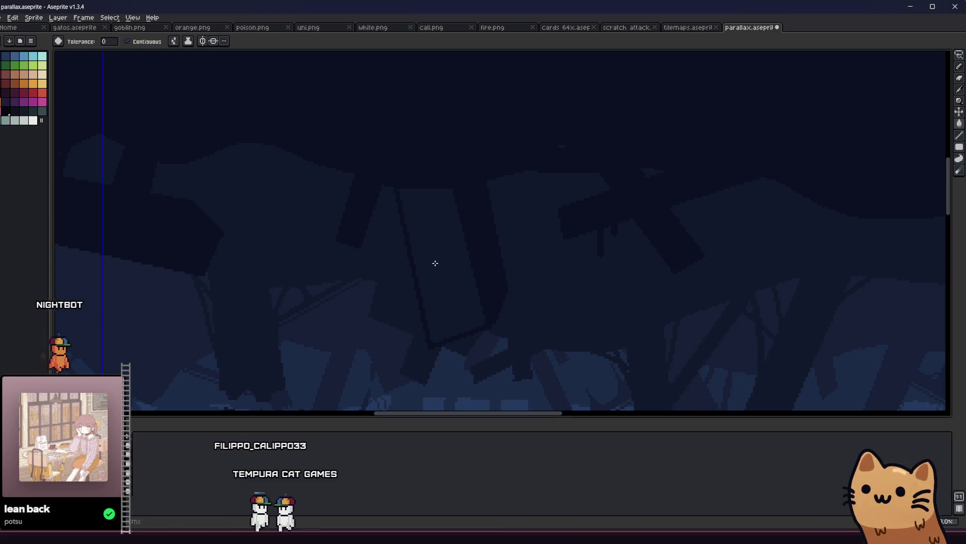
scroll(435, 270, down, 3)
scroll(450, 297, up, 3)
key(b)
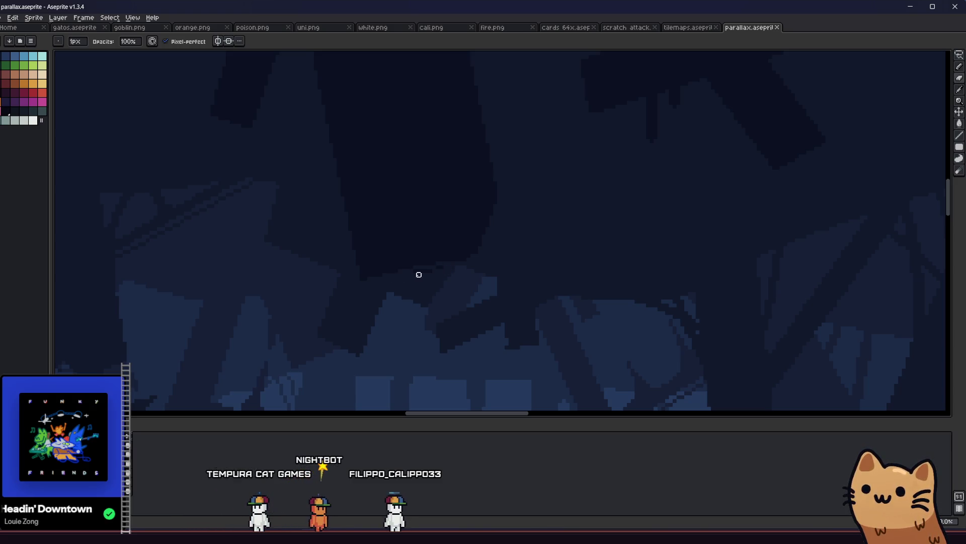
Step: Save parallax.aseprite and zoom out to centre the tiled strip in view
click(373, 270)
key(e)
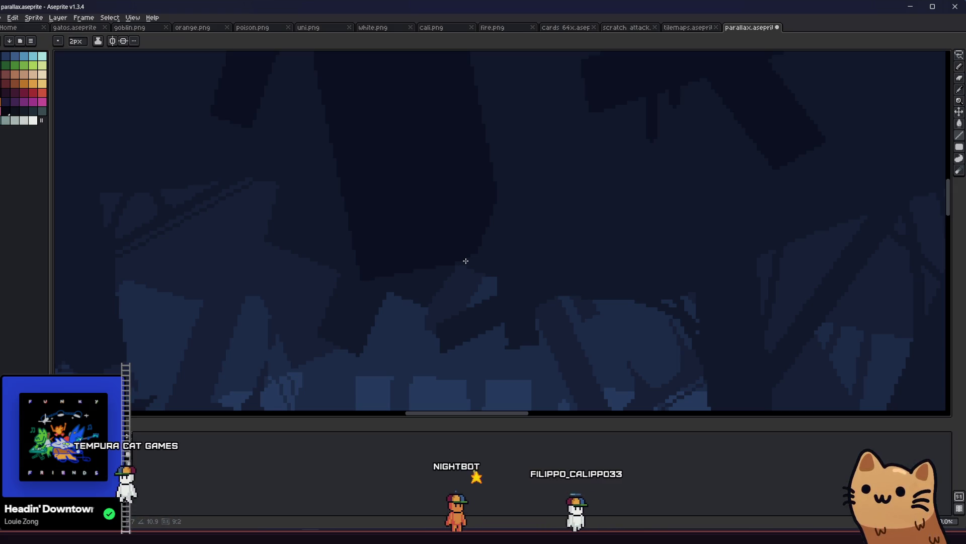
key(ctrl+s)
scroll(439, 295, down, 3)
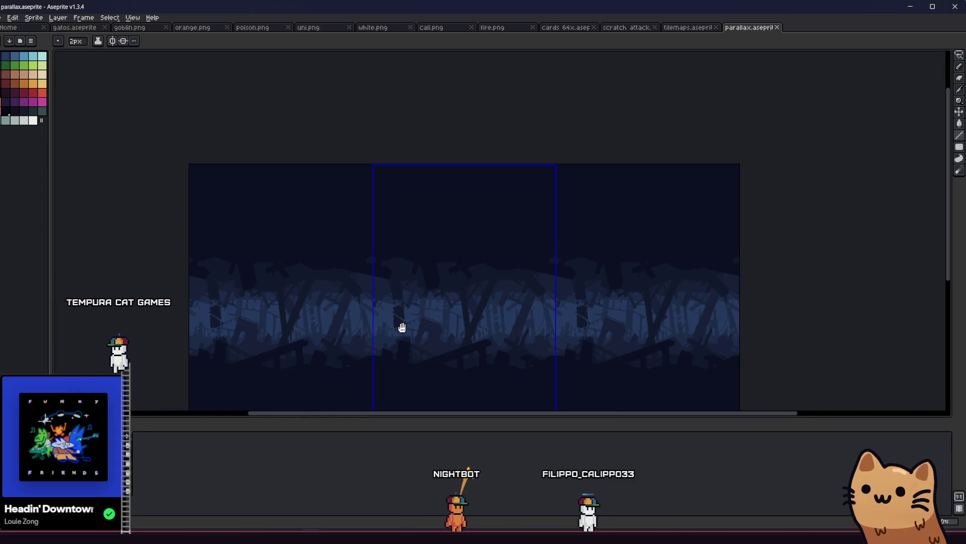
drag(402, 326, 361, 325)
scroll(345, 324, up, 4)
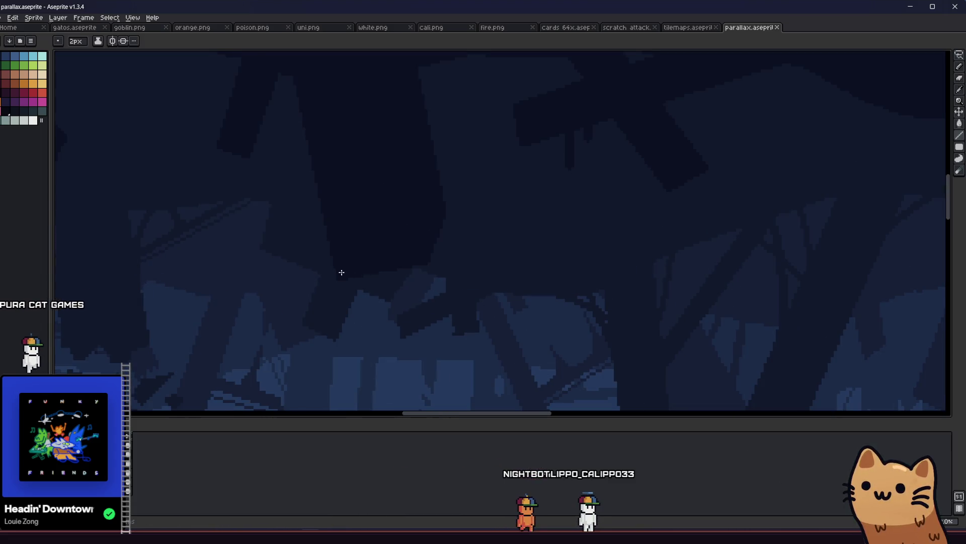
Step: Bend a curved line across the dark upper band and loop a freehand selection around the shape
key(l)
drag(292, 304, 528, 259)
drag(372, 288, 274, 319)
drag(272, 273, 484, 242)
mouse_move(276, 341)
mouse_down()
mouse_move(292, 324)
mouse_move(289, 374)
mouse_up()
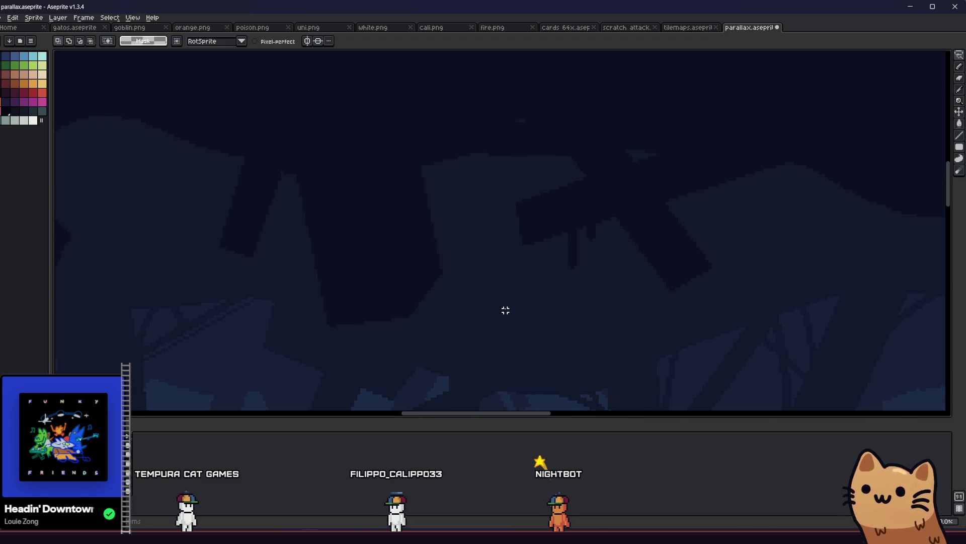
scroll(498, 307, down, 3)
mouse_move(465, 348)
mouse_down()
mouse_move(346, 324)
mouse_move(227, 255)
mouse_move(207, 226)
mouse_move(216, 259)
mouse_move(195, 248)
mouse_up()
key(b)
scroll(281, 347, up, 3)
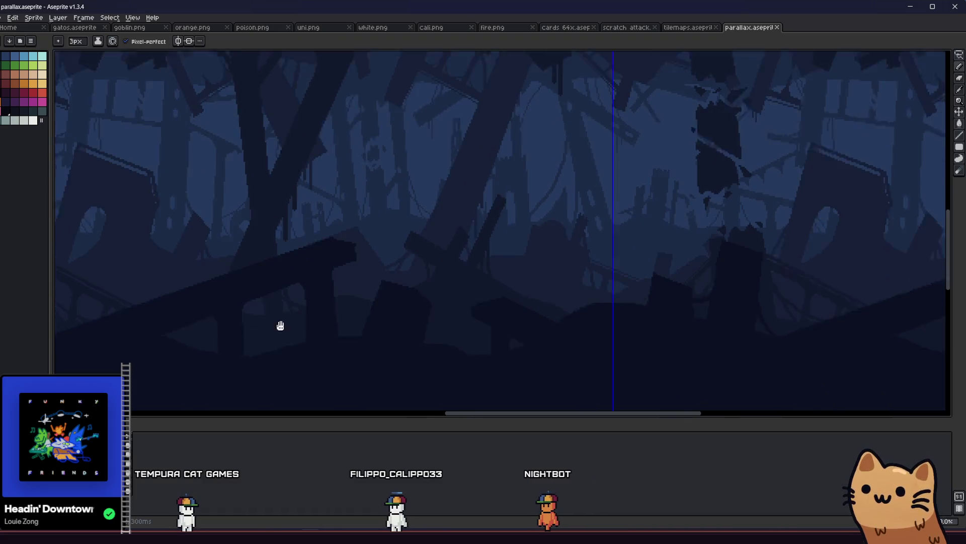
Step: Zoom in and out over the tiled ruined-forest strip to inspect its seams up close and from afar
scroll(324, 312, up, 2)
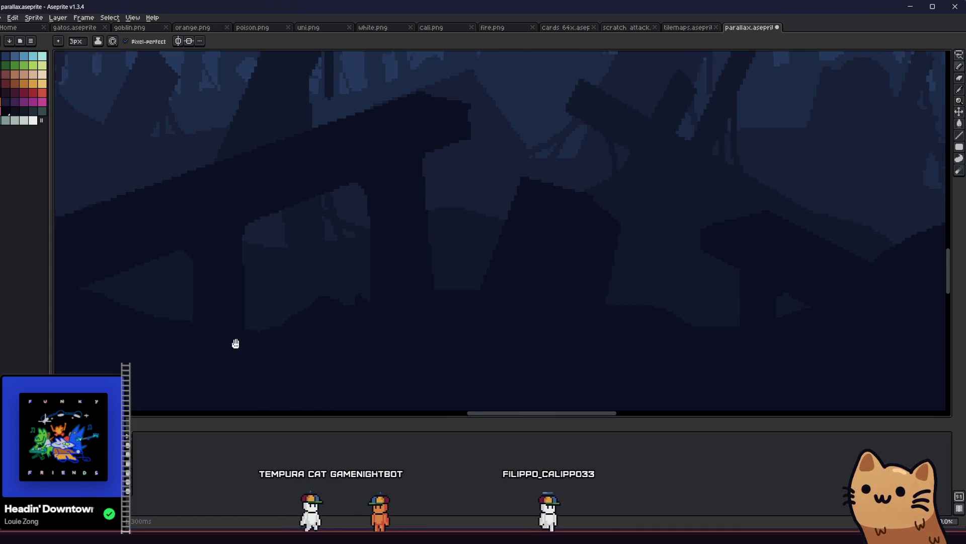
scroll(222, 309, left, 3)
scroll(170, 315, up, 2)
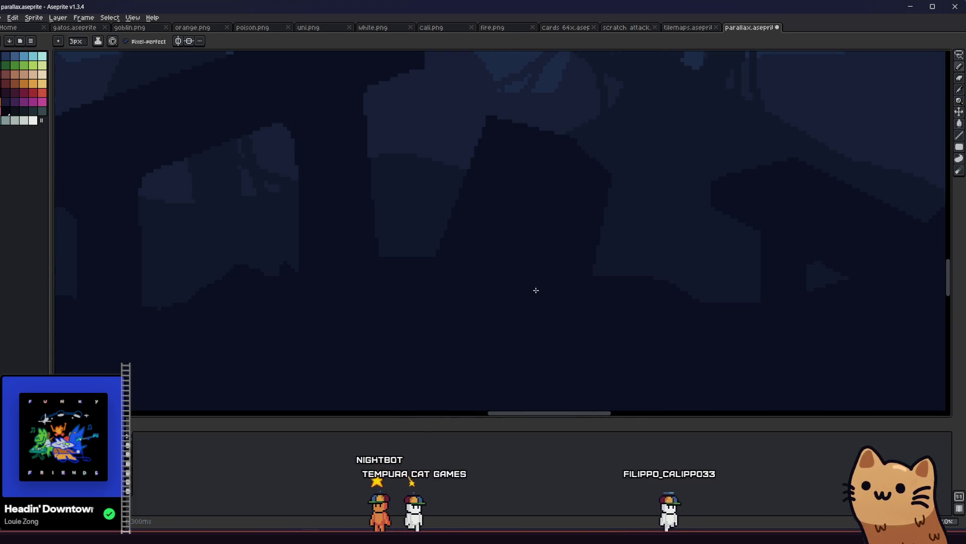
mouse_move(706, 314)
mouse_down()
mouse_move(617, 323)
mouse_move(508, 309)
mouse_up()
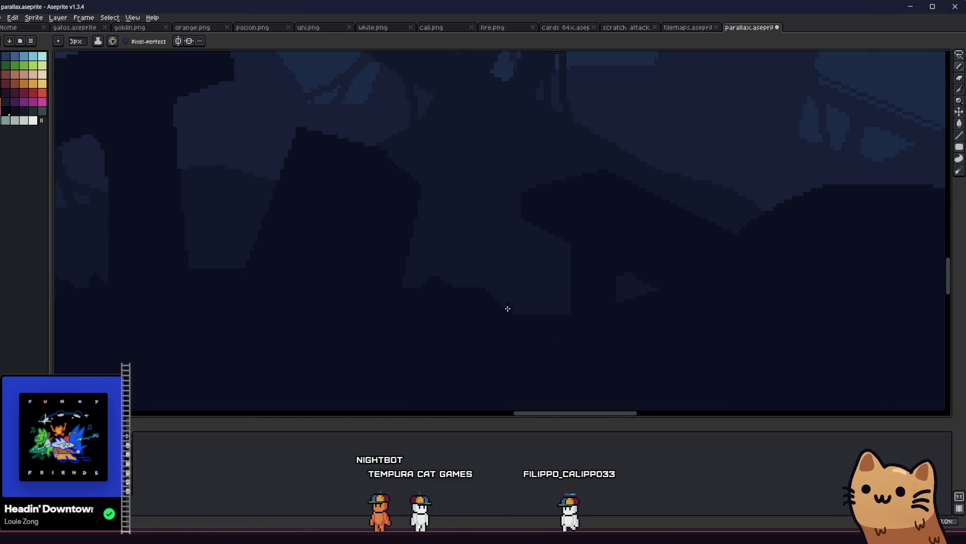
scroll(512, 316, down, 3)
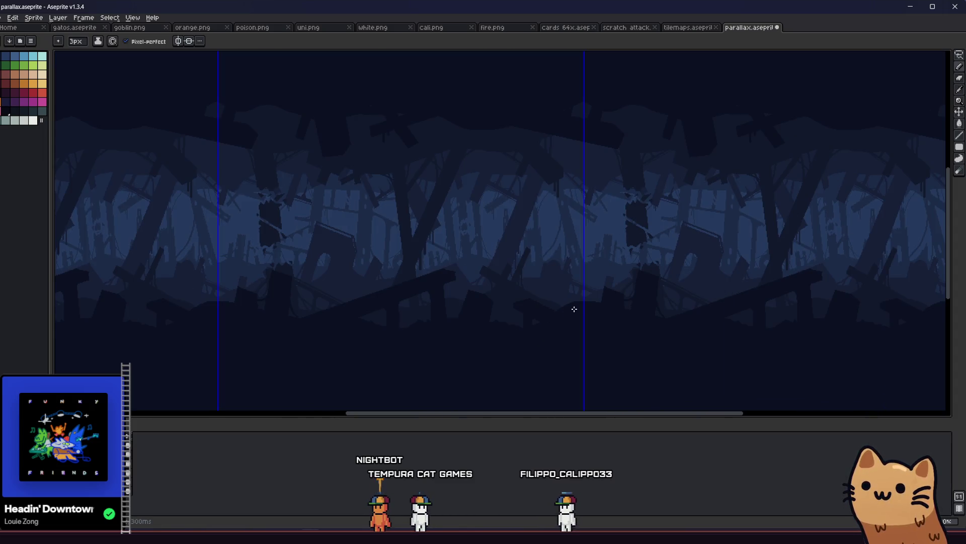
scroll(574, 309, up, 2)
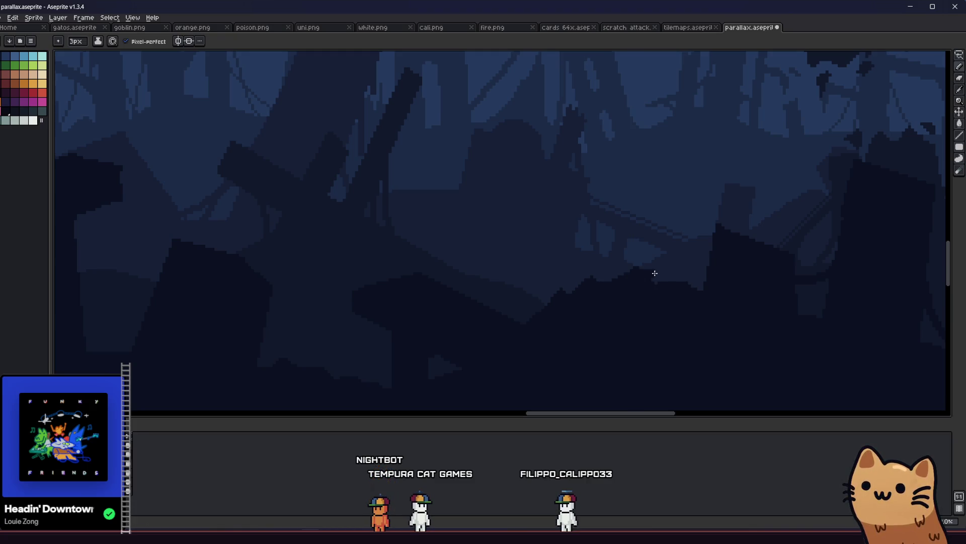
scroll(643, 284, down, 3)
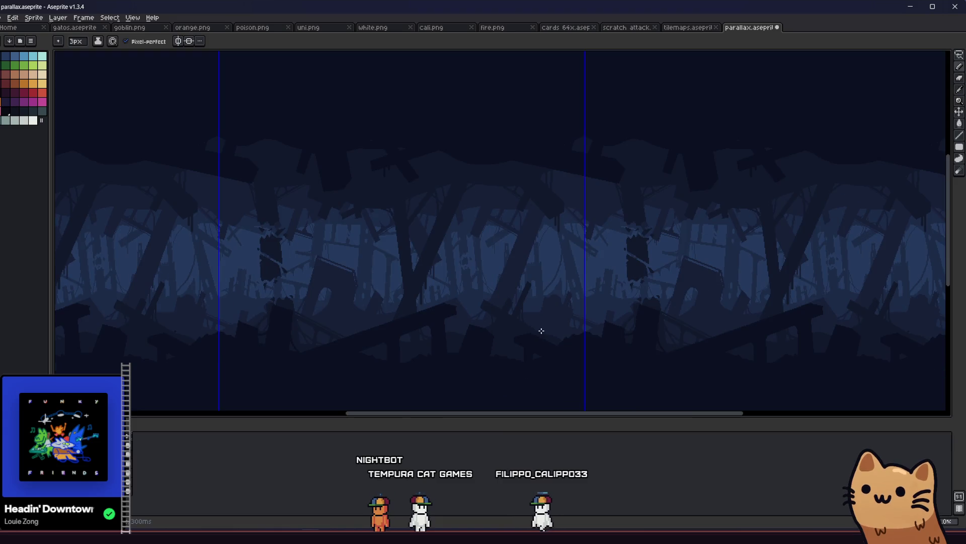
scroll(504, 327, up, 3)
key(b)
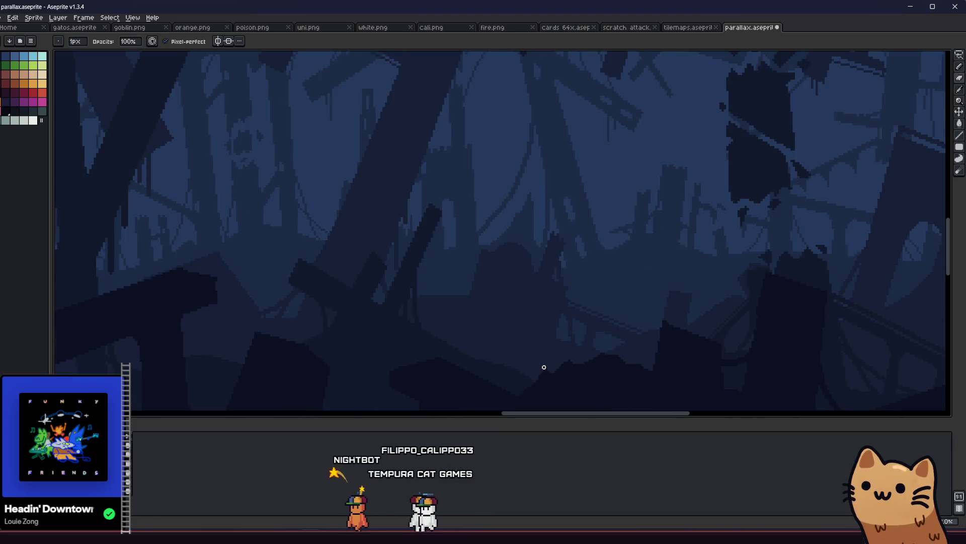
key(e)
scroll(469, 358, down, 4)
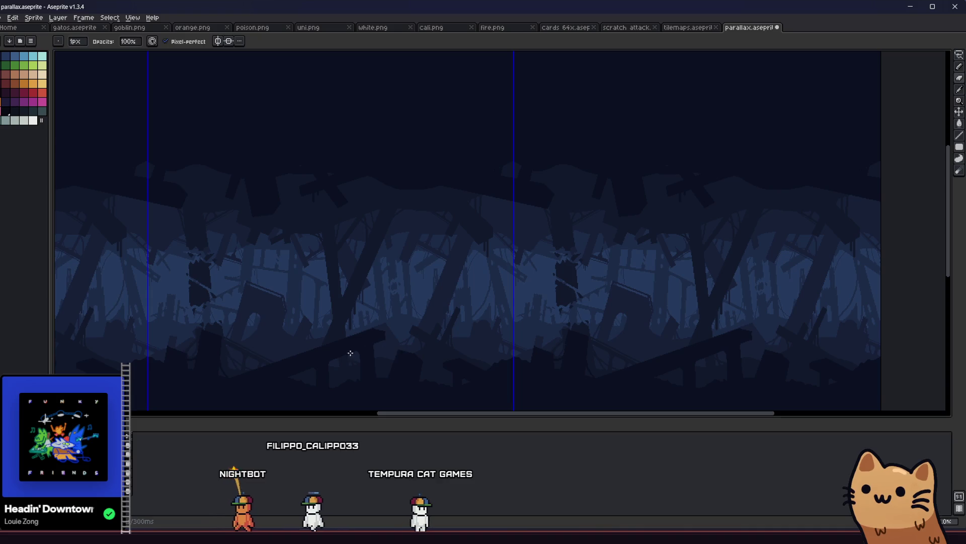
scroll(327, 166, up, 3)
key(v)
key(b)
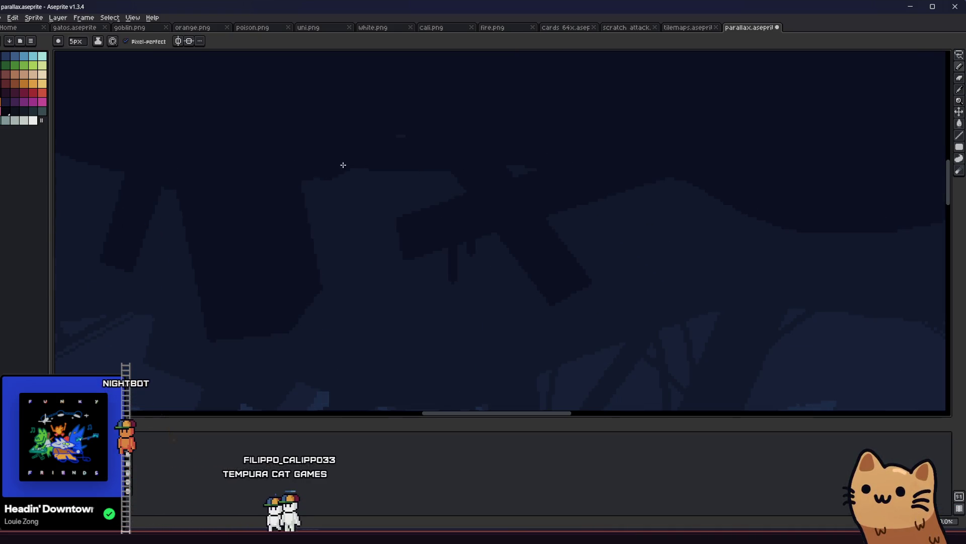
scroll(306, 242, down, 2)
scroll(445, 217, up, 1)
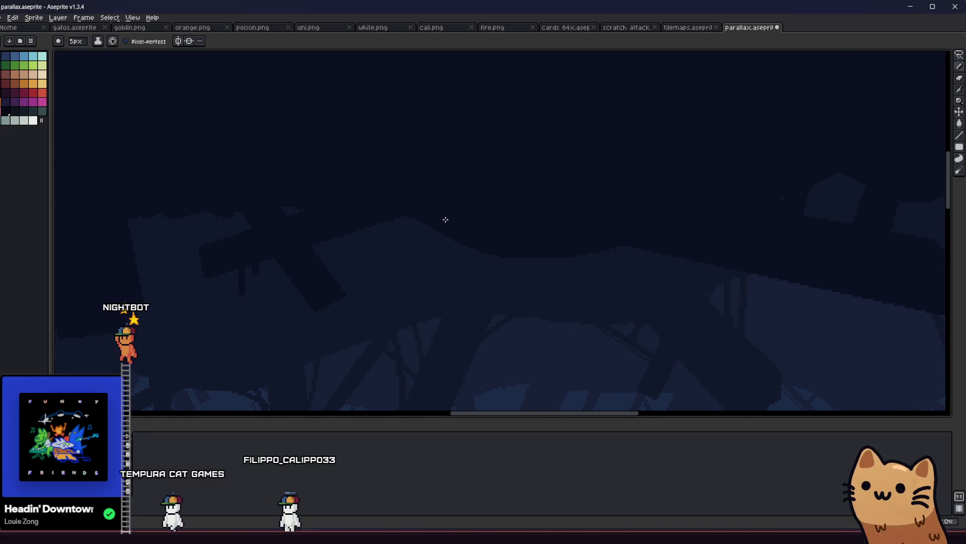
Step: Pan over to the left debris patch and loop a lasso selection around it
drag(687, 249, 451, 247)
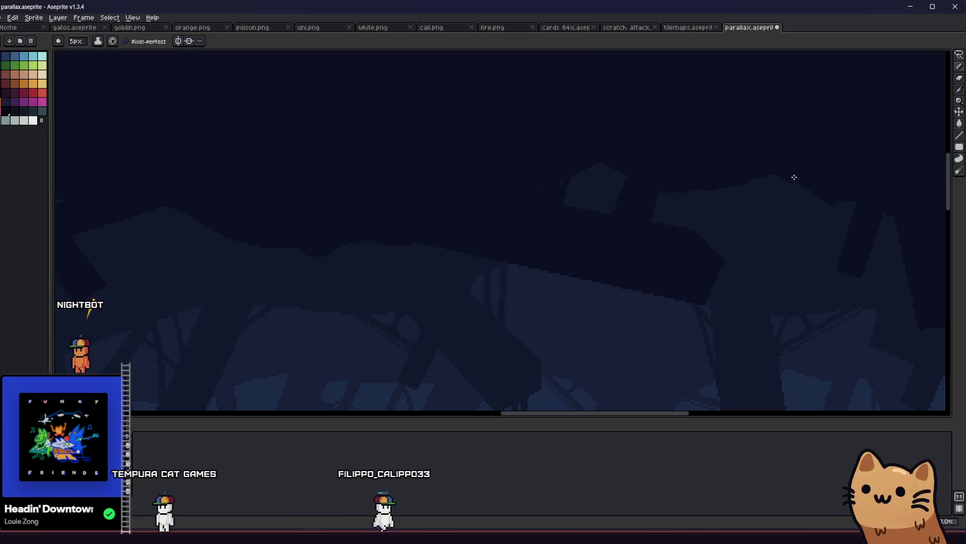
scroll(794, 177, down, 1)
scroll(566, 280, right, 5)
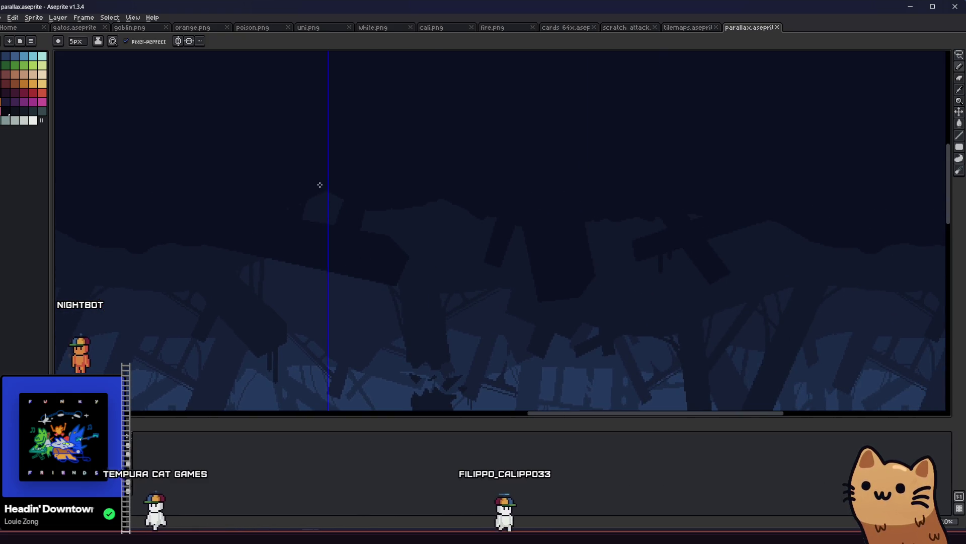
scroll(324, 212, down, 2)
drag(284, 284, 414, 284)
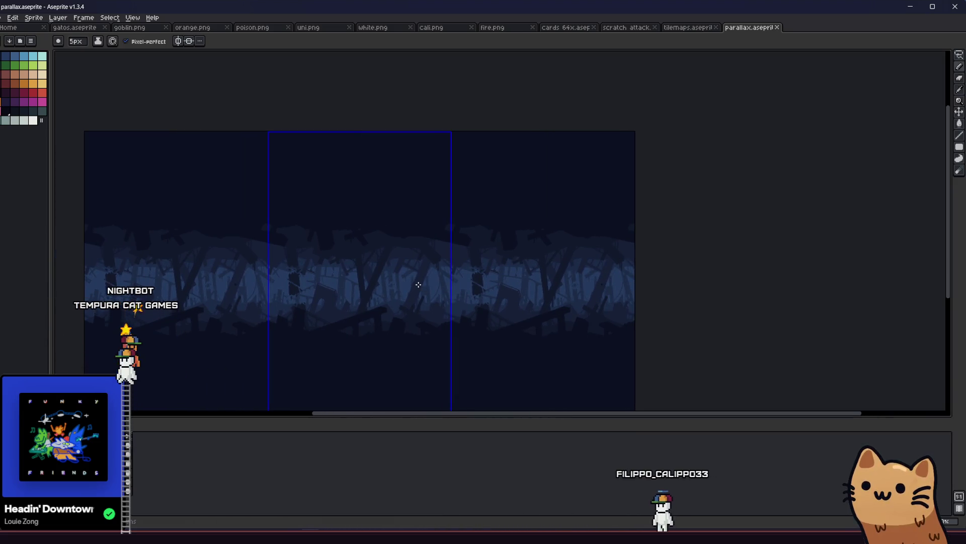
scroll(419, 284, up, 3)
key(b)
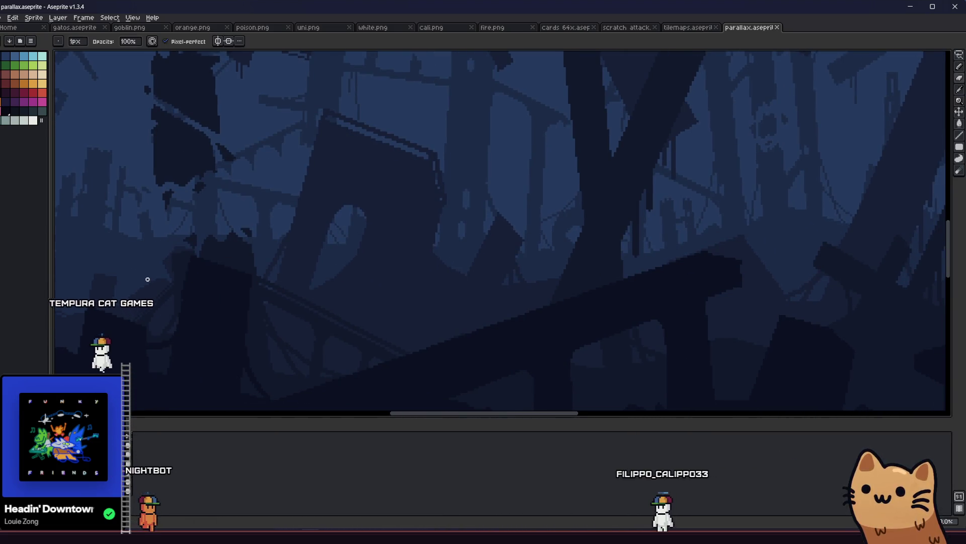
key(m)
drag(347, 300, 135, 232)
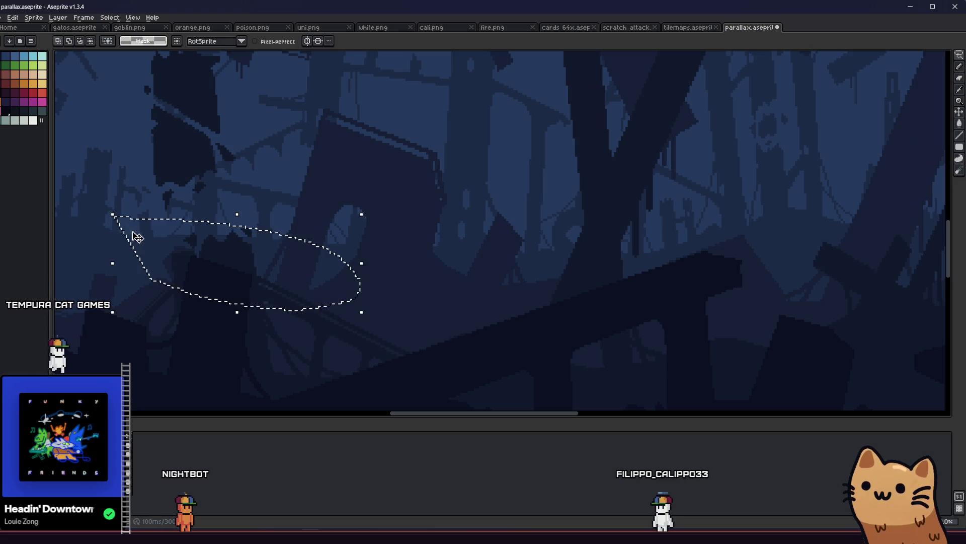
click(150, 296)
drag(170, 283, 338, 324)
click(356, 272)
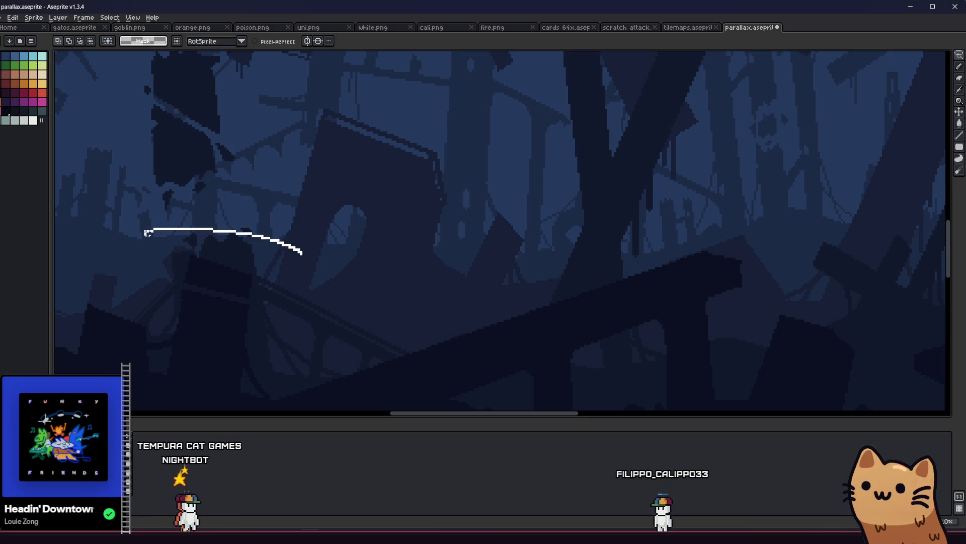
drag(247, 295, 298, 226)
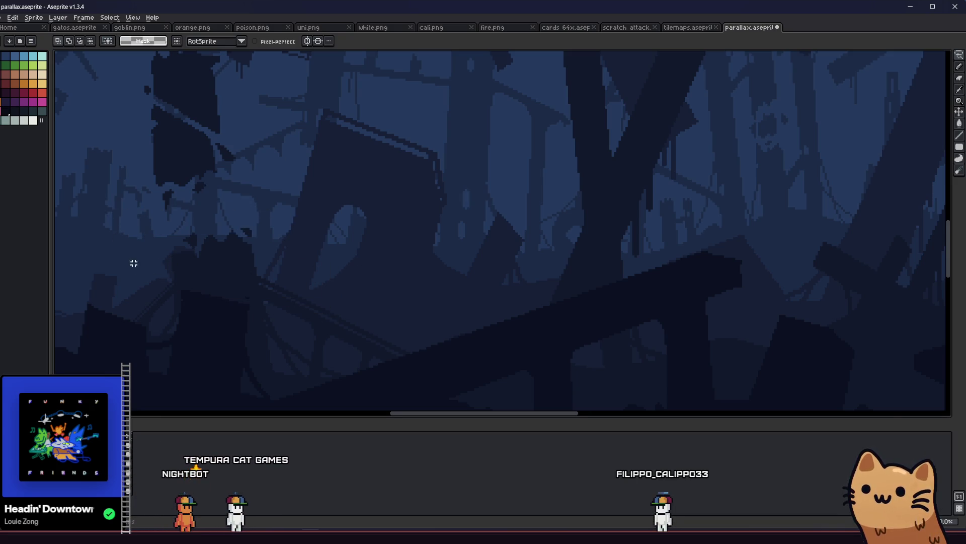
scroll(195, 285, left, 2)
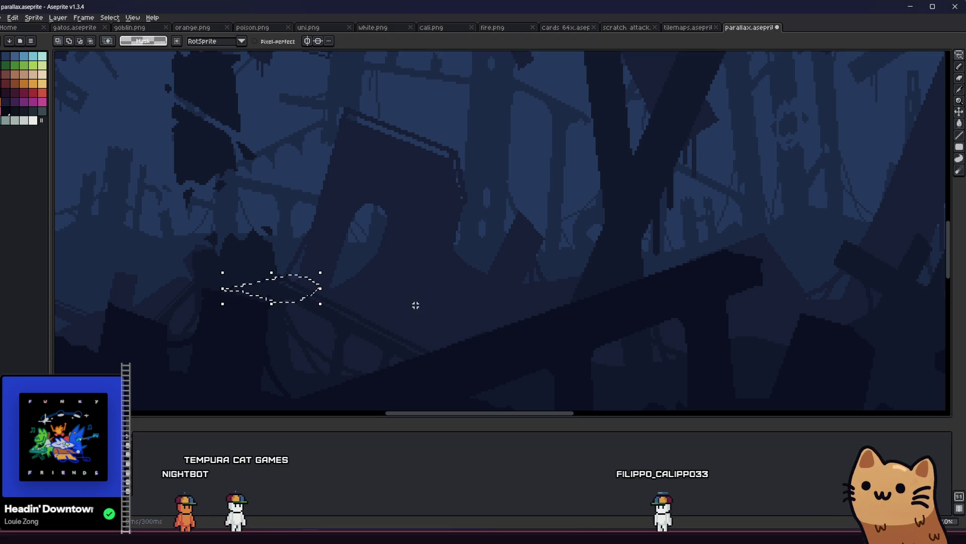
scroll(416, 305, down, 4)
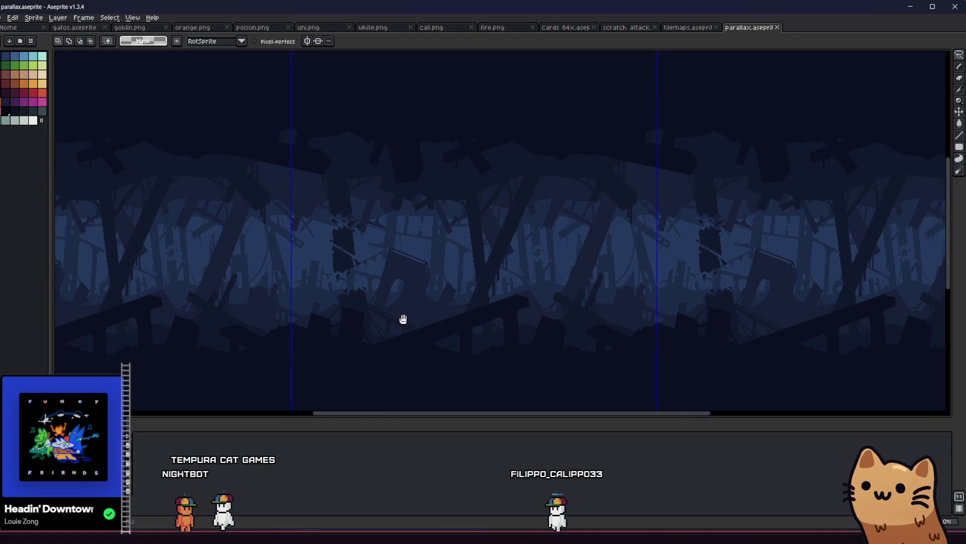
scroll(401, 317, left, 2)
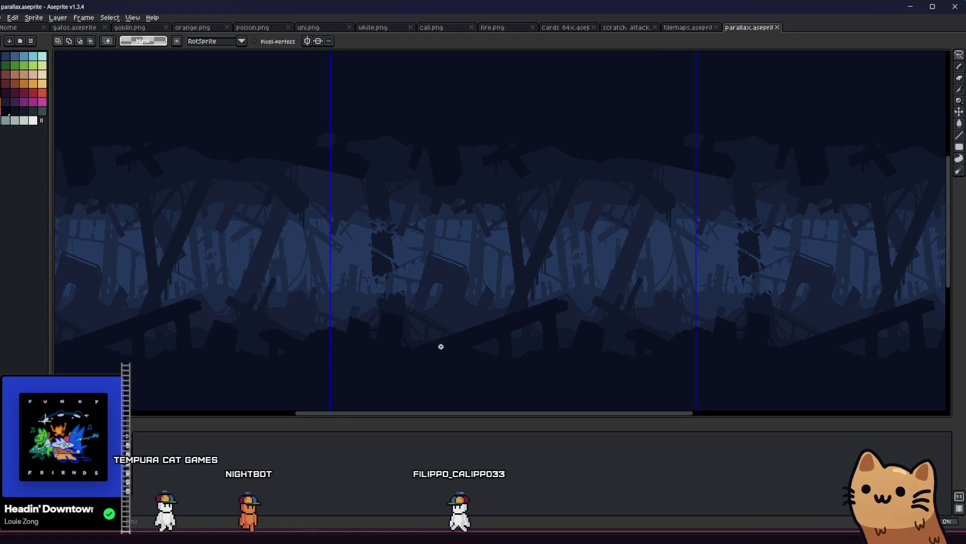
scroll(439, 345, down, 2)
scroll(440, 346, up, 1)
drag(425, 340, 299, 333)
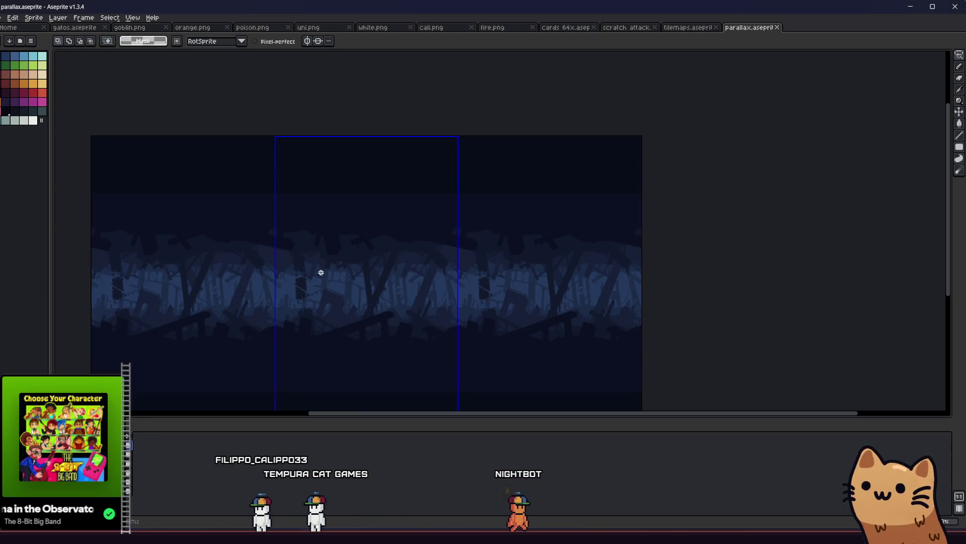
Step: Move the wavy ridge band in the sky into its new position
key(i)
scroll(253, 207, up, 1)
key(b)
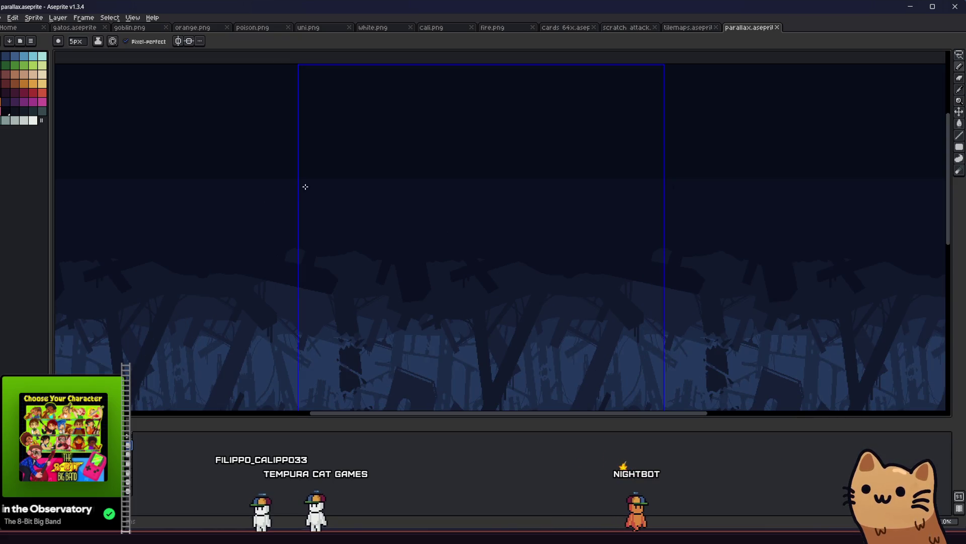
key(v)
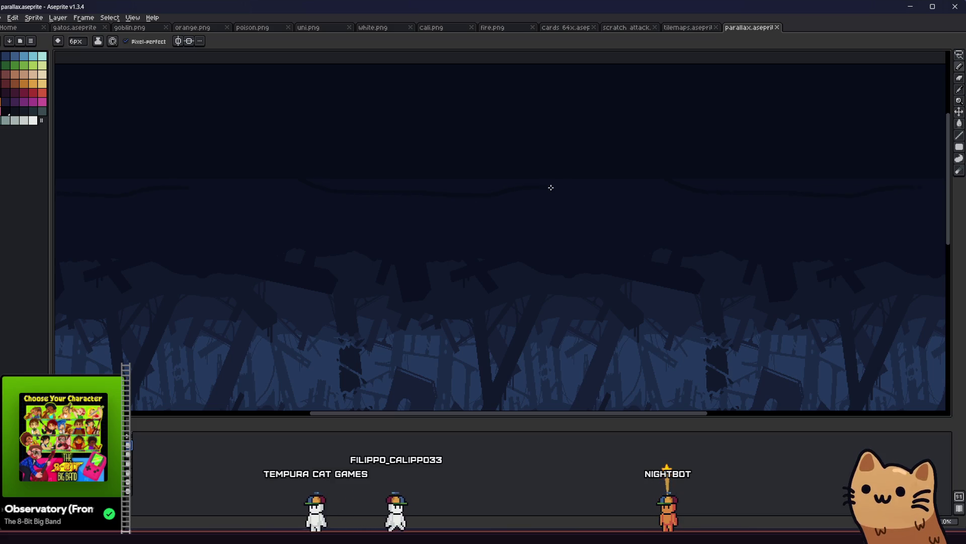
mouse_move(719, 173)
mouse_down()
mouse_move(391, 181)
mouse_move(484, 177)
mouse_move(568, 190)
mouse_up()
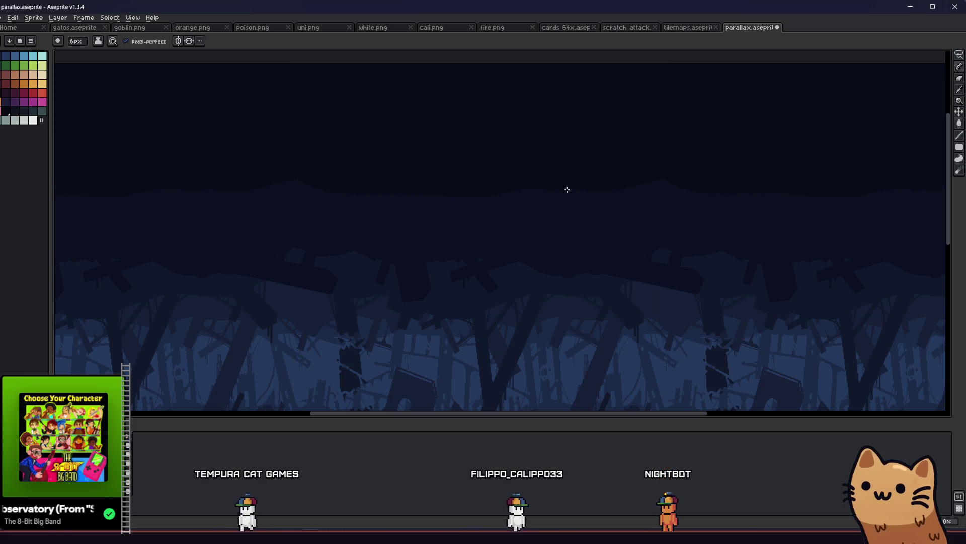
mouse_move(696, 175)
mouse_down()
mouse_move(647, 203)
mouse_move(692, 181)
mouse_move(616, 178)
mouse_up()
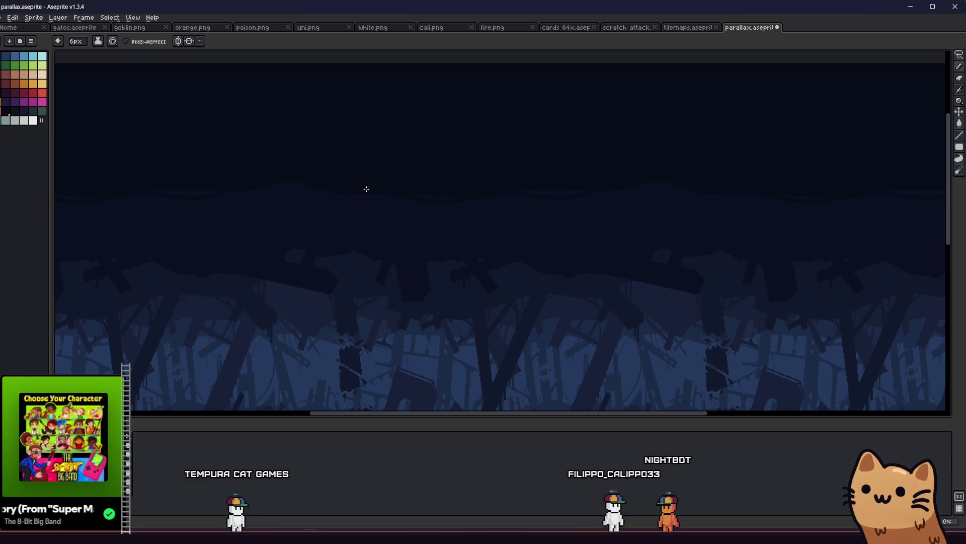
Step: Fill the dark sky and ground with subtly shaded wavy bands using the bucket and 6px pencil
key(g)
scroll(438, 197, up, 2)
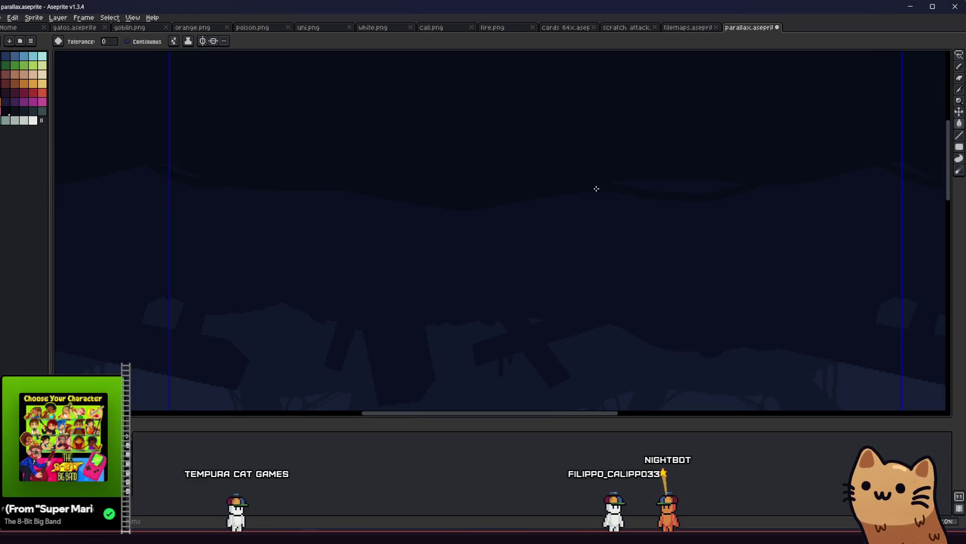
key(b)
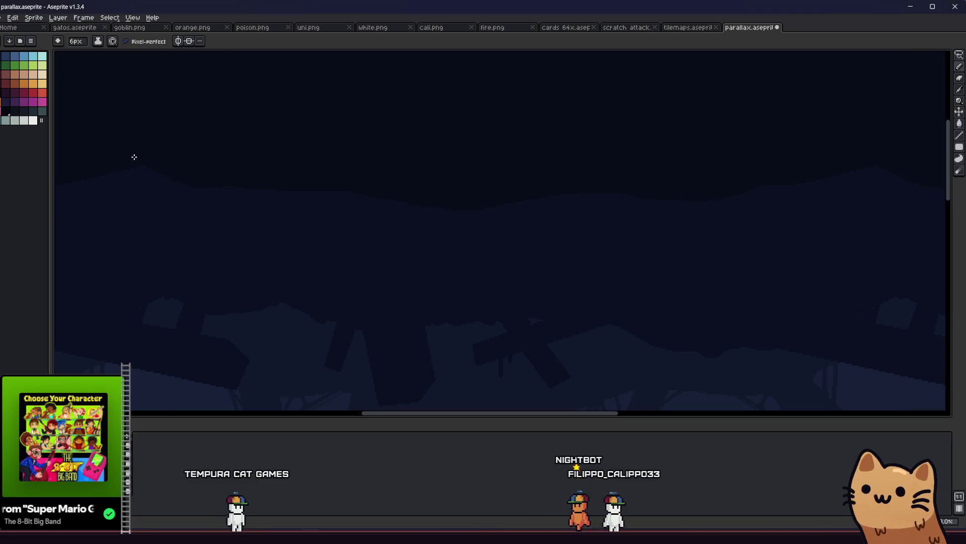
scroll(211, 216, down, 4)
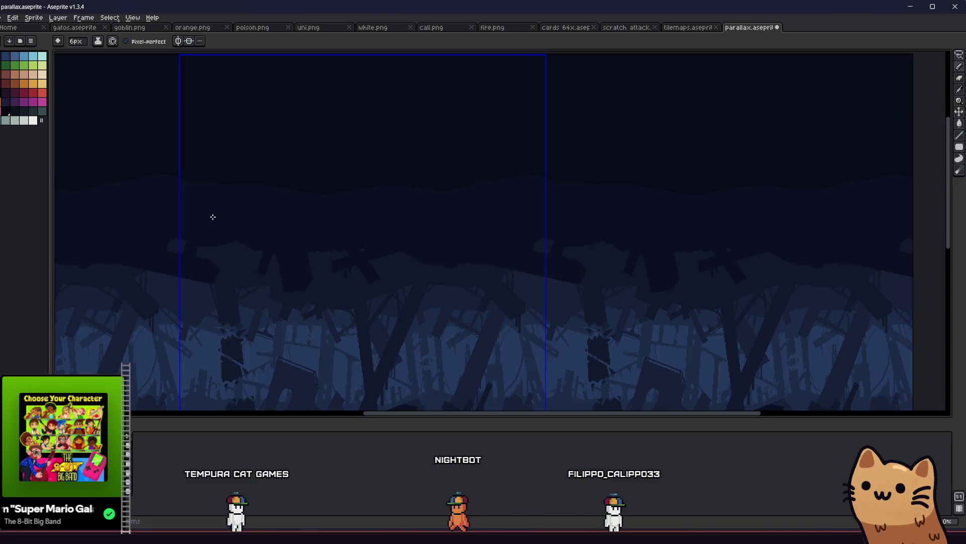
scroll(181, 352, up, 2)
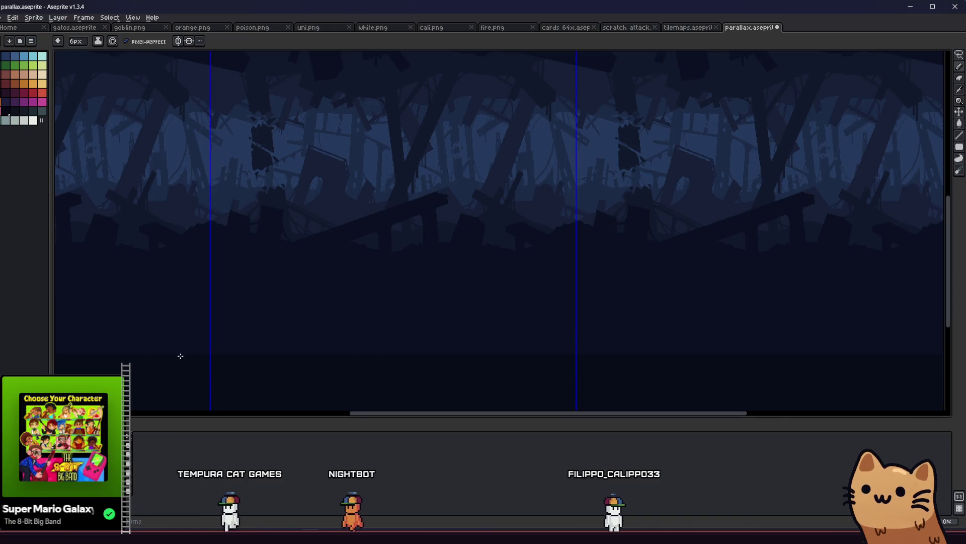
key(g)
scroll(575, 349, up, 2)
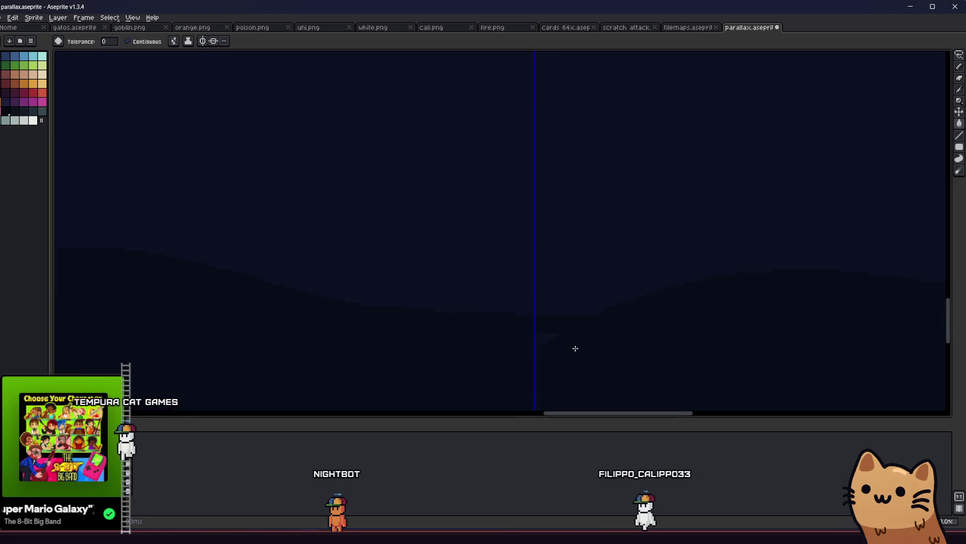
scroll(542, 339, down, 2)
key(b)
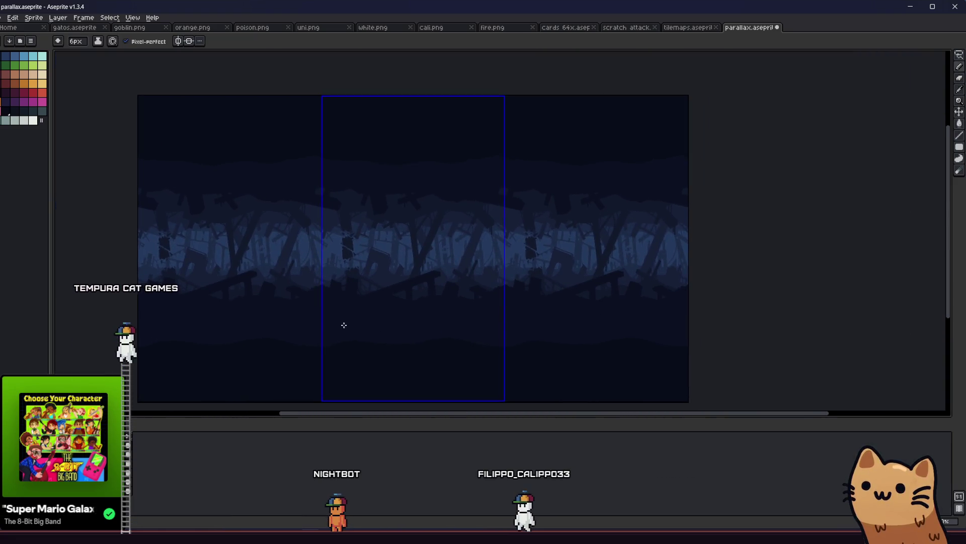
scroll(312, 345, up, 1)
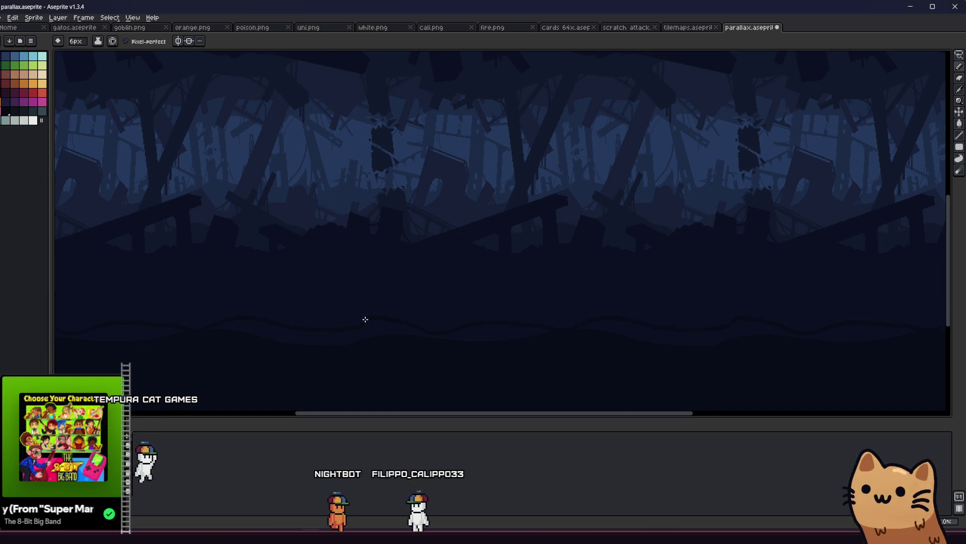
Step: Finish the last bucket fill, save parallax.aseprite, and zoom out to pan across the tiled ruins
key(g)
scroll(410, 317, down, 3)
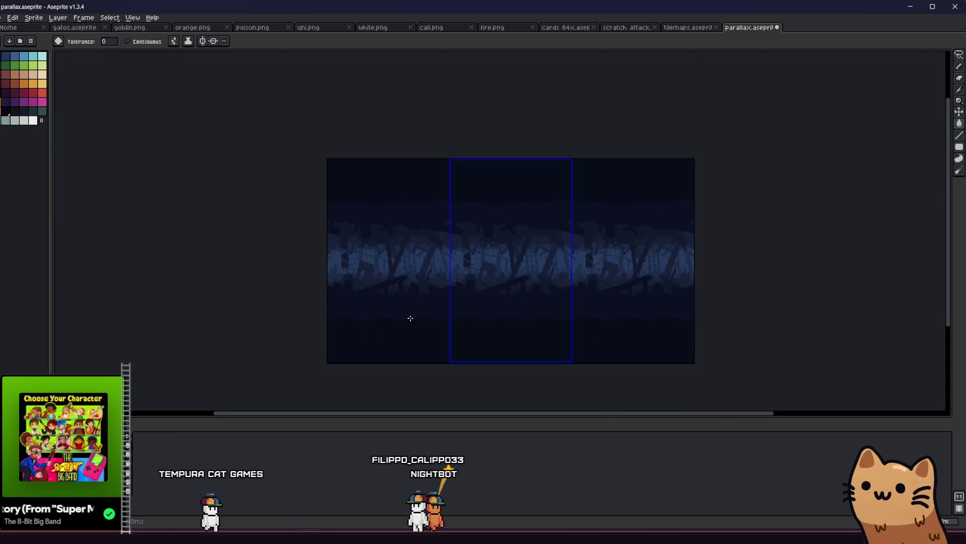
scroll(567, 324, up, 5)
key(b)
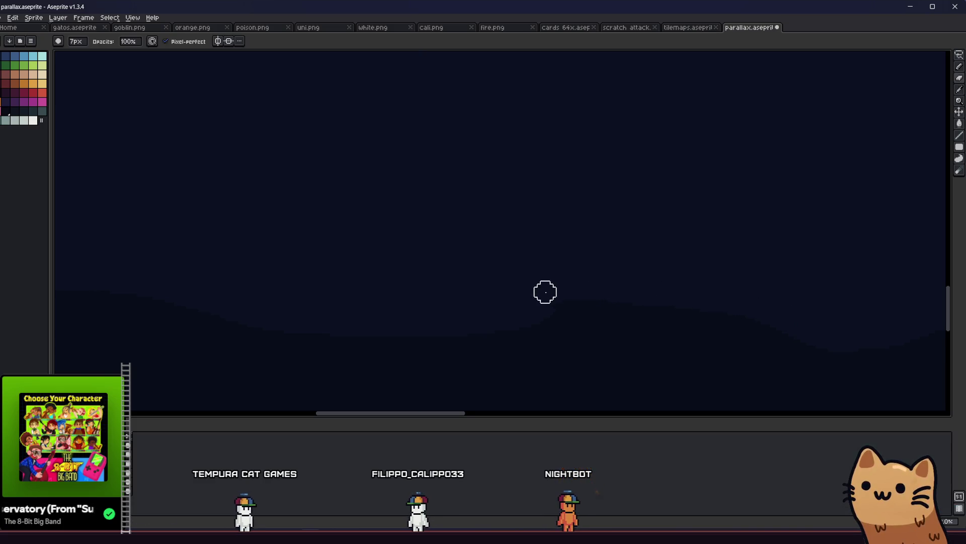
scroll(533, 302, down, 1)
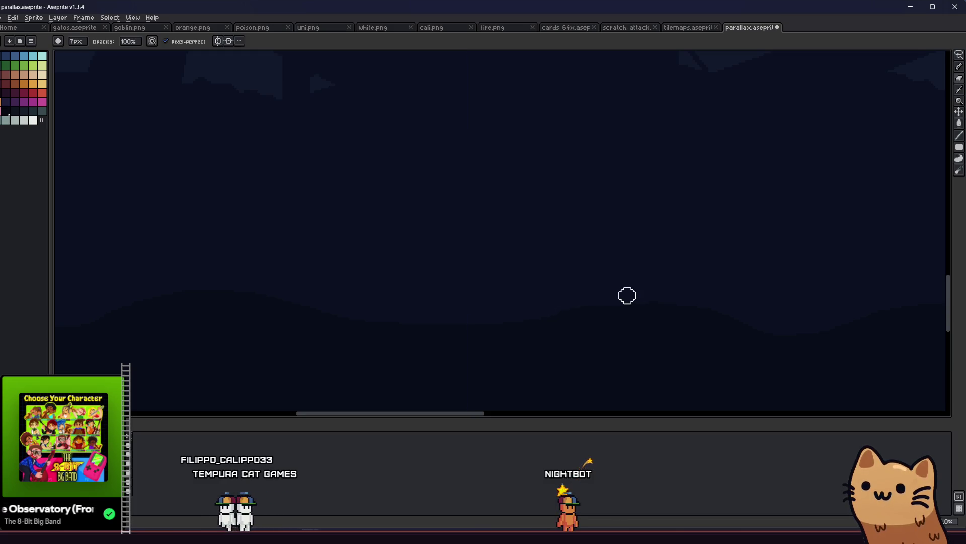
scroll(436, 296, down, 3)
key(ctrl+s)
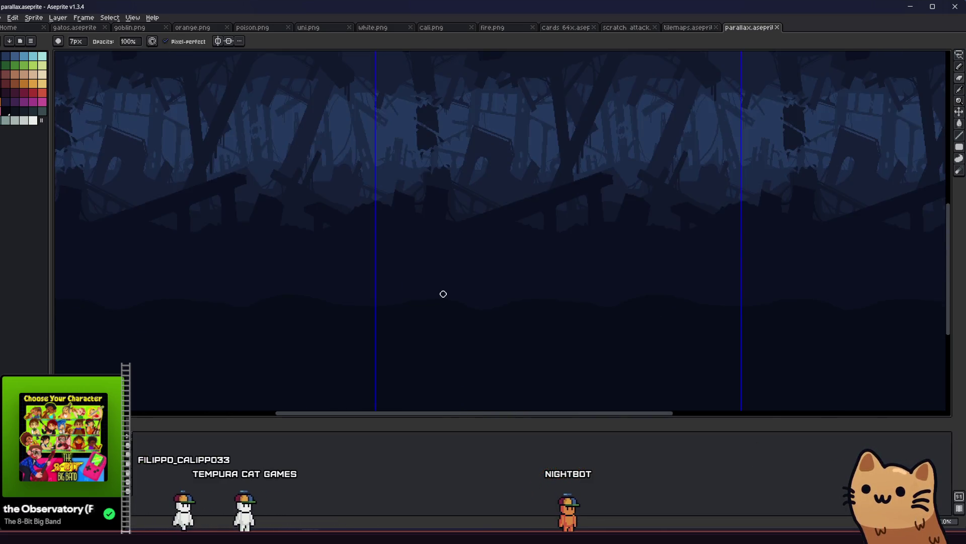
scroll(443, 294, down, 2)
drag(406, 272, 255, 310)
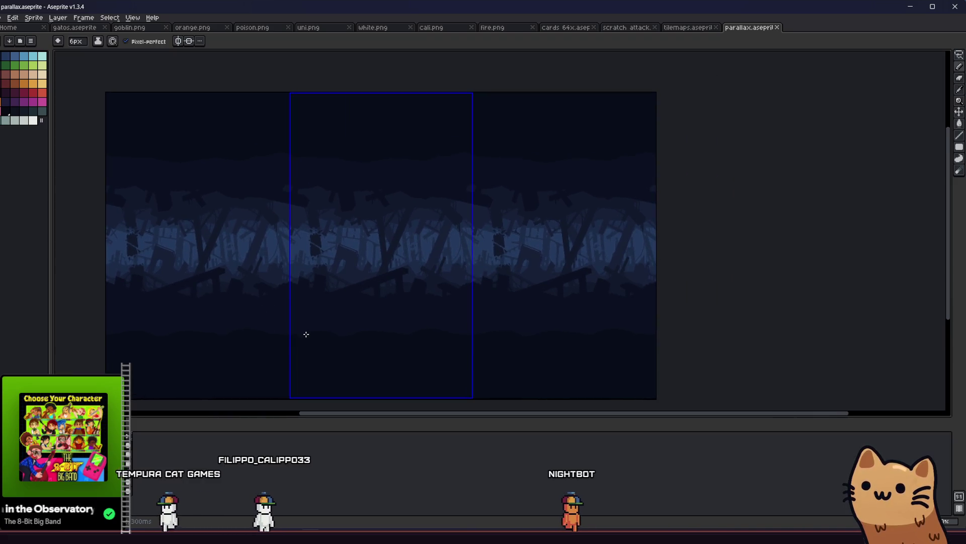
scroll(289, 333, up, 2)
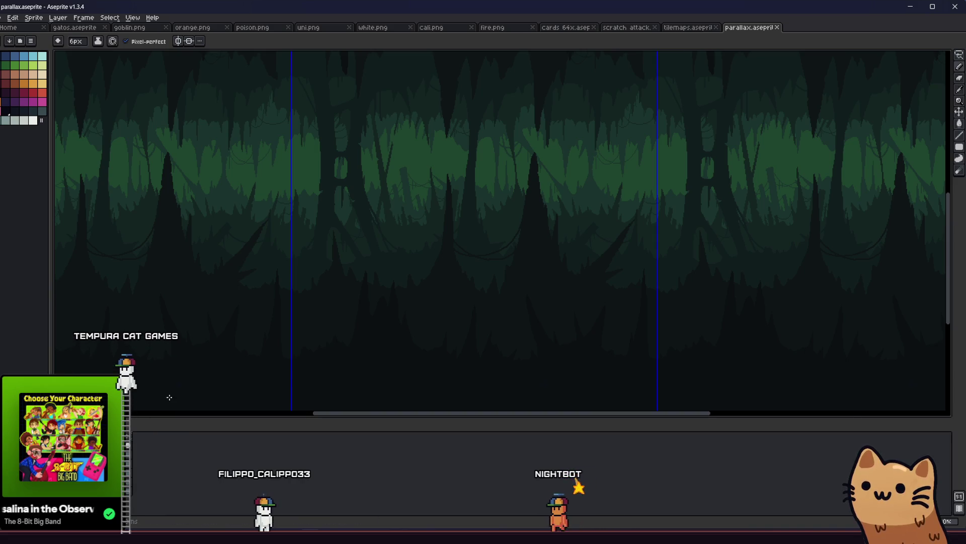
Step: Zoom out to compare the blue ruins with the green forest frame, then undo and redo the last change
scroll(237, 302, down, 2)
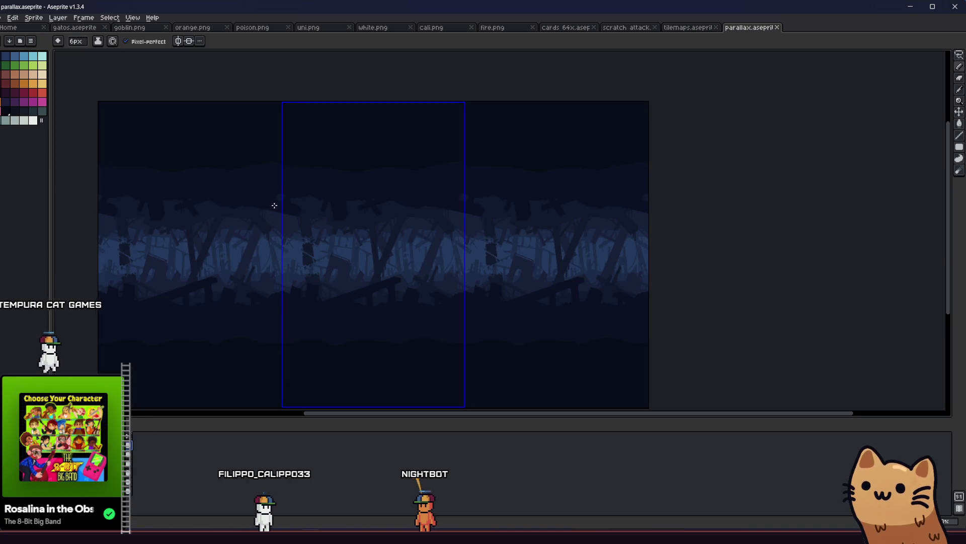
scroll(285, 167, up, 2)
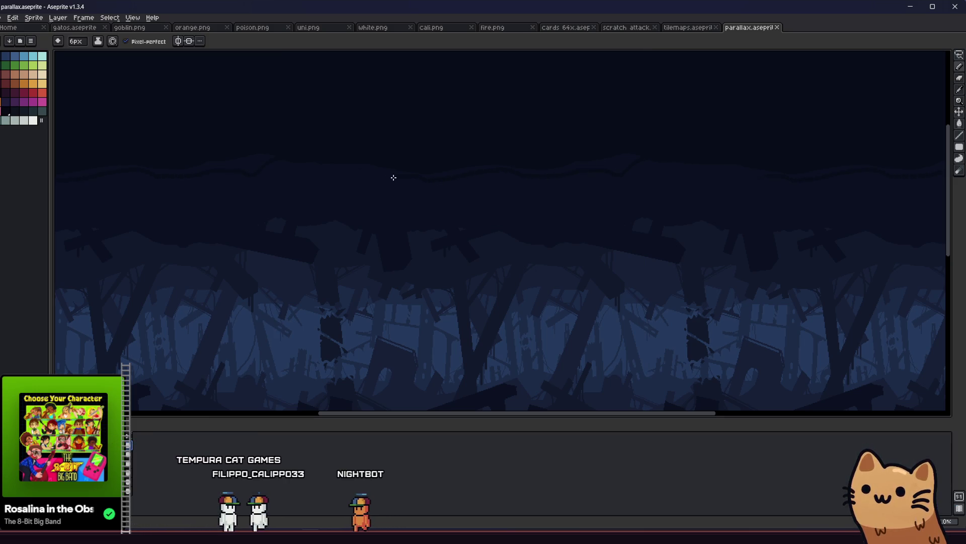
key(ctrl+z)
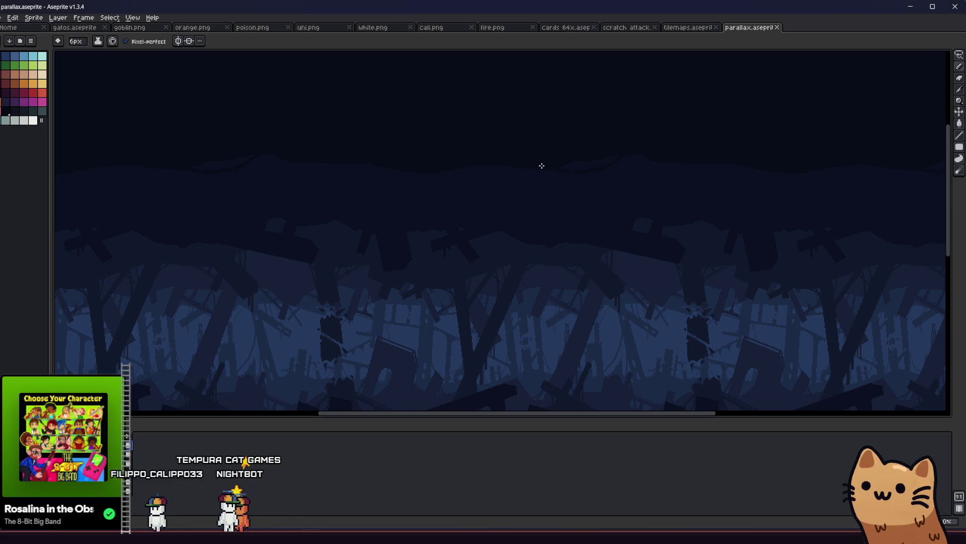
key(ctrl+y)
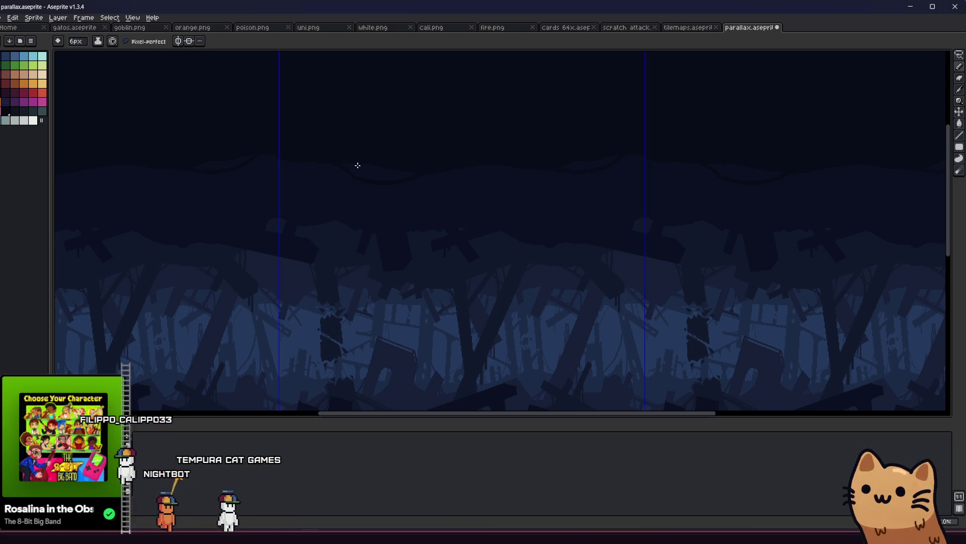
Step: Make a final bucket fill, save the parallax file, and pan across the image before zooming back in
key(g)
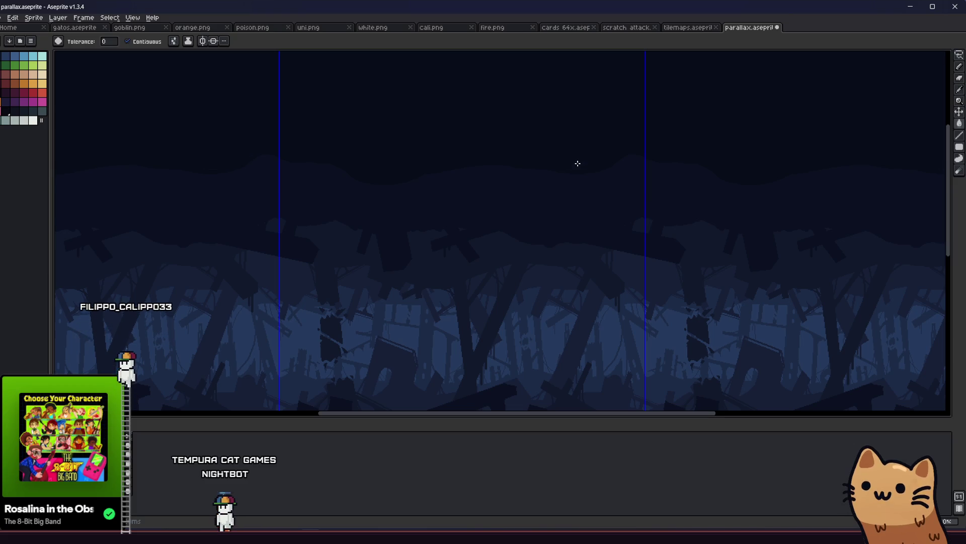
scroll(629, 158, up, 2)
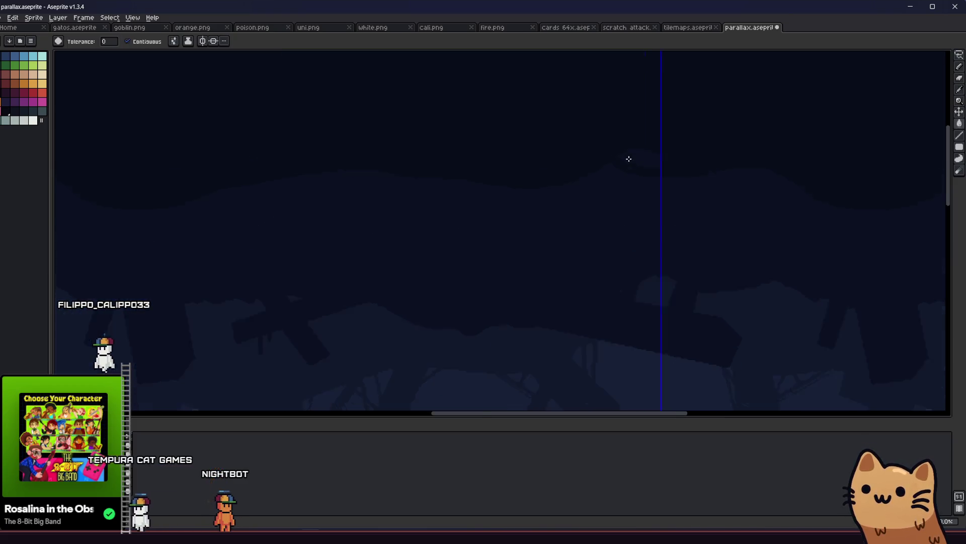
scroll(629, 159, up, 1)
key(b)
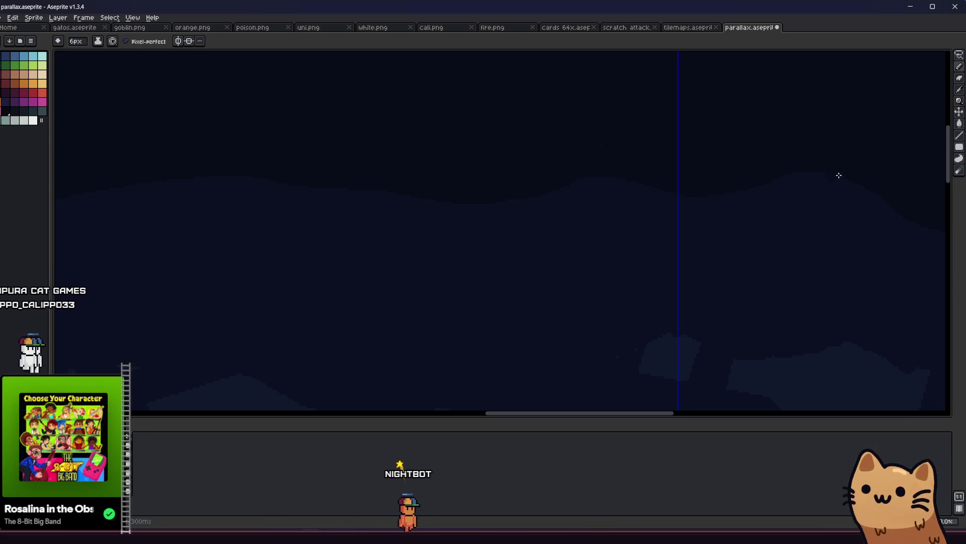
key(ctrl+s)
scroll(472, 235, down, 3)
mouse_move(438, 283)
mouse_down()
mouse_move(367, 293)
mouse_move(326, 277)
mouse_up()
mouse_move(289, 304)
mouse_down()
mouse_move(301, 320)
mouse_move(415, 333)
mouse_move(330, 328)
mouse_up()
scroll(310, 329, up, 1)
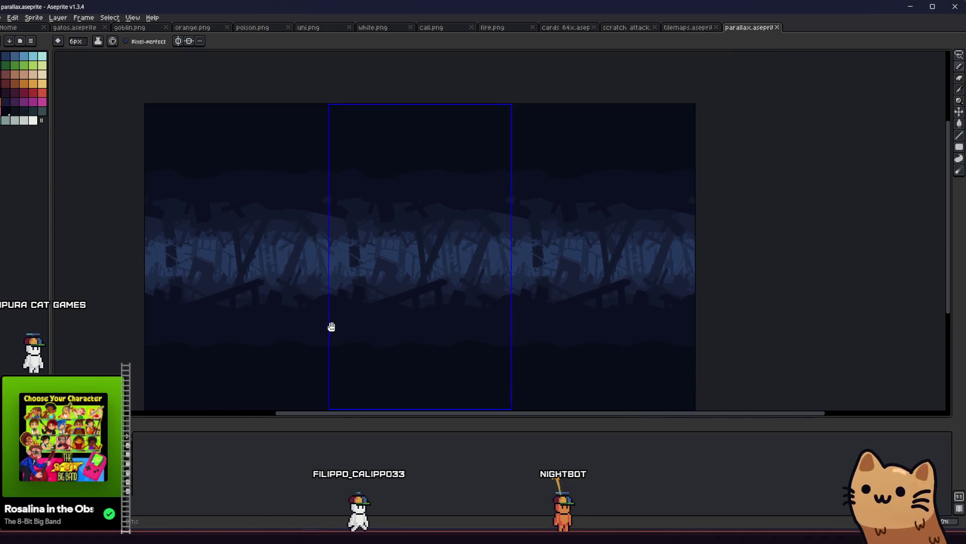
scroll(347, 346, up, 2)
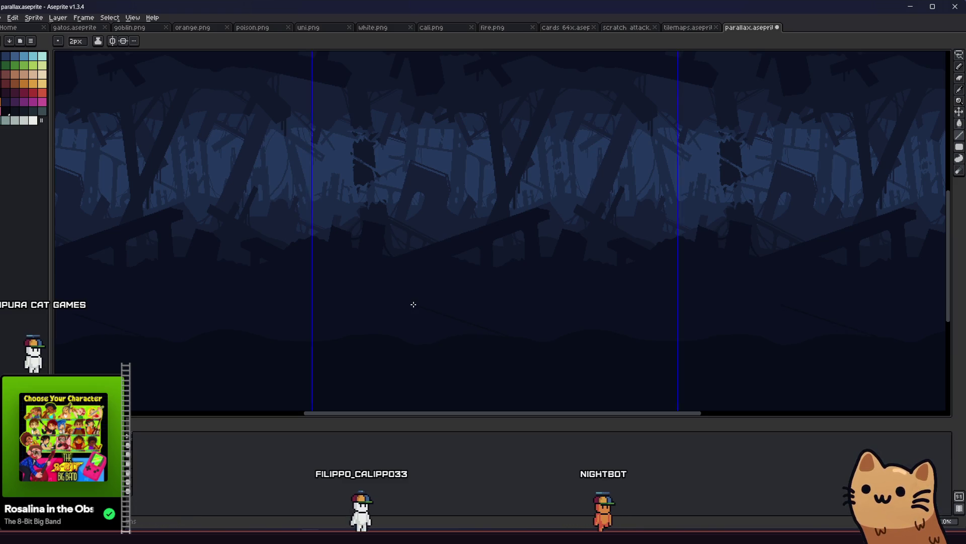
Step: Draw a dark plank outline in the ground band of the ruined-forest layer
scroll(390, 313, up, 1)
mouse_move(391, 302)
mouse_down()
mouse_move(391, 324)
mouse_move(437, 351)
mouse_up()
key(g)
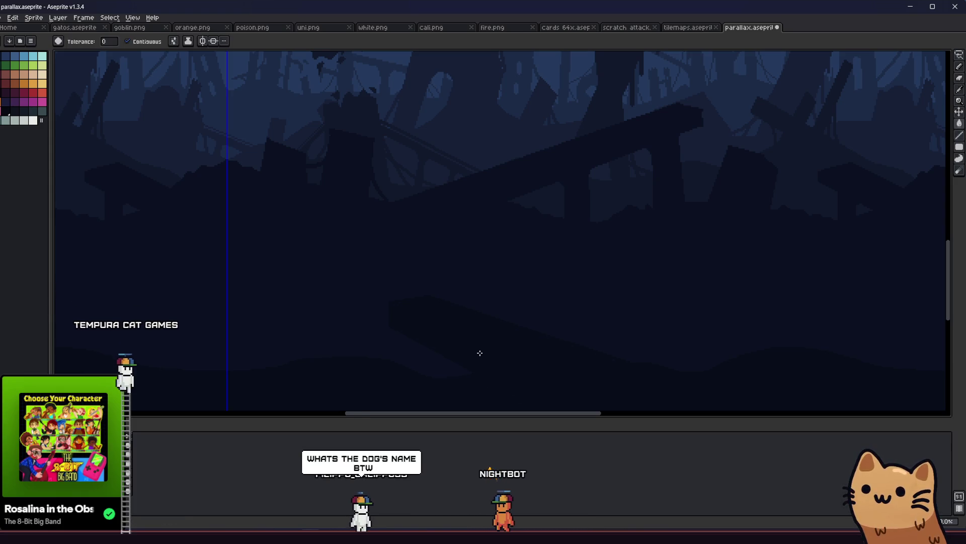
drag(433, 348, 337, 333)
key(b)
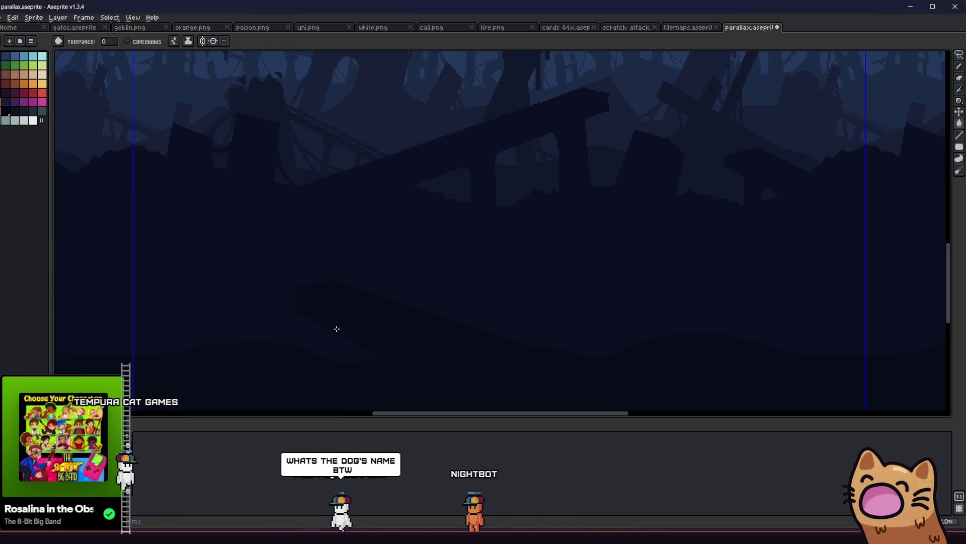
key(g)
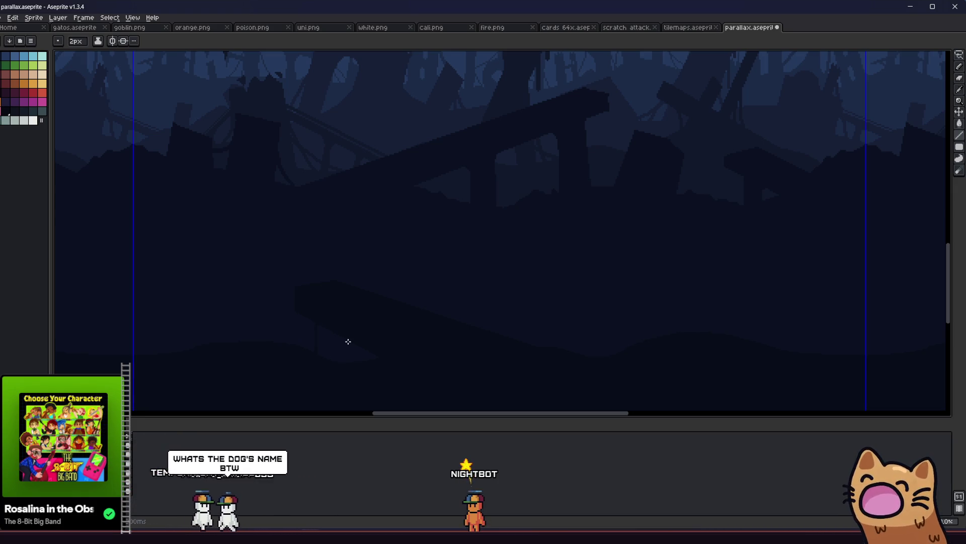
scroll(347, 350, up, 2)
key(b)
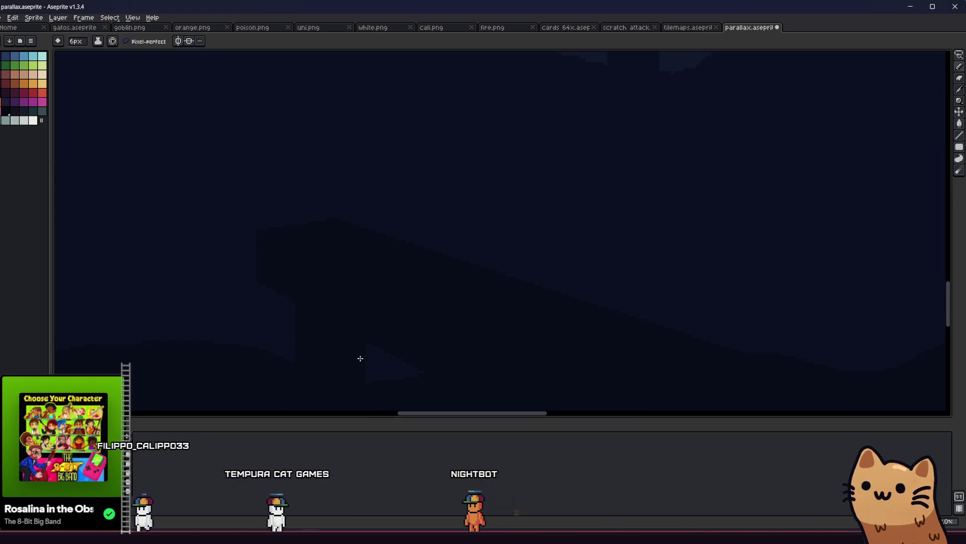
Step: Nudge the layer content with the Move tool to place the faint angular slab
key(v)
scroll(354, 348, down, 1)
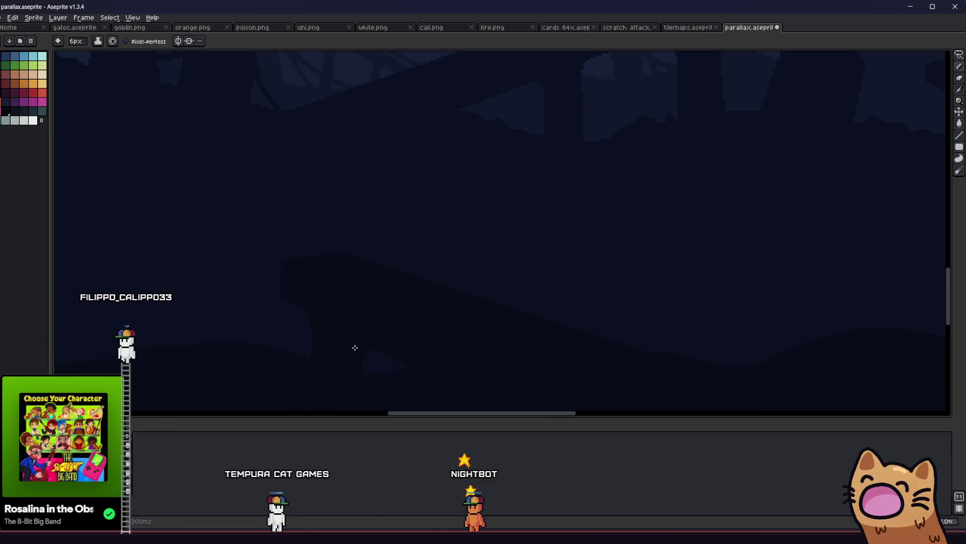
scroll(262, 348, down, 1)
scroll(261, 350, down, 1)
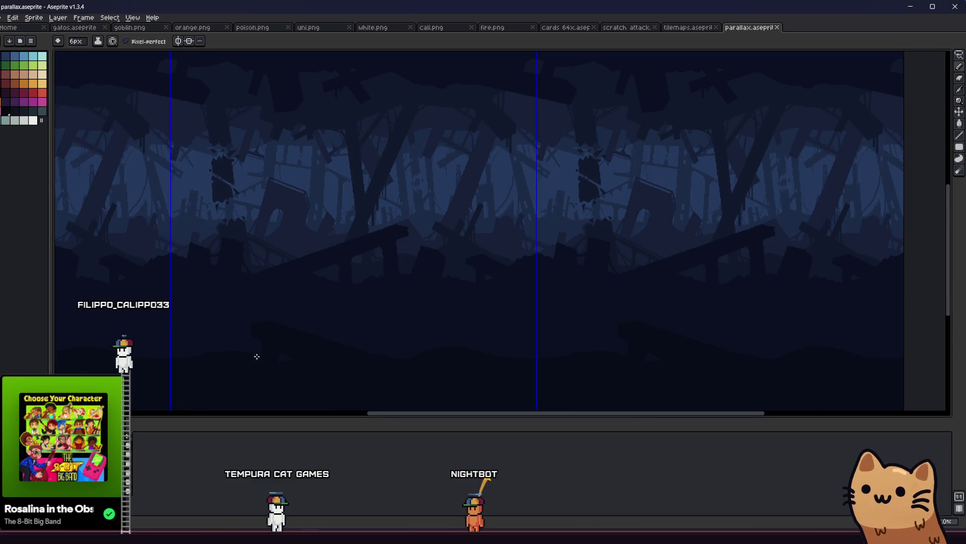
drag(240, 361, 229, 355)
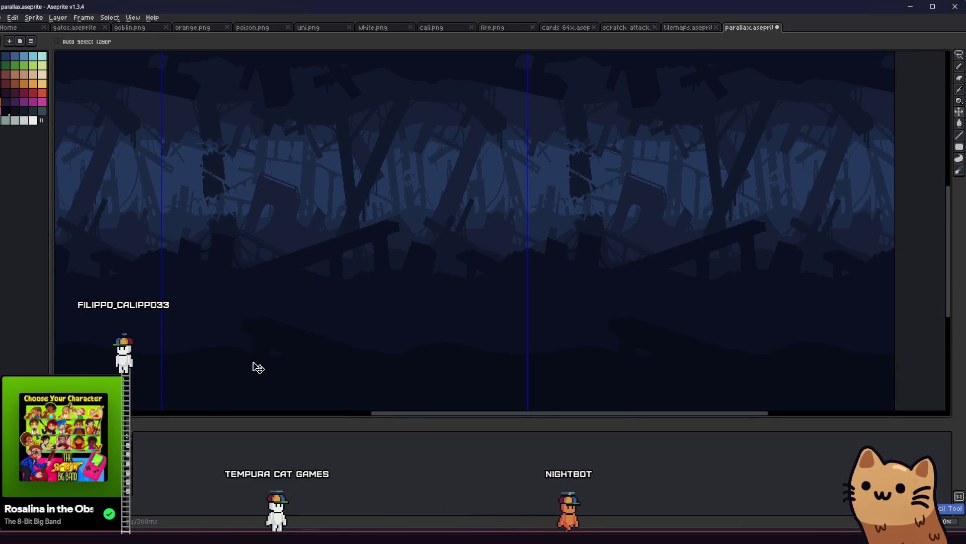
scroll(267, 352, up, 2)
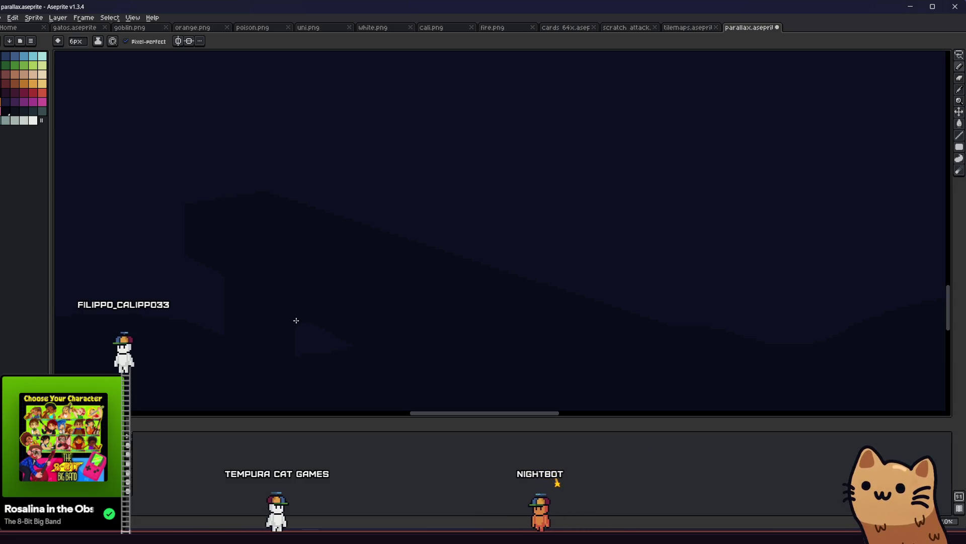
scroll(295, 320, down, 2)
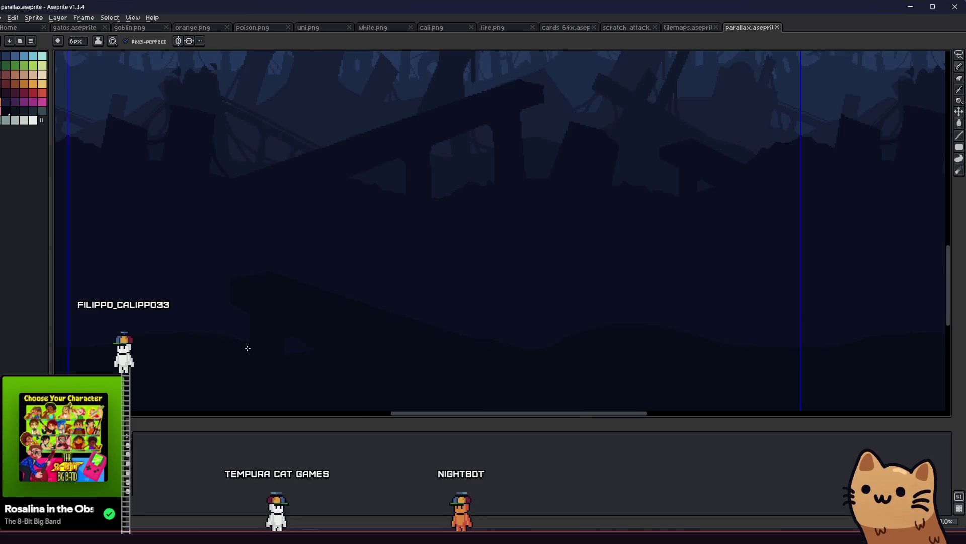
scroll(248, 348, down, 2)
scroll(250, 348, down, 1)
scroll(252, 347, up, 1)
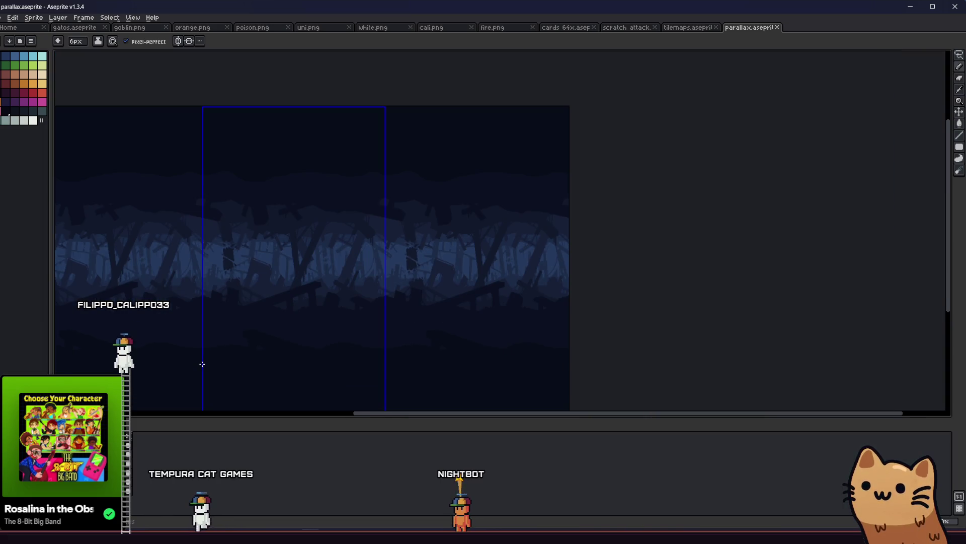
scroll(289, 355, up, 2)
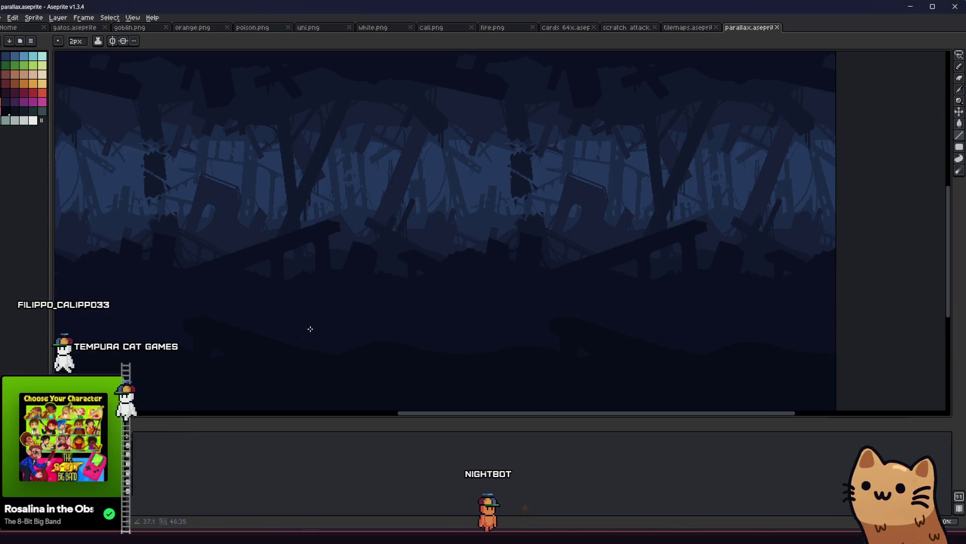
click(321, 327)
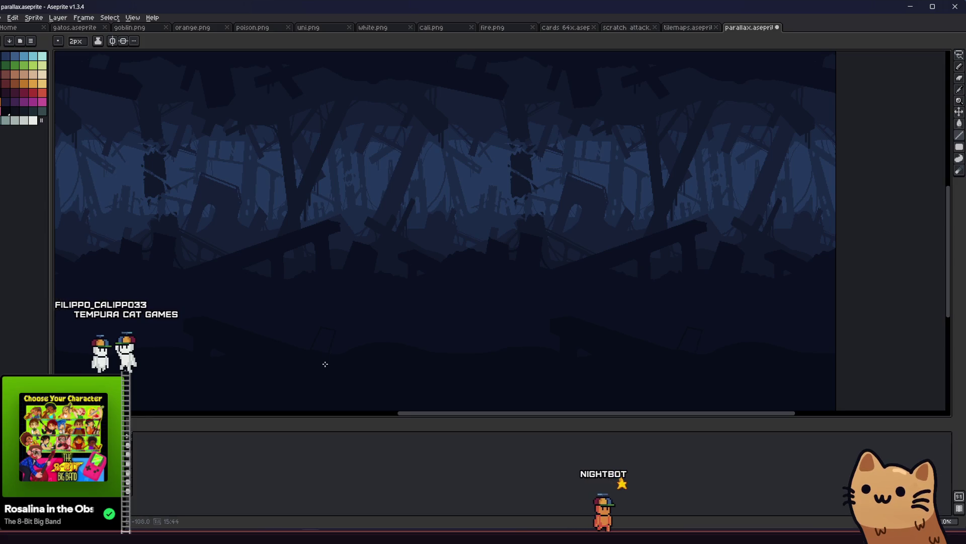
scroll(331, 340, up, 1)
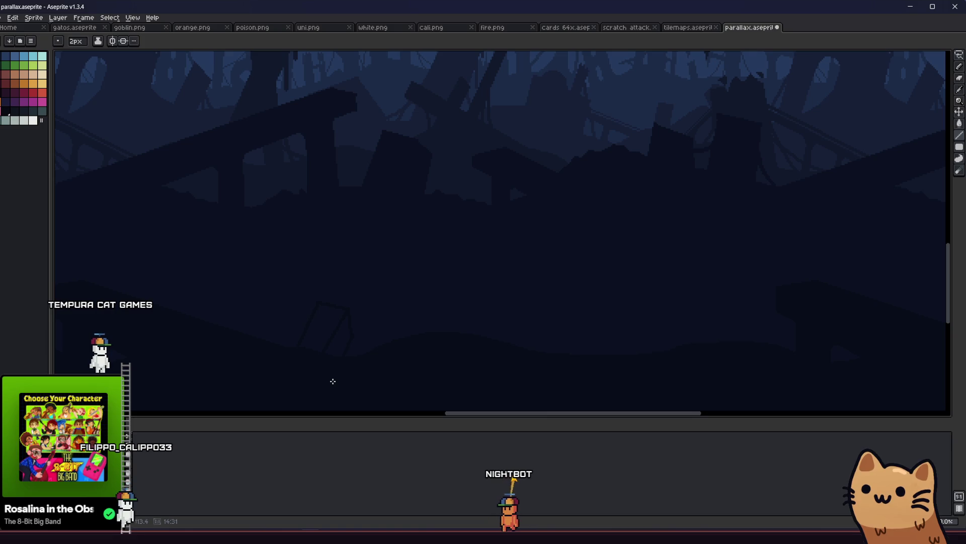
Step: Finish the slab with 2px pencil and fill touch-ups, then save parallax.aseprite
key(g)
key(b)
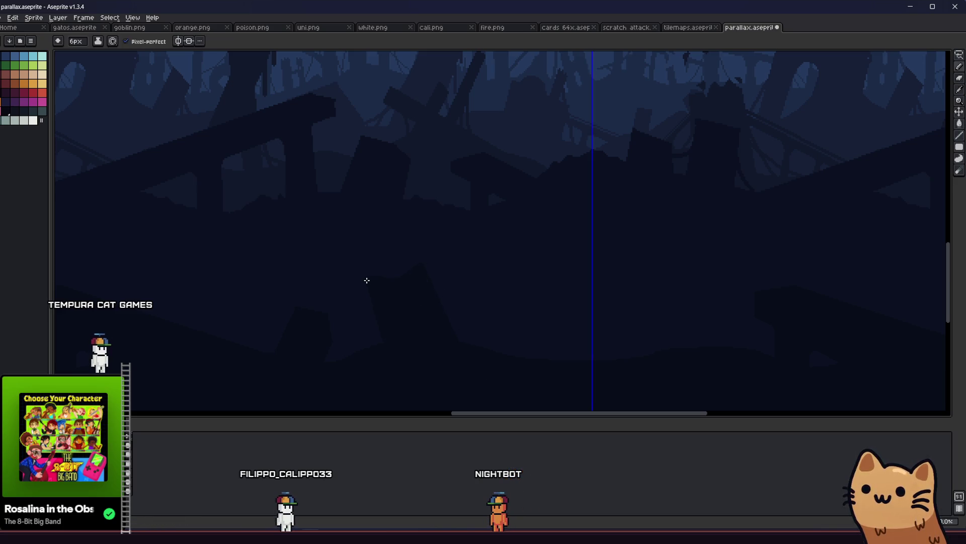
scroll(370, 276, up, 1)
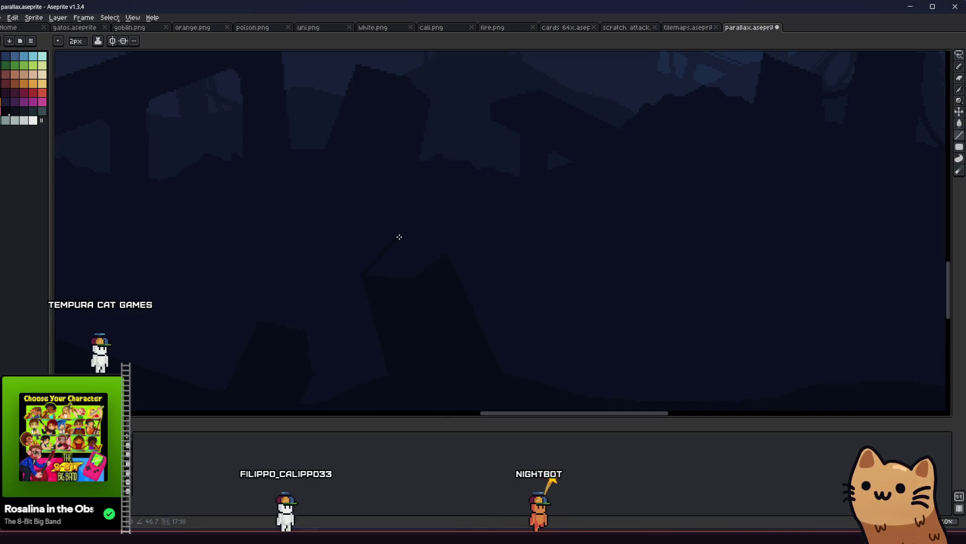
key(v)
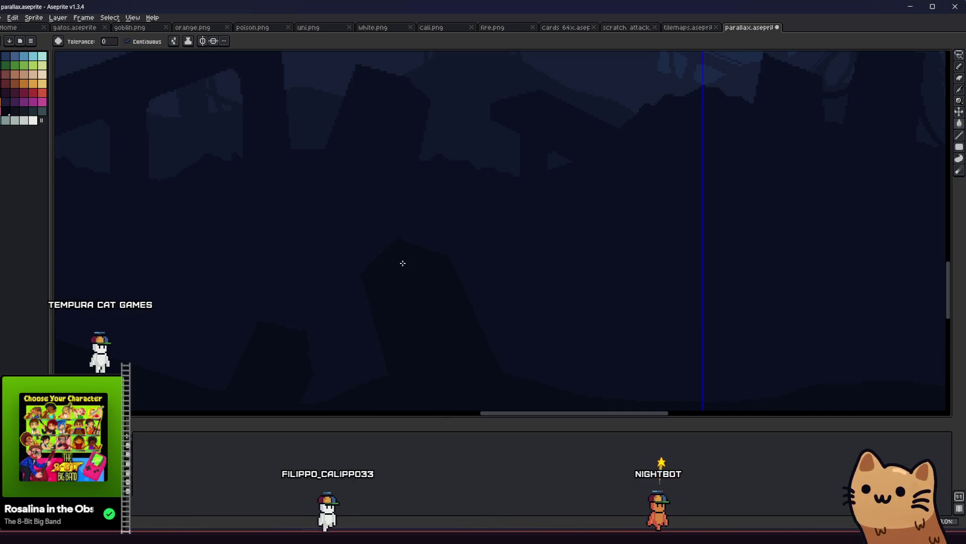
key(b)
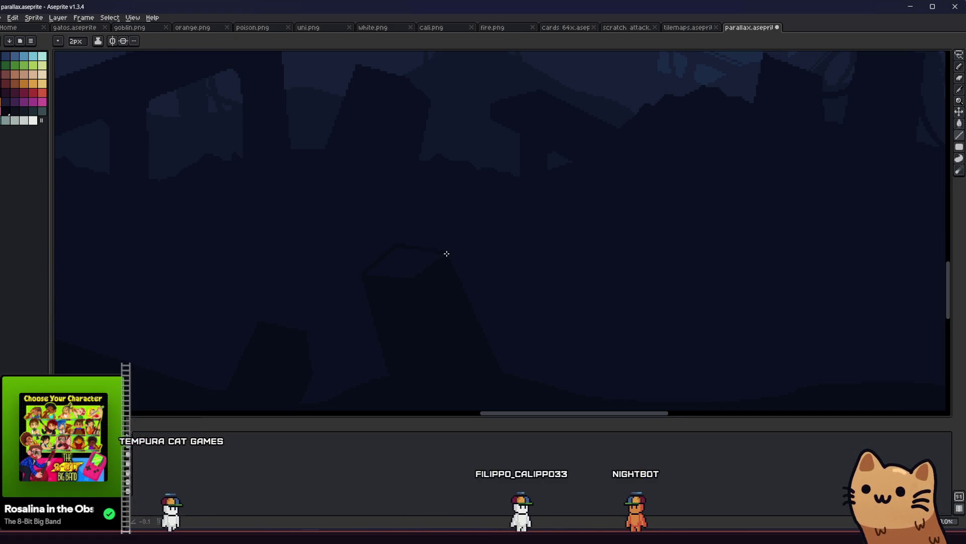
key(g)
scroll(408, 272, down, 3)
key(ctrl+s)
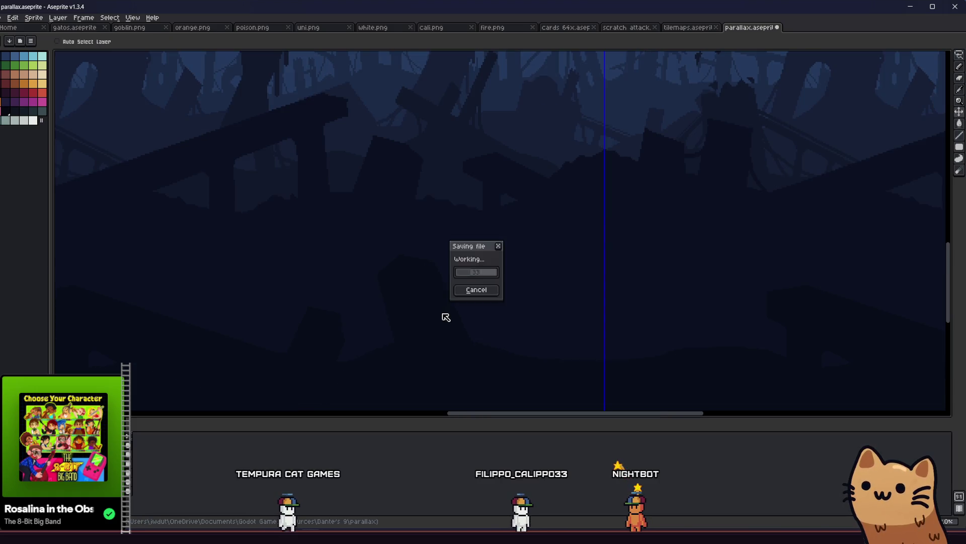
Step: Draw 3px plank strokes across the dark debris silhouettes in the lower band
scroll(443, 316, down, 1)
scroll(443, 316, up, 3)
key(b)
key(plus)
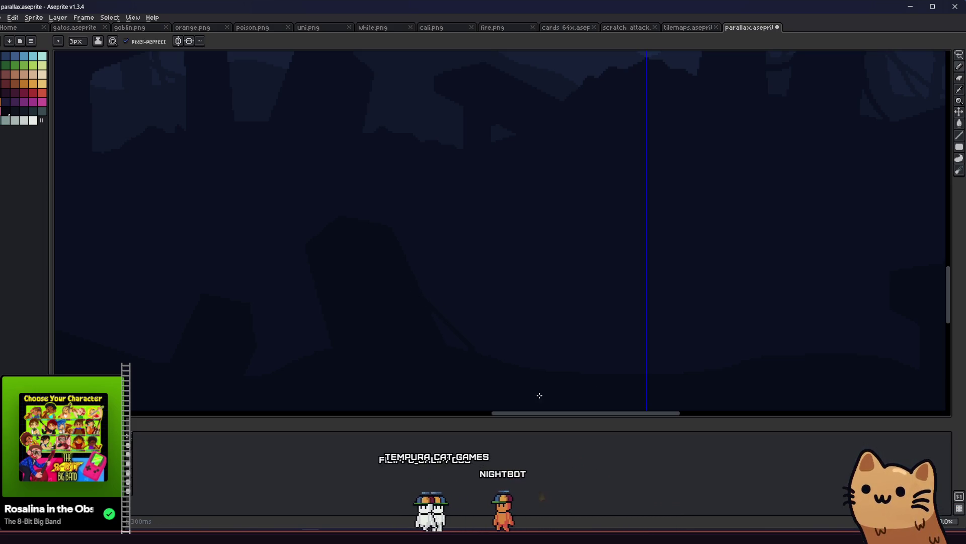
drag(449, 339, 543, 288)
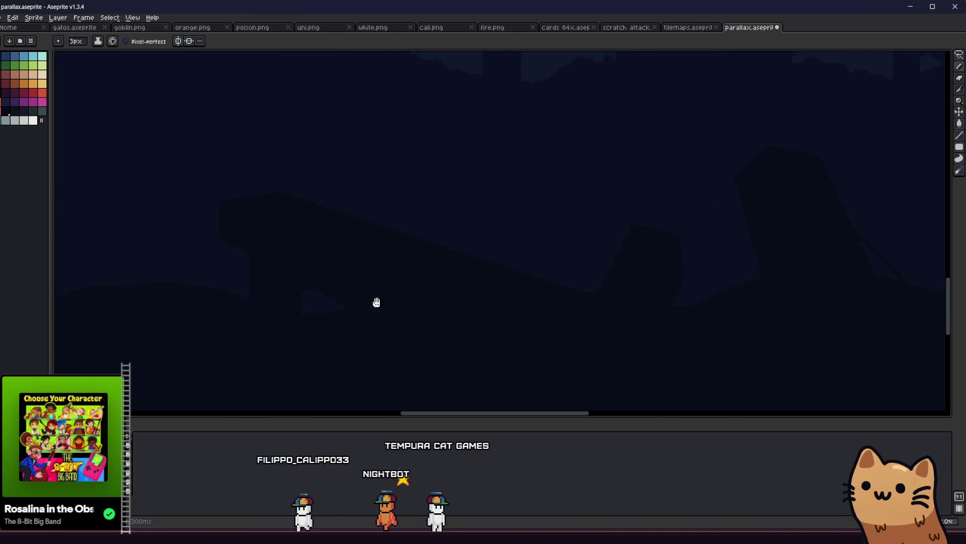
drag(376, 302, 414, 354)
mouse_move(337, 259)
mouse_down()
mouse_move(334, 320)
mouse_move(307, 333)
mouse_up()
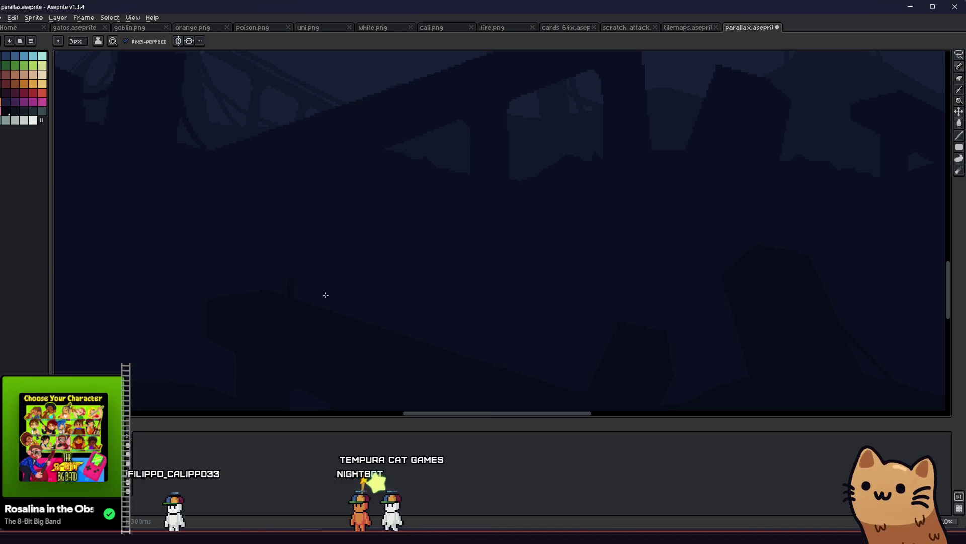
scroll(327, 315, down, 5)
mouse_move(319, 350)
mouse_down()
mouse_move(234, 362)
mouse_move(270, 366)
mouse_move(285, 354)
mouse_move(233, 352)
mouse_move(257, 356)
mouse_up()
Step: Erase and redraw pixels to clean the edges of the debris silhouettes
scroll(412, 352, up, 3)
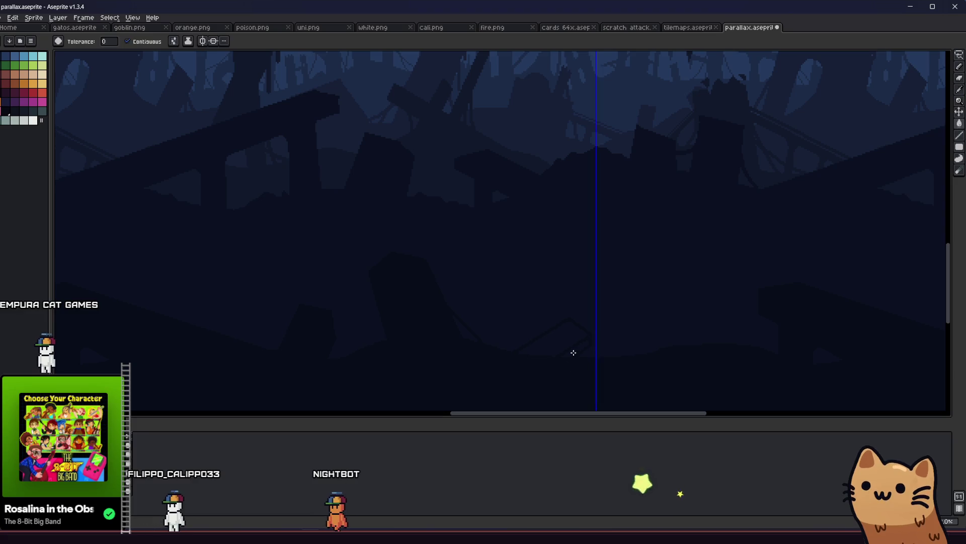
scroll(560, 340, up, 1)
key(b)
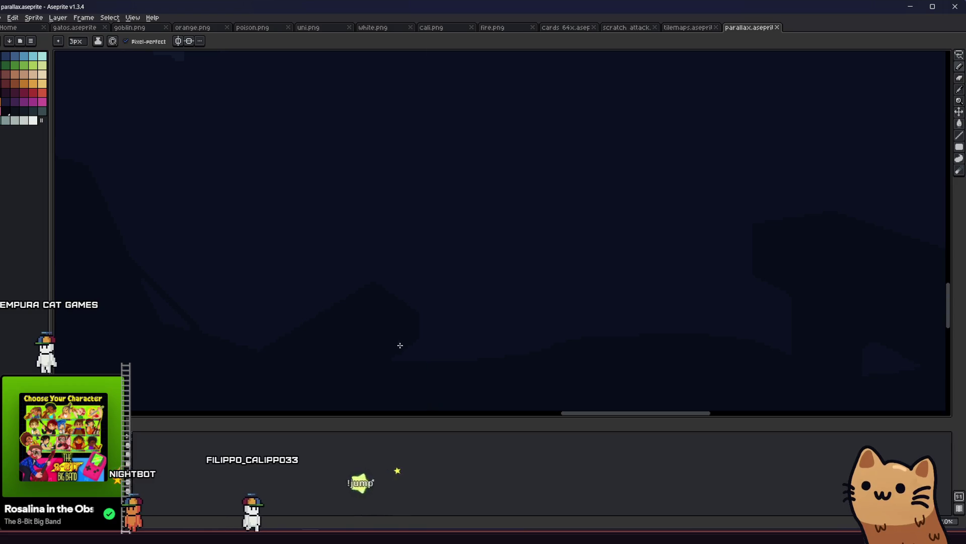
scroll(400, 368, down, 1)
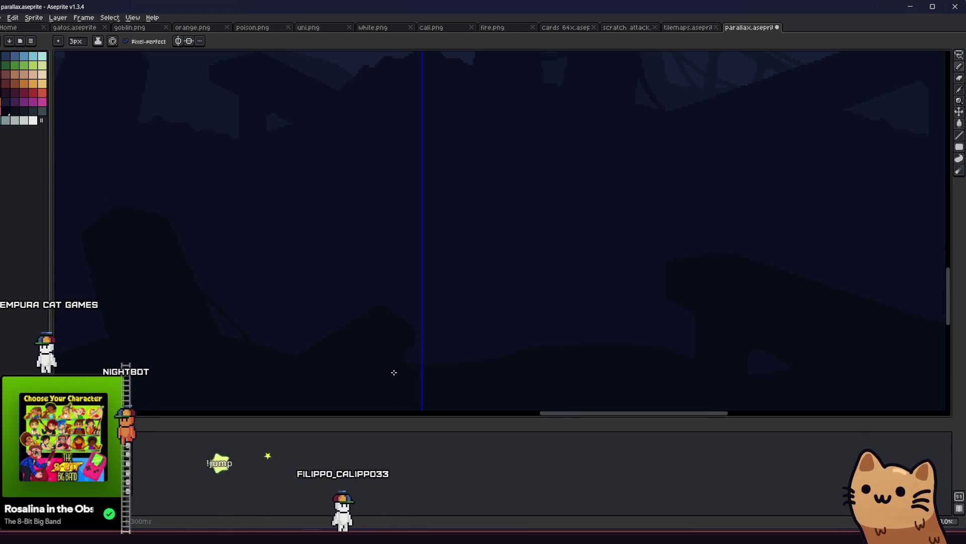
key(e)
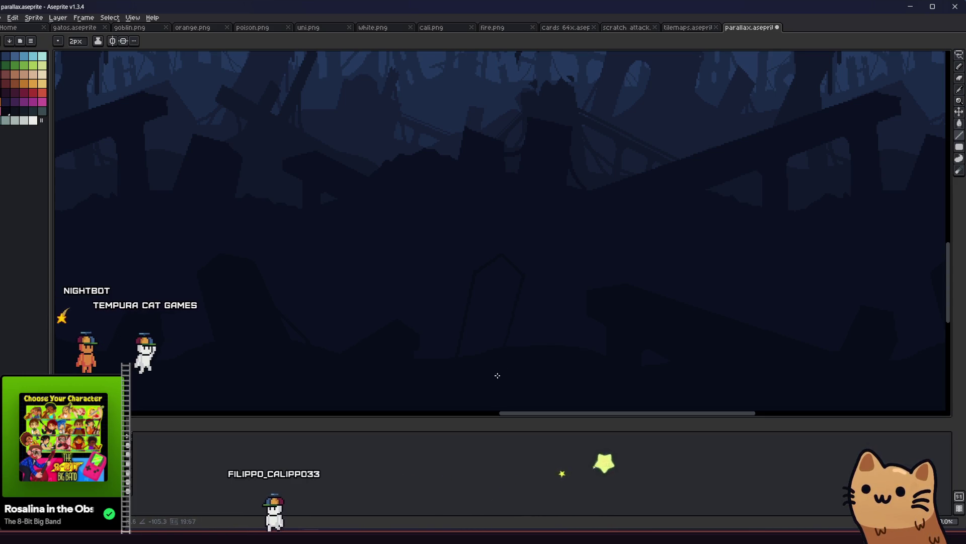
key(b)
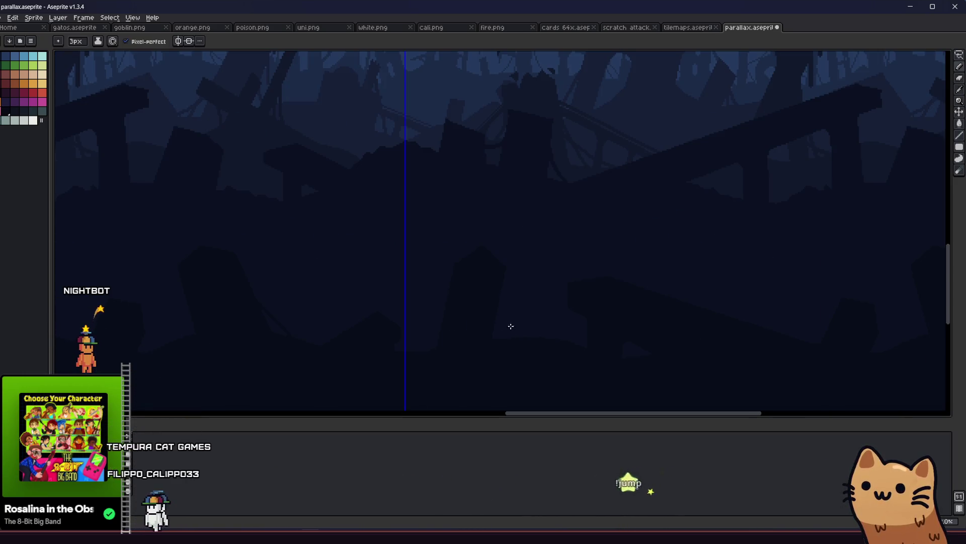
scroll(524, 316, up, 3)
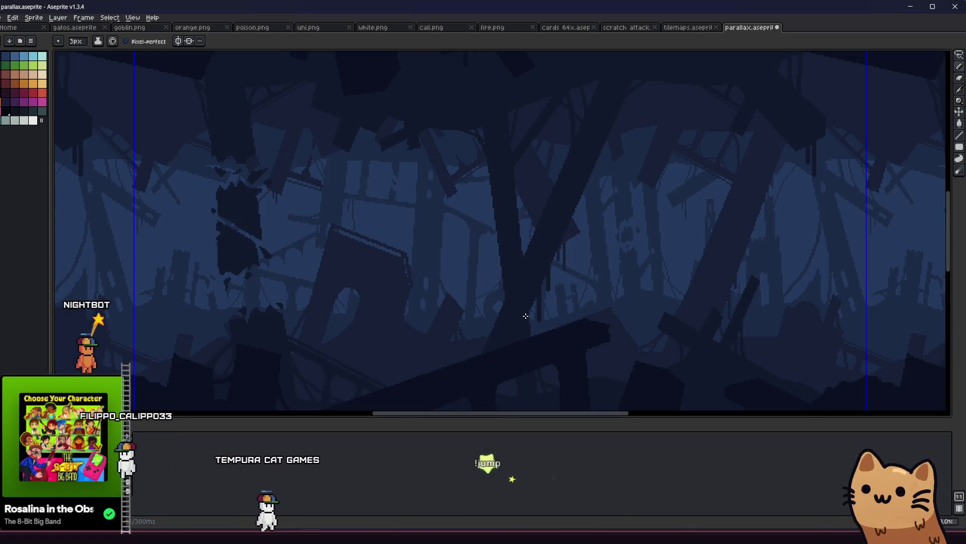
scroll(526, 315, down, 3)
scroll(475, 332, up, 4)
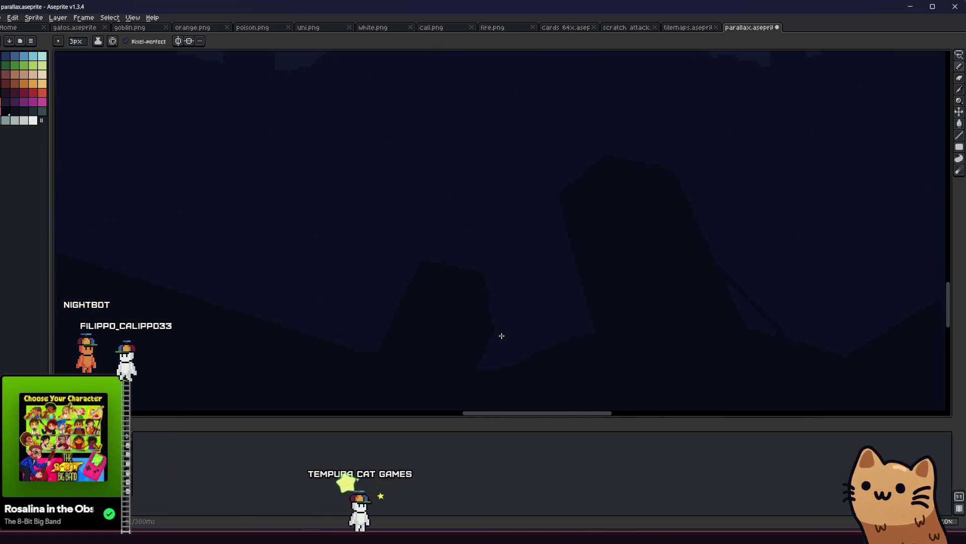
Step: Sample a colour from the artwork and fill more debris slabs along the tiling strip
key(i)
scroll(403, 336, down, 1)
scroll(503, 332, right, 3)
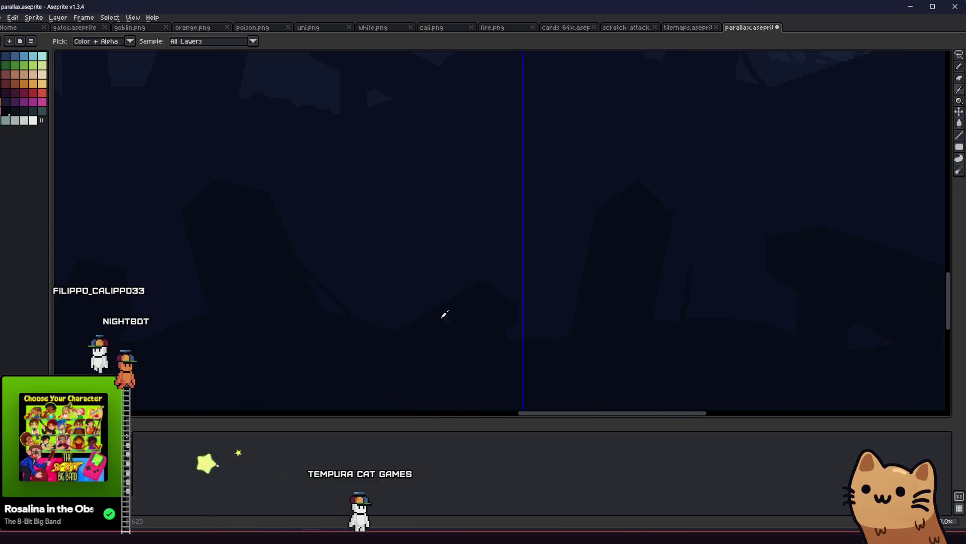
key(b)
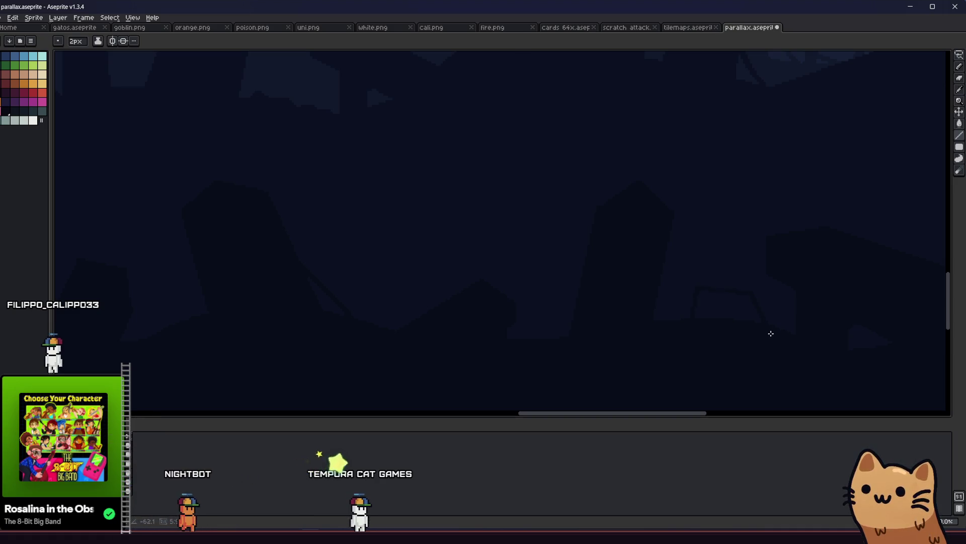
key(g)
scroll(704, 312, down, 3)
mouse_move(431, 326)
mouse_down()
mouse_move(220, 358)
mouse_move(204, 370)
mouse_move(207, 386)
mouse_move(323, 390)
mouse_move(280, 378)
mouse_move(266, 356)
mouse_up()
right_click(449, 242)
click(404, 249)
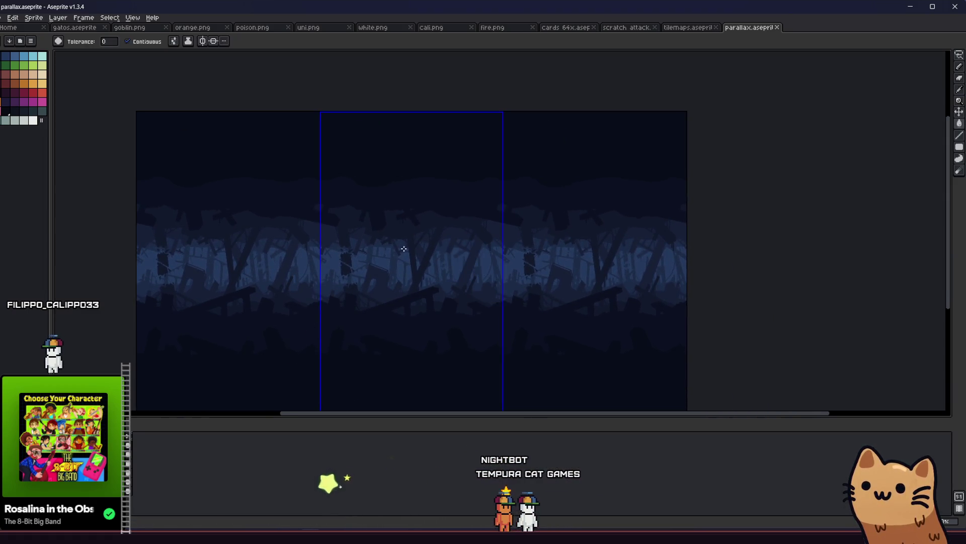
Step: Try a dark fill over the forest silhouette area and undo it
scroll(455, 179, up, 1)
key(b)
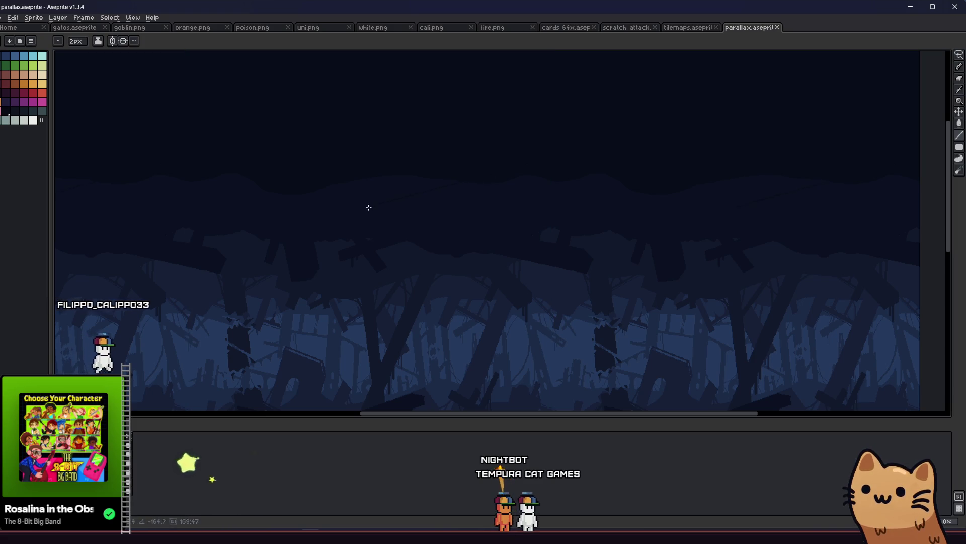
key(g)
click(395, 195)
key(ctrl+z)
key(b)
key(b)
Step: Add faint angular debris slabs to the dark upper band with fills
scroll(373, 177, up, 2)
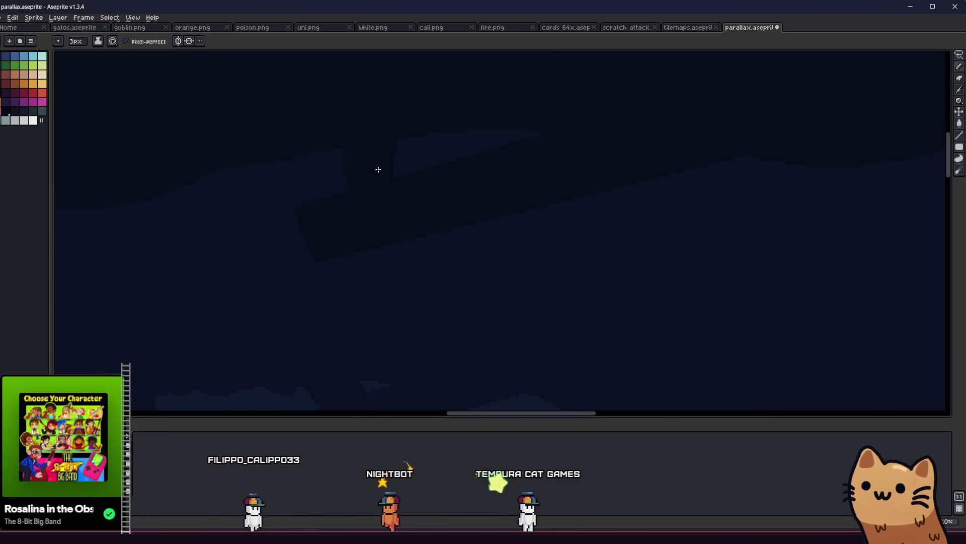
scroll(406, 177, down, 2)
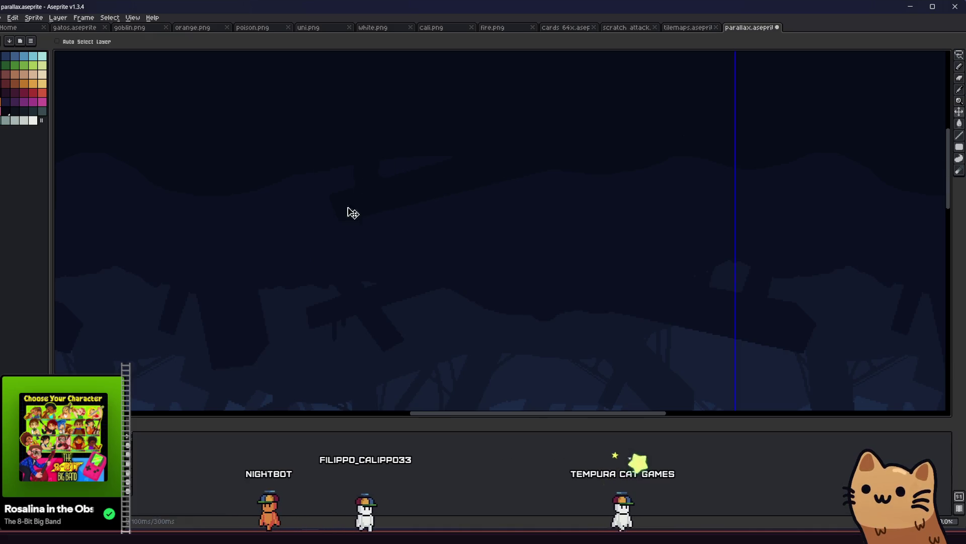
scroll(289, 263, down, 2)
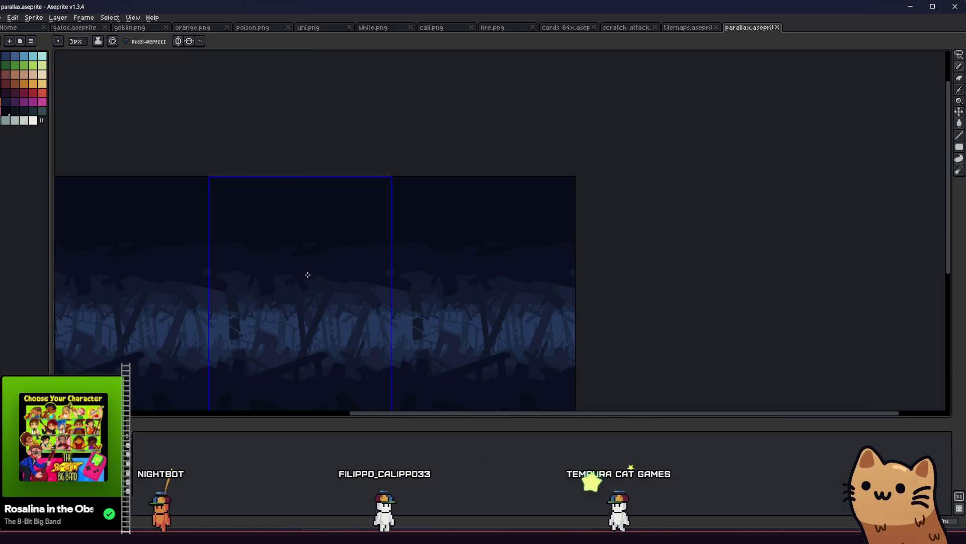
scroll(308, 272, up, 1)
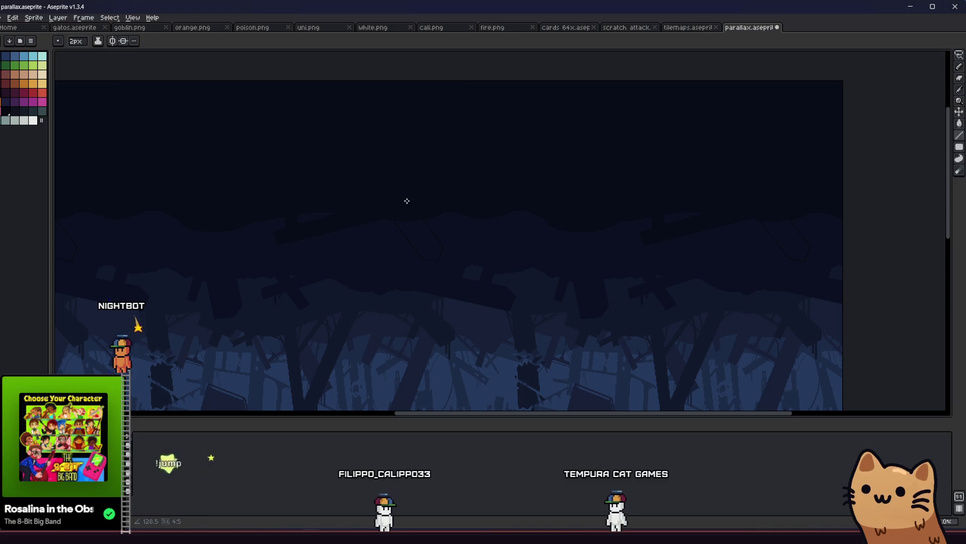
key(g)
scroll(428, 245, up, 2)
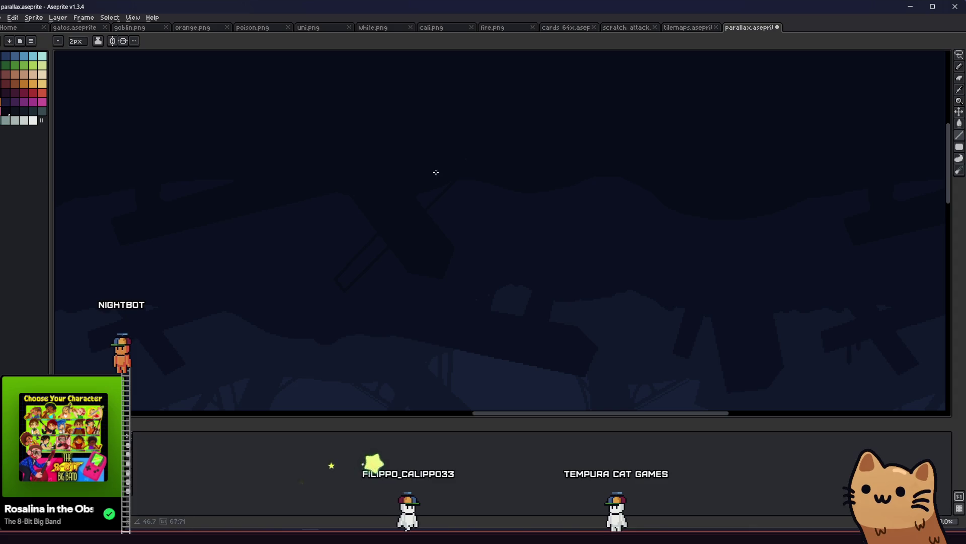
key(g)
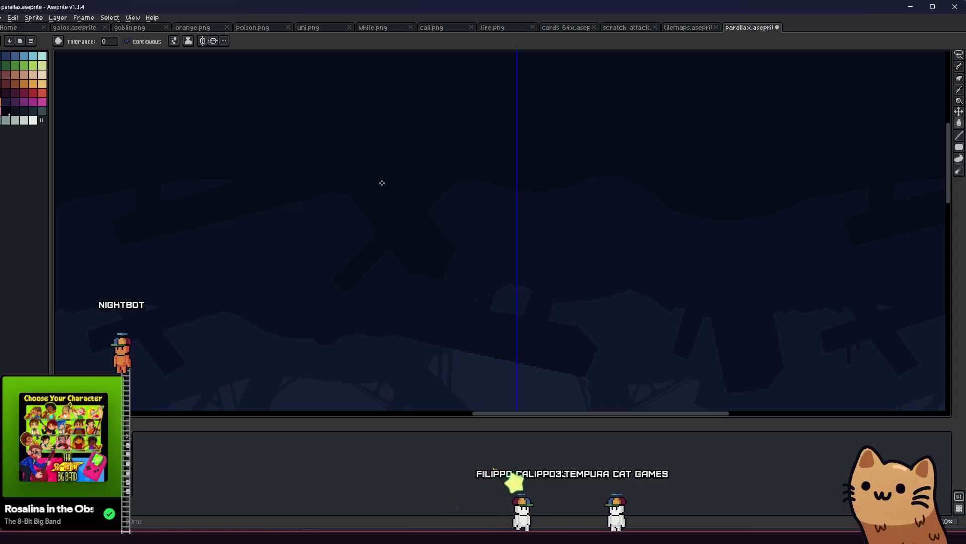
key(b)
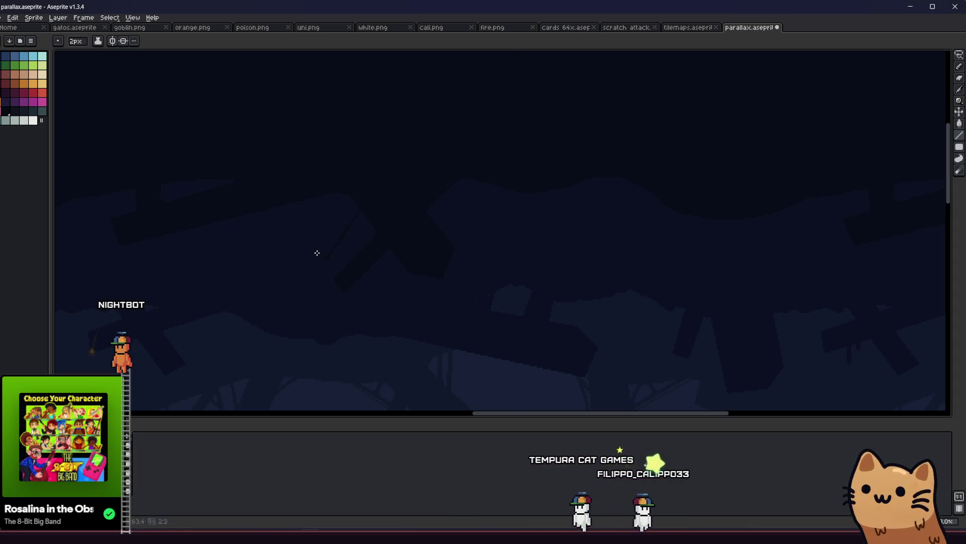
key(g)
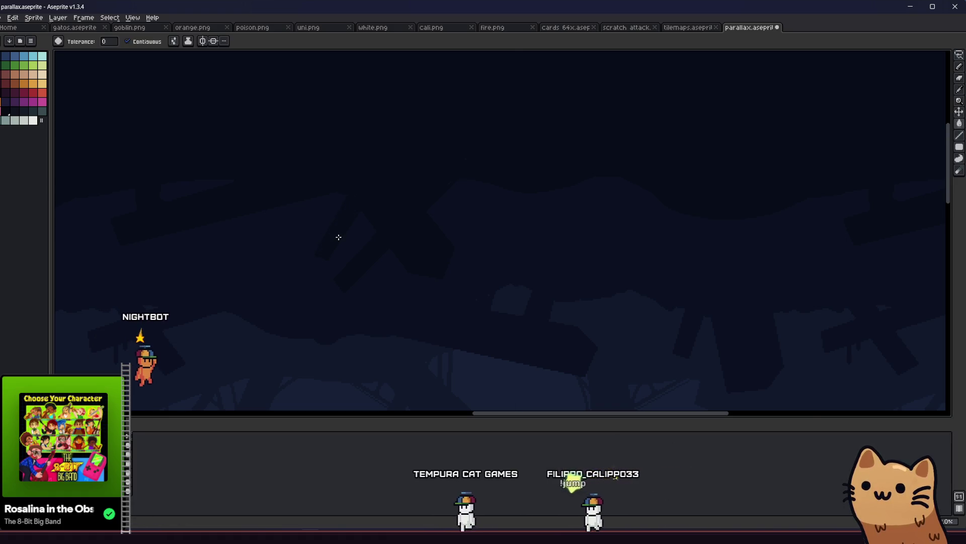
Step: Fix a single pixel in the tree silhouettes with the pencil
scroll(332, 252, down, 3)
scroll(313, 291, down, 2)
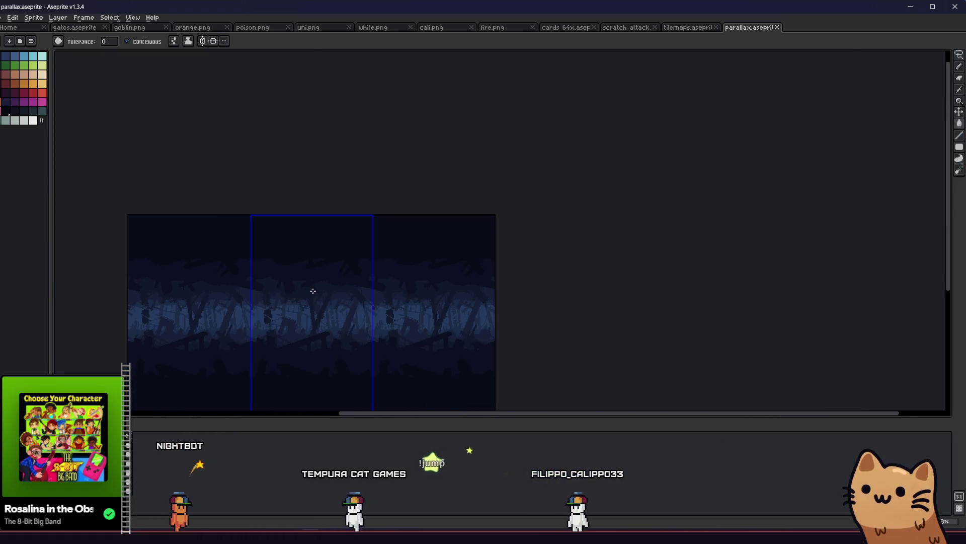
mouse_move(268, 320)
mouse_down()
mouse_move(287, 300)
mouse_move(317, 304)
mouse_up()
key(b)
scroll(332, 256, down, 2)
scroll(335, 253, up, 5)
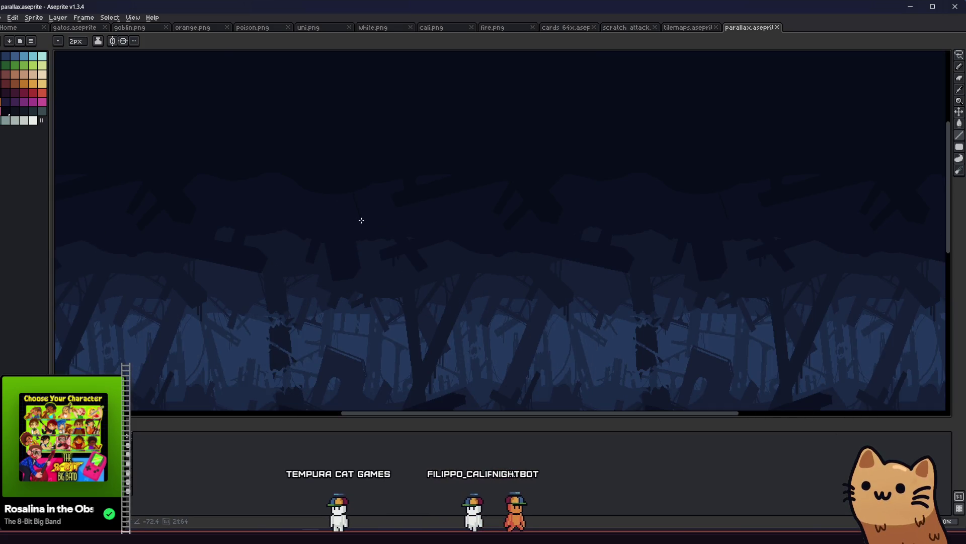
click(362, 220)
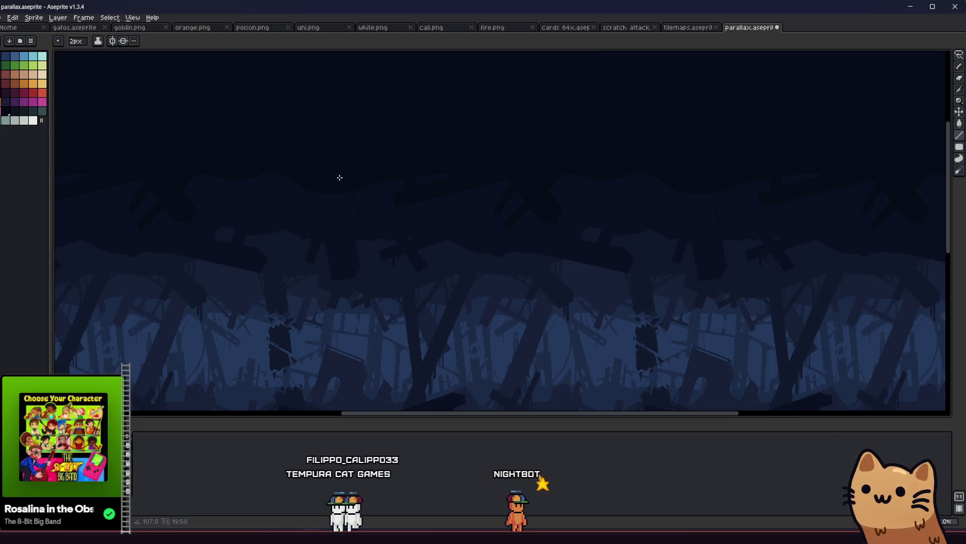
Step: Touch up the debris shapes with fills, a 2px pencil, the eraser and a 1px brush
key(g)
scroll(350, 223, up, 2)
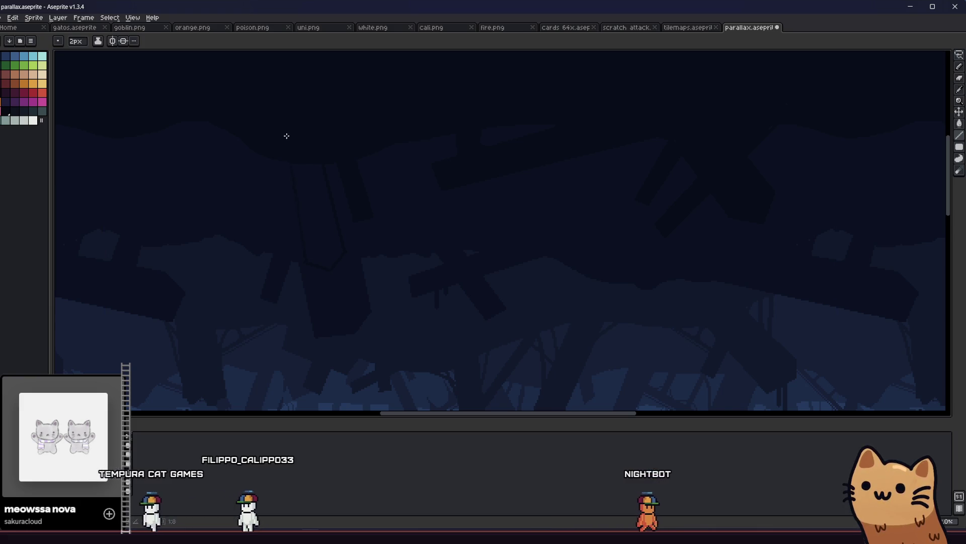
key(g)
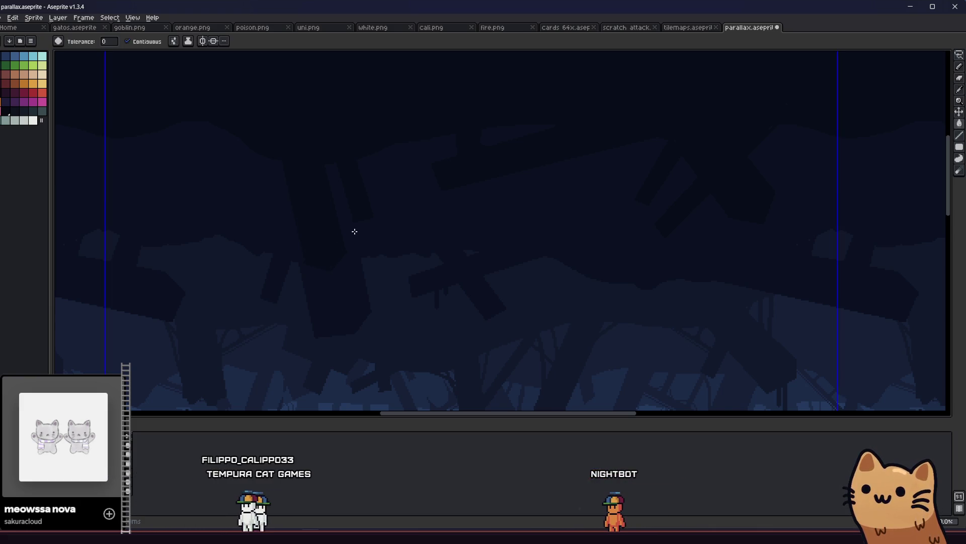
key(b)
scroll(354, 228, up, 2)
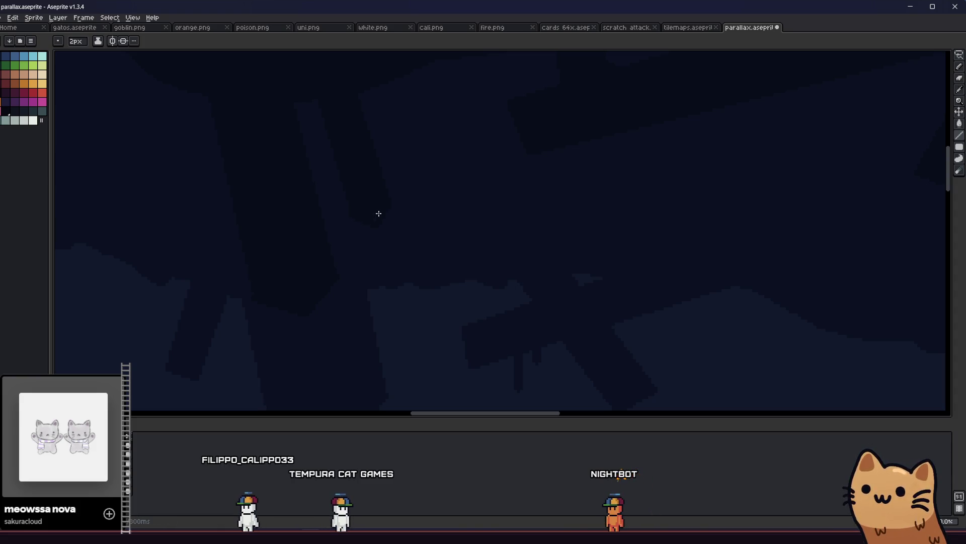
scroll(334, 290, down, 1)
scroll(277, 259, up, 2)
key(e)
scroll(237, 257, down, 1)
scroll(246, 257, up, 2)
key(b)
scroll(247, 254, up, 1)
scroll(244, 262, down, 2)
Step: Save parallax.aseprite and erase stray debris pixels with a 1px brush
key(ctrl+s)
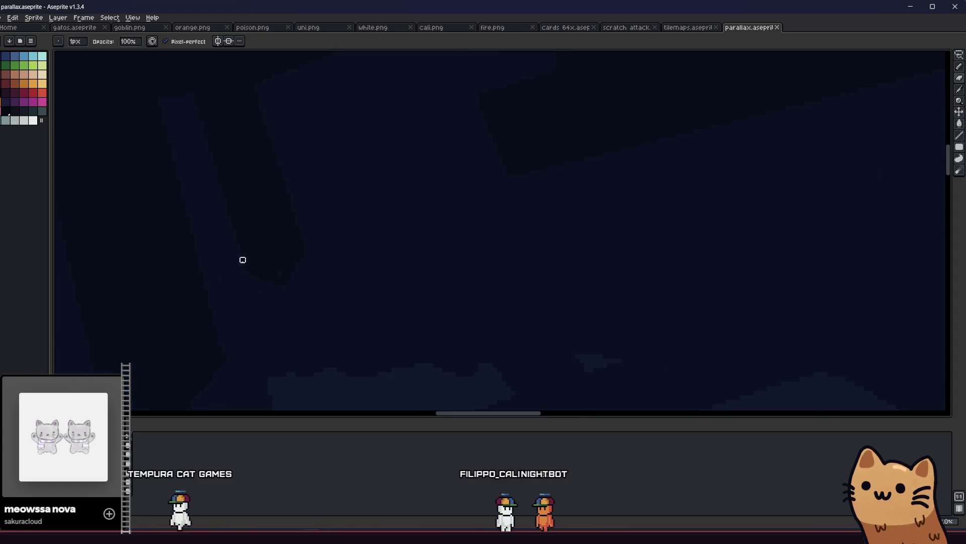
scroll(278, 272, down, 1)
key(ctrl+s)
scroll(419, 313, down, 1)
scroll(454, 302, up, 1)
scroll(397, 301, down, 1)
scroll(388, 289, up, 1)
key(e)
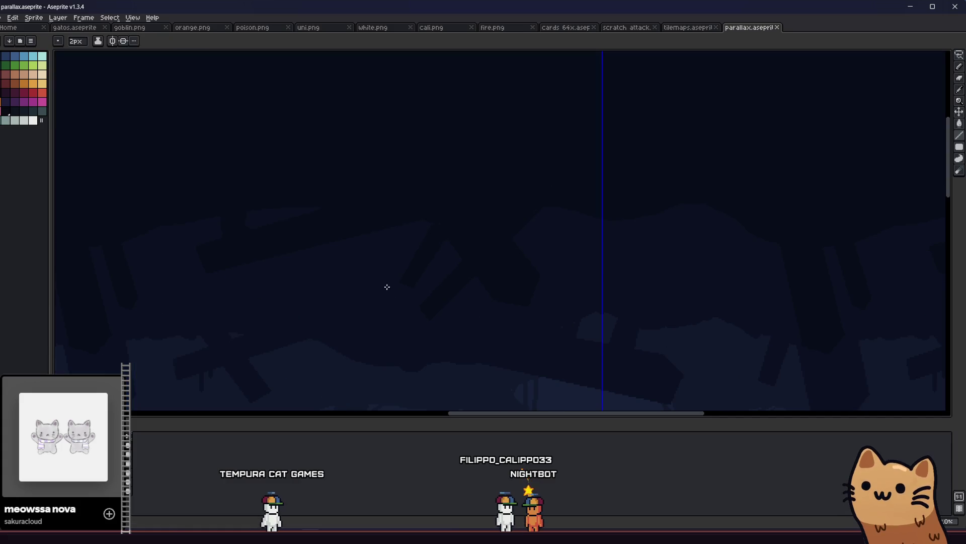
scroll(401, 281, up, 1)
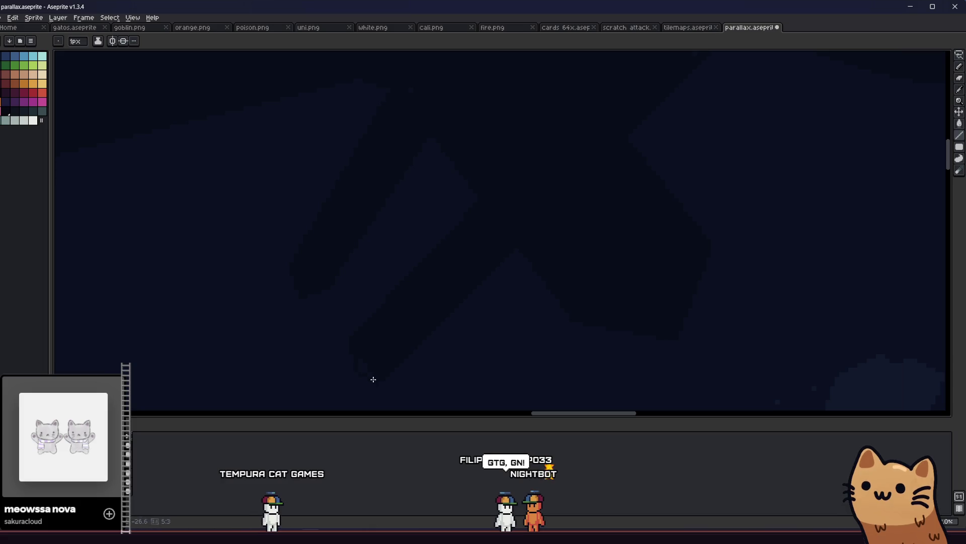
Step: Alternate fills and 1px pencil touches on the debris slabs, saving before and after
key(ctrl+s)
scroll(356, 377, down, 3)
key(g)
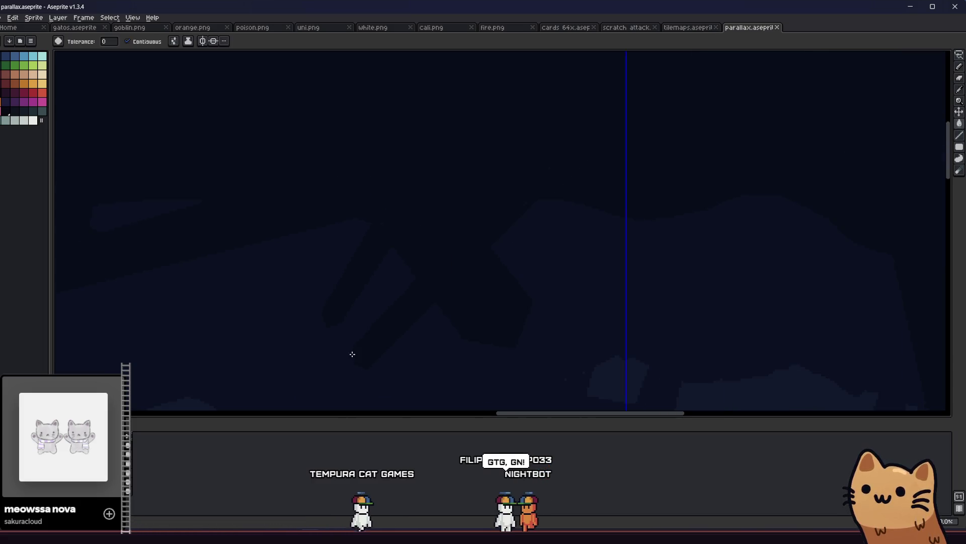
scroll(250, 354, down, 1)
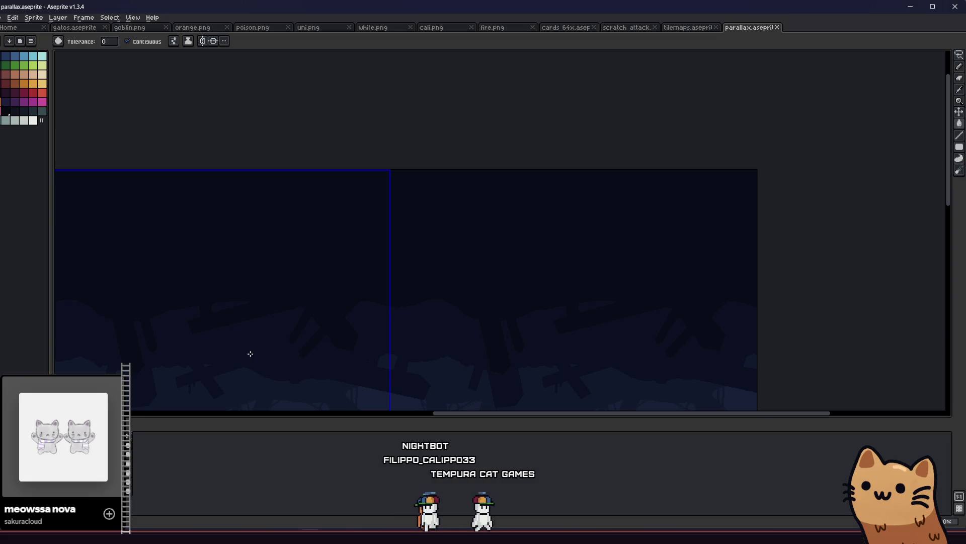
scroll(295, 338, up, 2)
key(b)
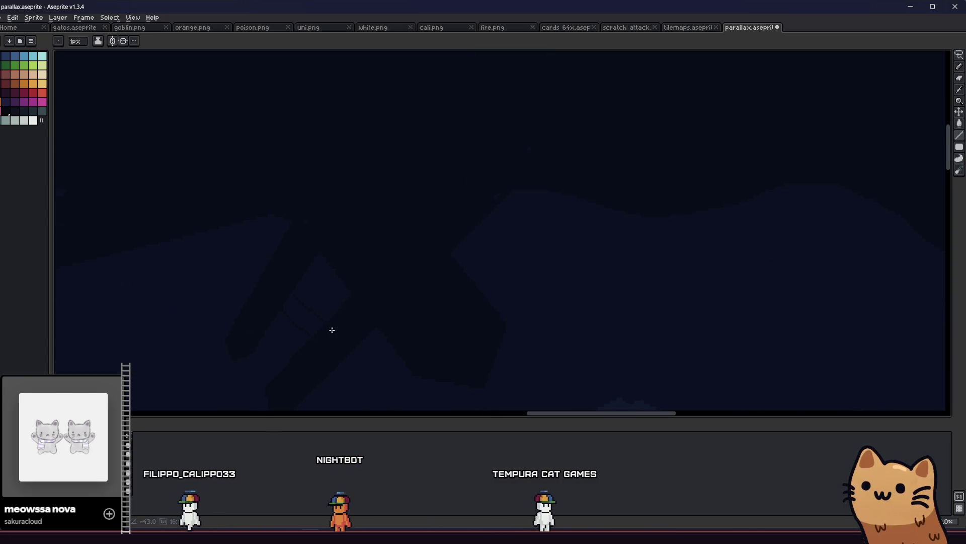
key(g)
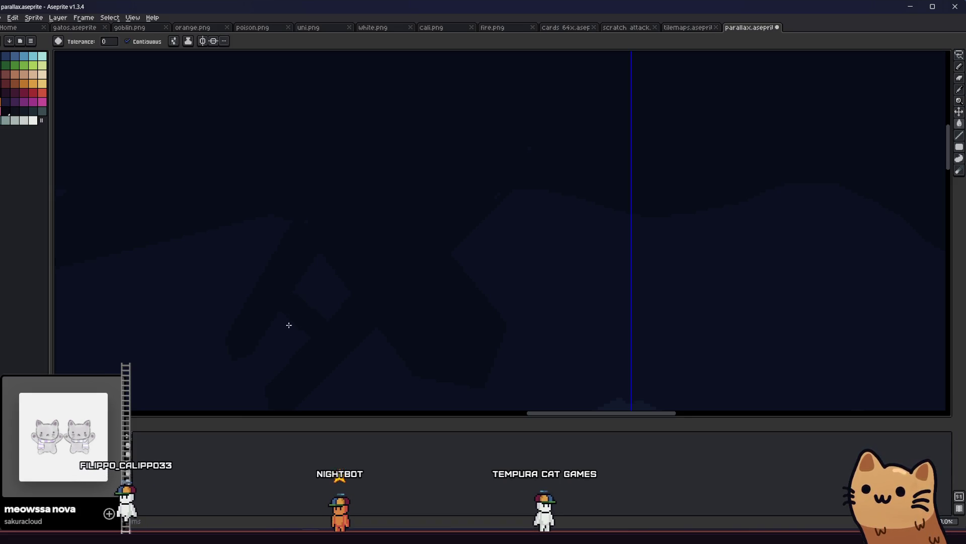
key(b)
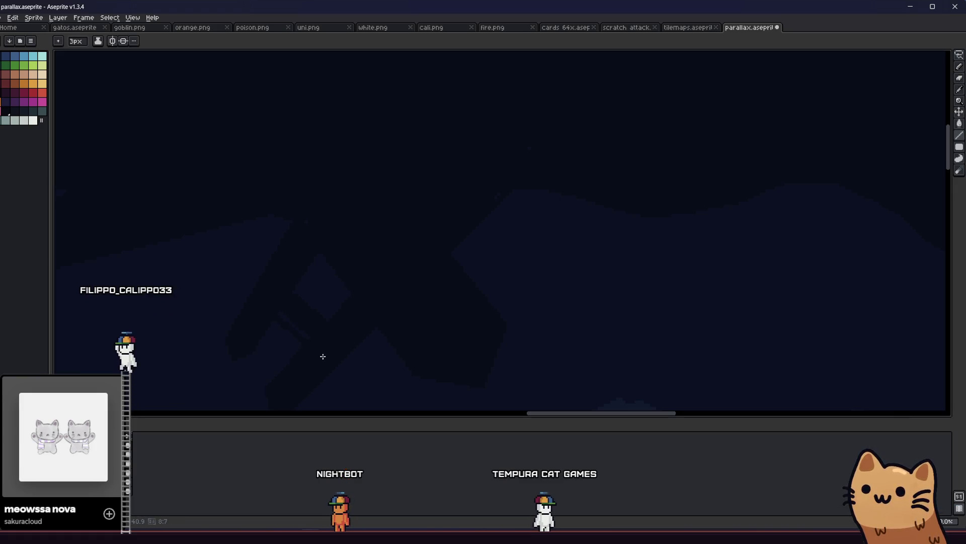
key(ctrl+s)
Step: Draw a long diagonal plank silhouette across the upper band and save the file
scroll(315, 354, down, 1)
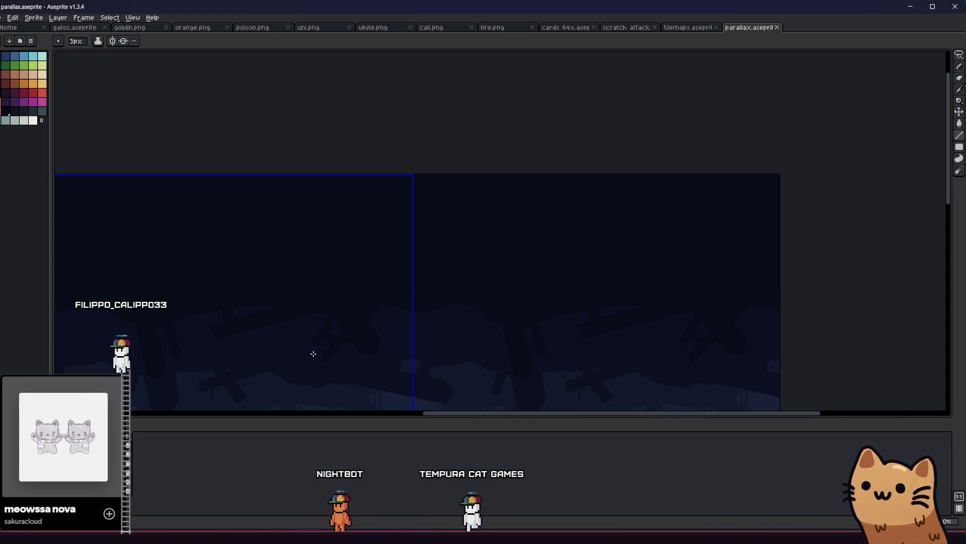
scroll(162, 330, up, 2)
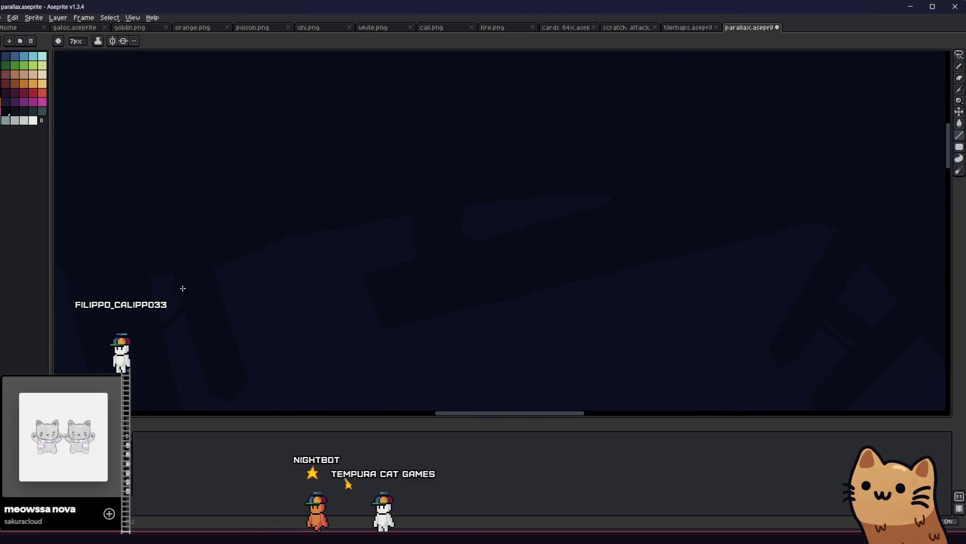
scroll(151, 352, down, 1)
drag(166, 371, 309, 328)
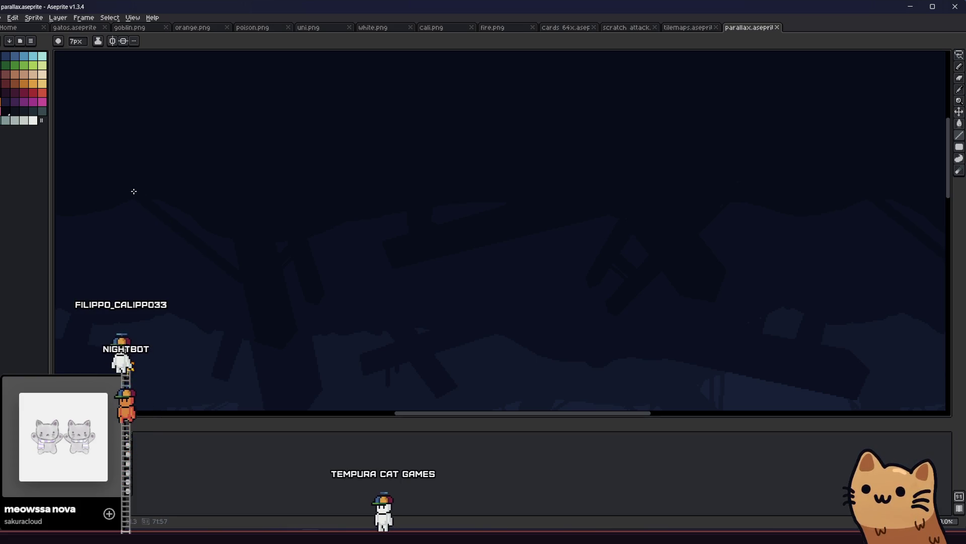
key(ctrl+s)
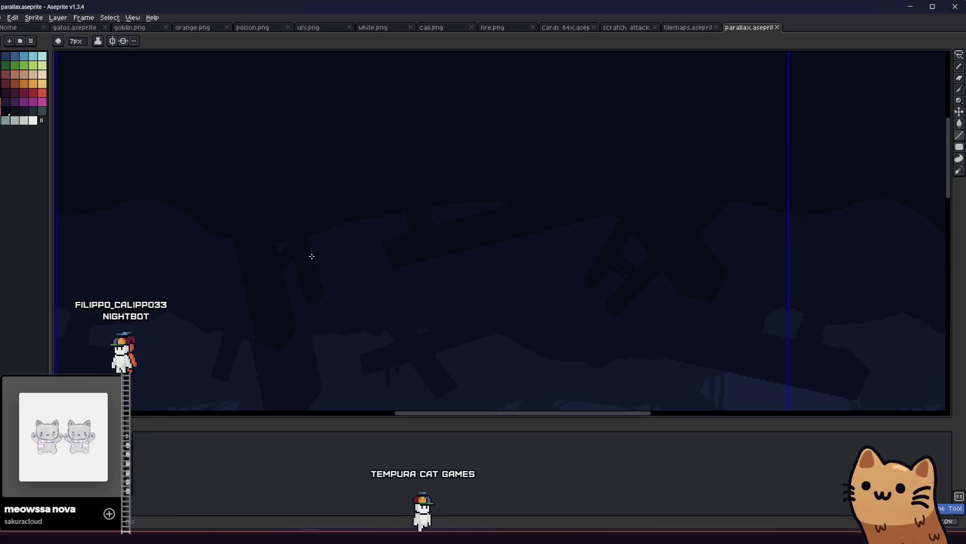
scroll(354, 315, down, 2)
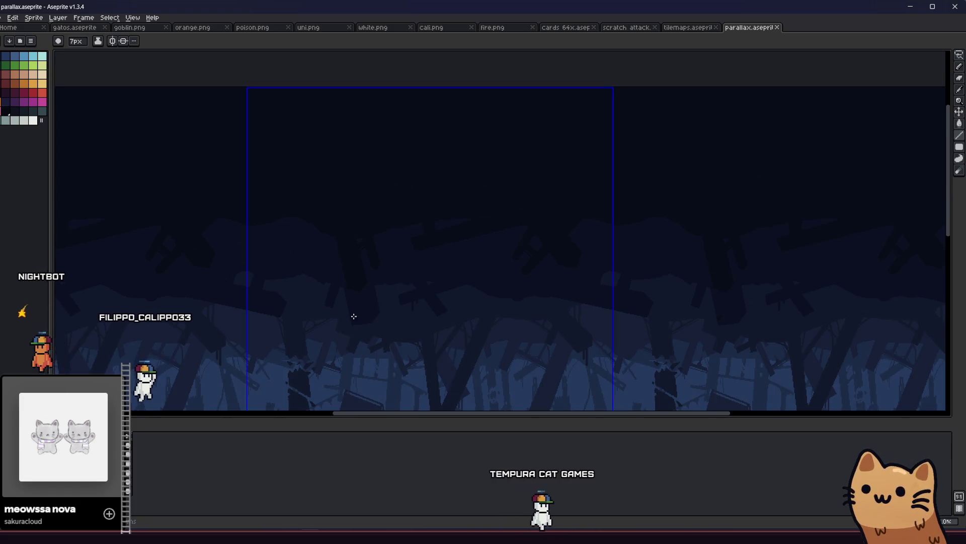
scroll(391, 267, up, 3)
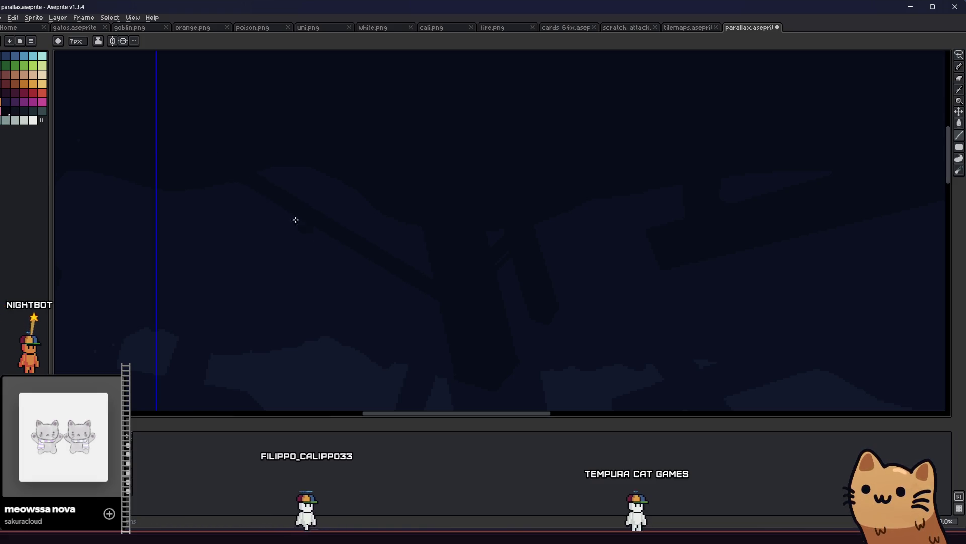
Step: Resize the brush from 5px down to 1px, then back up to 2px
key(minus)
key(minus)
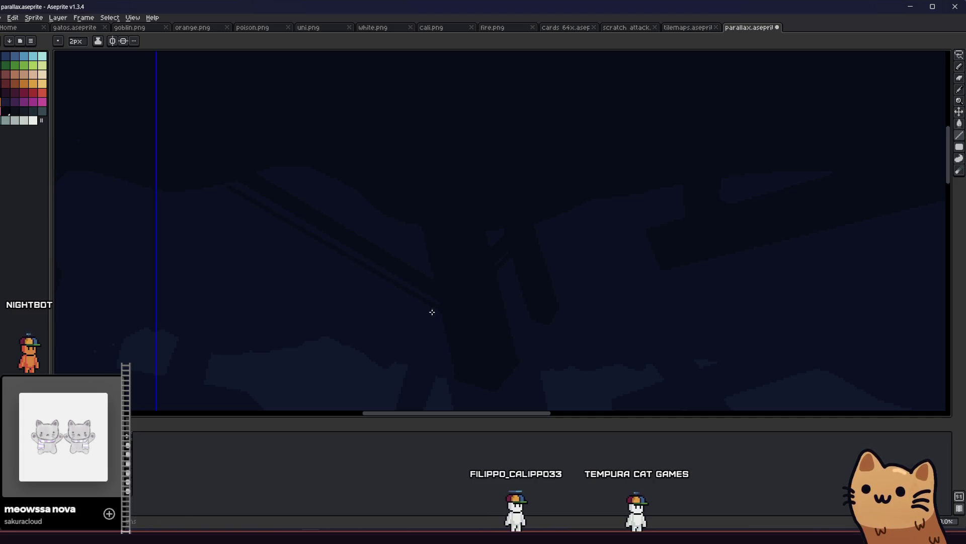
key(minus)
scroll(439, 305, down, 2)
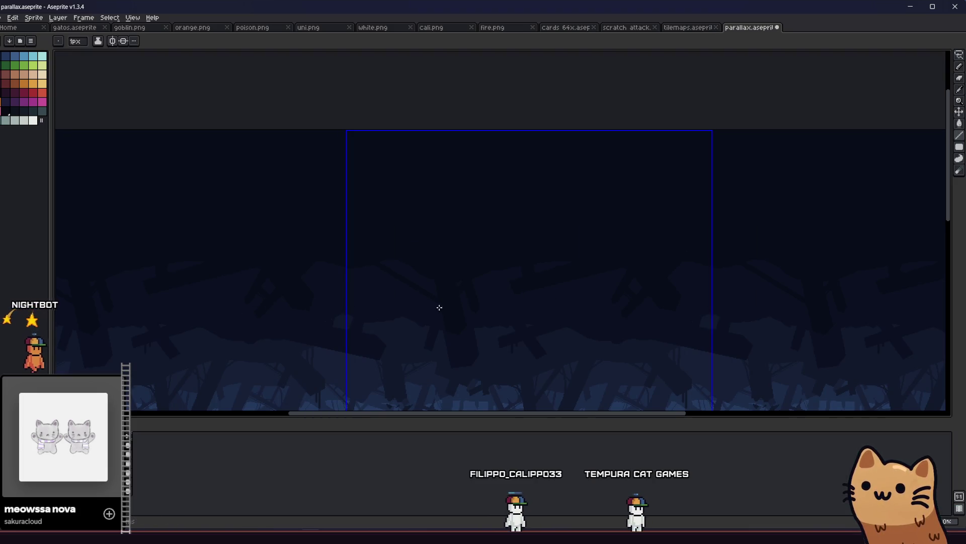
scroll(439, 307, up, 2)
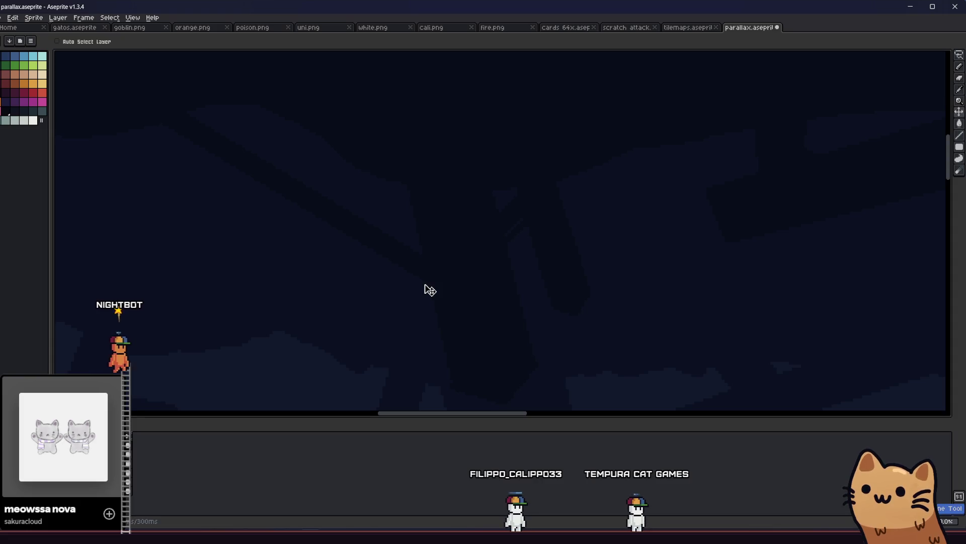
scroll(427, 294, up, 1)
scroll(282, 226, down, 1)
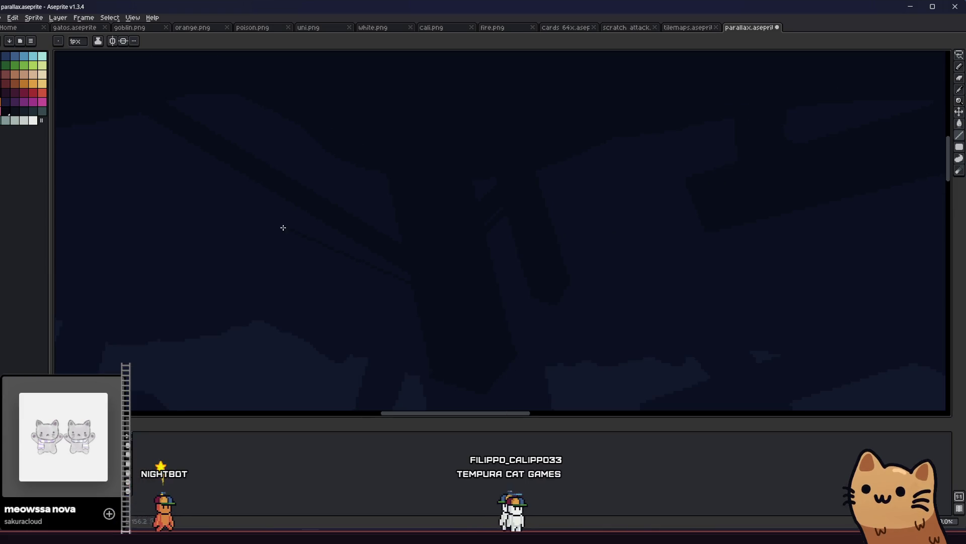
key(plus)
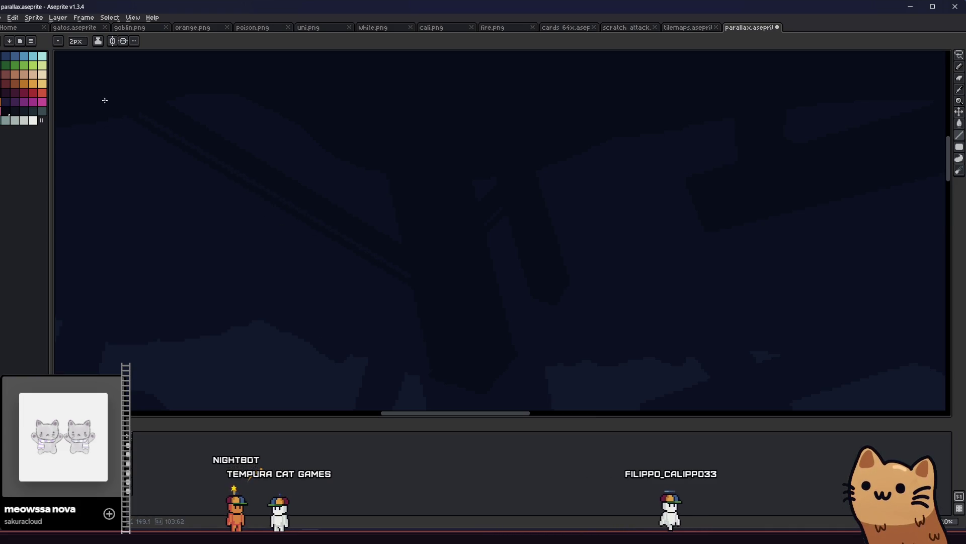
Step: Draw another diagonal plank with a 3px pixel-perfect pencil, then paint with a 7px brush
key(b)
scroll(151, 151, up, 2)
key(plus)
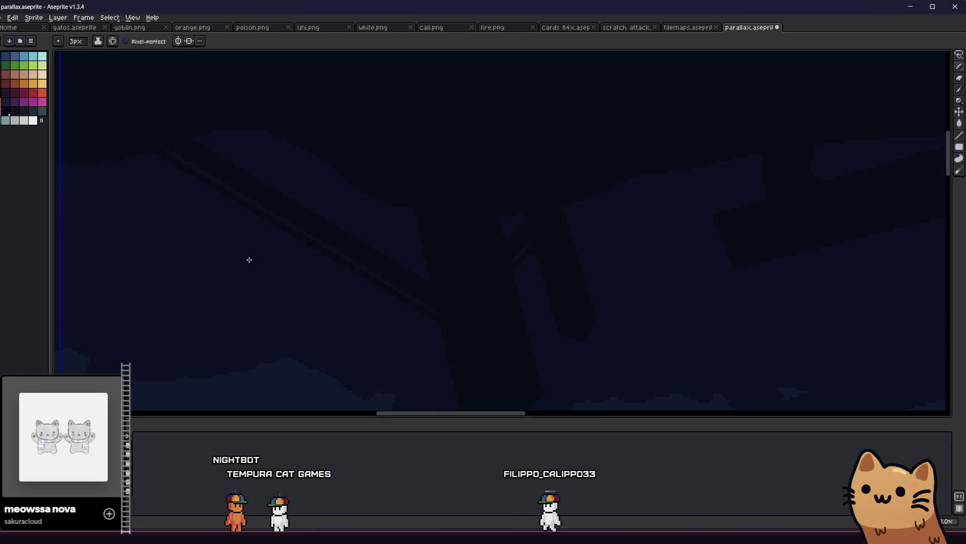
drag(254, 277, 303, 306)
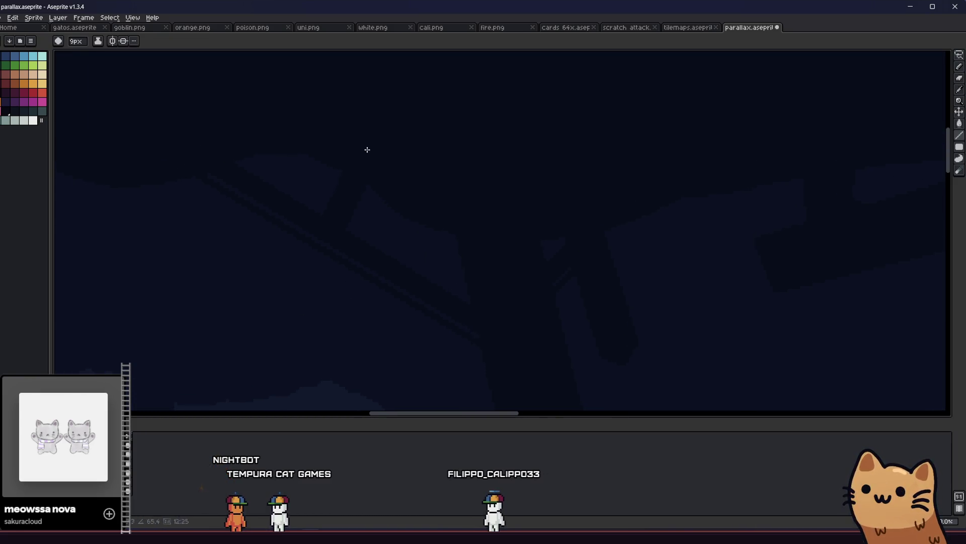
key(e)
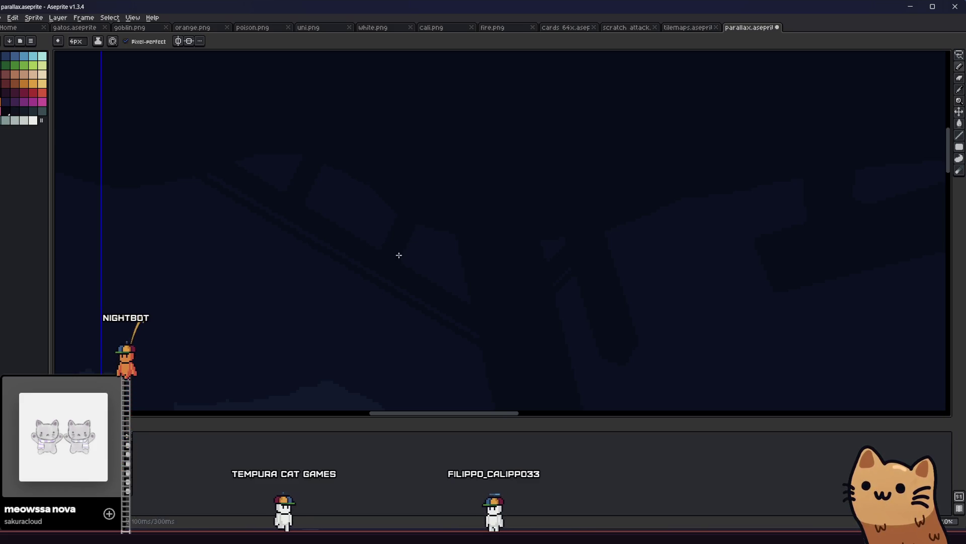
scroll(399, 251, up, 1)
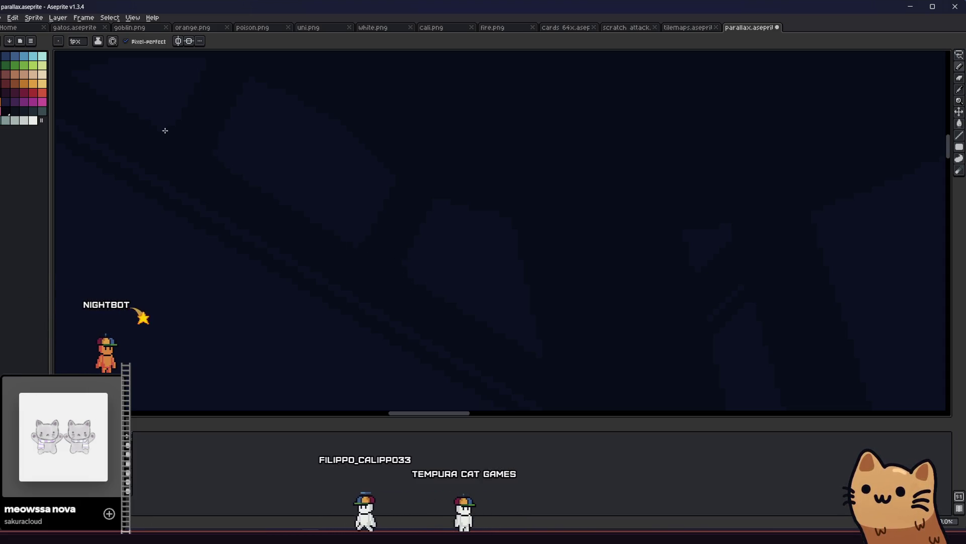
scroll(149, 194, down, 1)
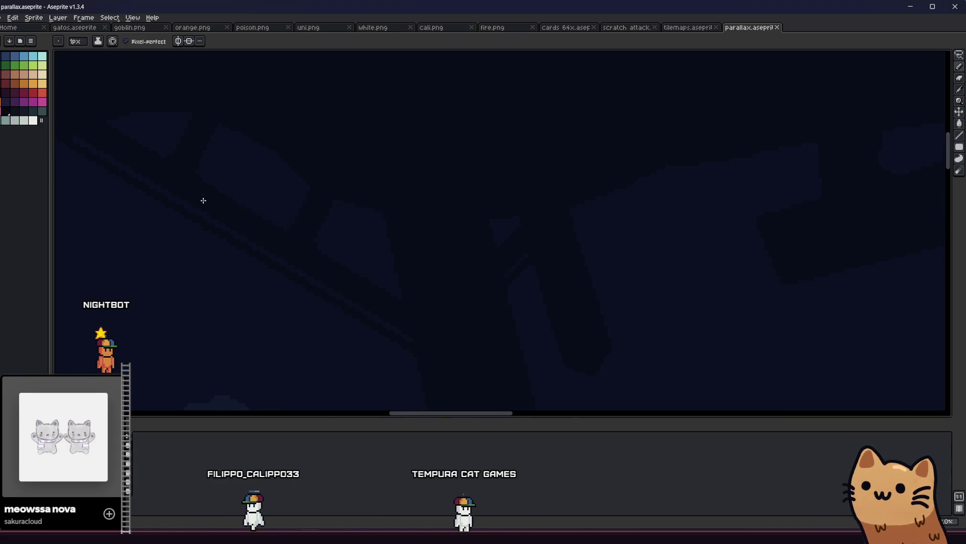
scroll(203, 216, down, 4)
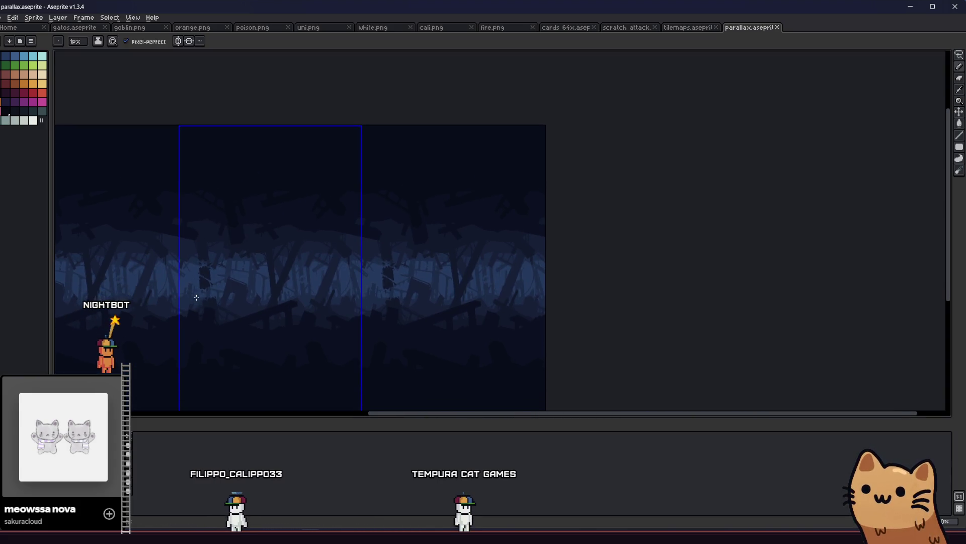
drag(197, 298, 226, 317)
Step: Draw a dark diagonal plank line, fill the outlined debris shape dark, and save parallax.aseprite
scroll(364, 226, up, 3)
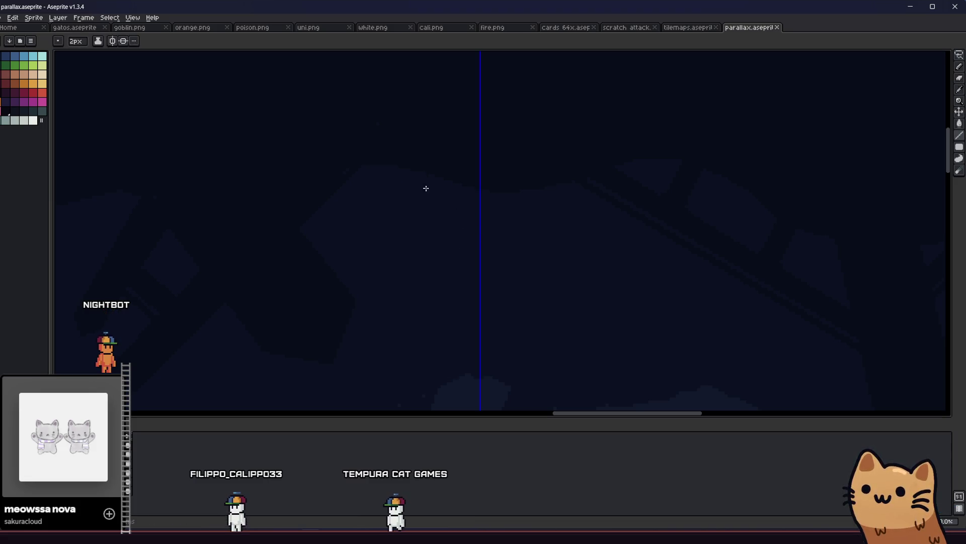
mouse_move(414, 168)
mouse_down()
mouse_move(444, 235)
mouse_move(501, 258)
mouse_up()
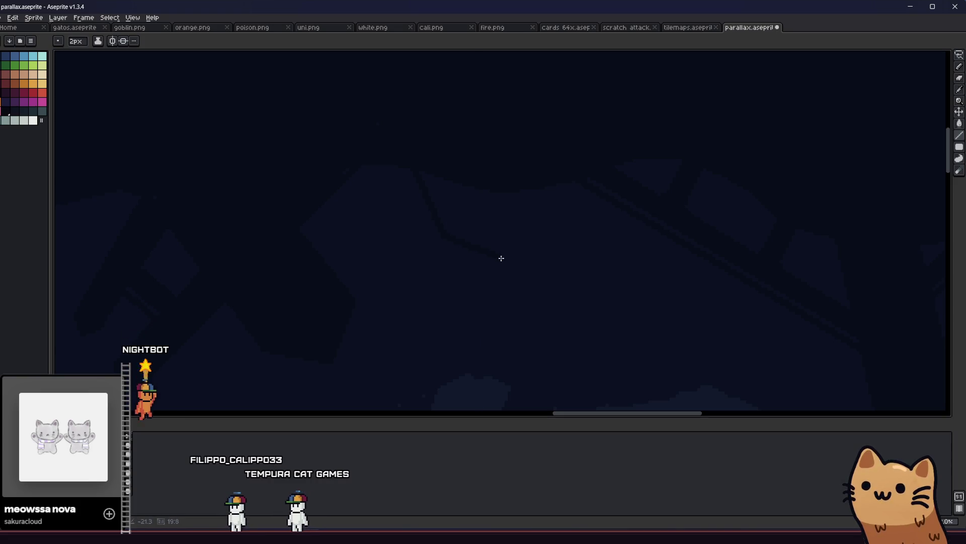
key(g)
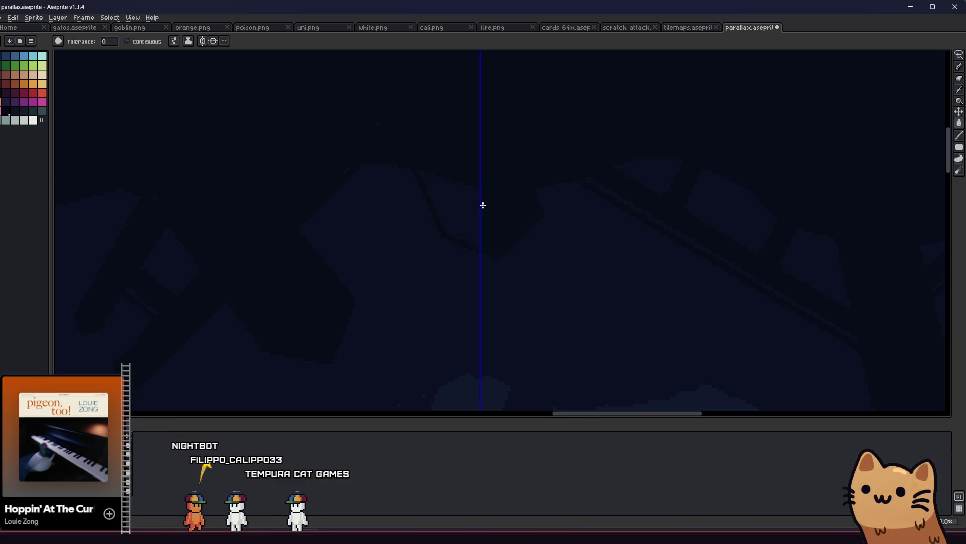
click(454, 208)
key(ctrl+s)
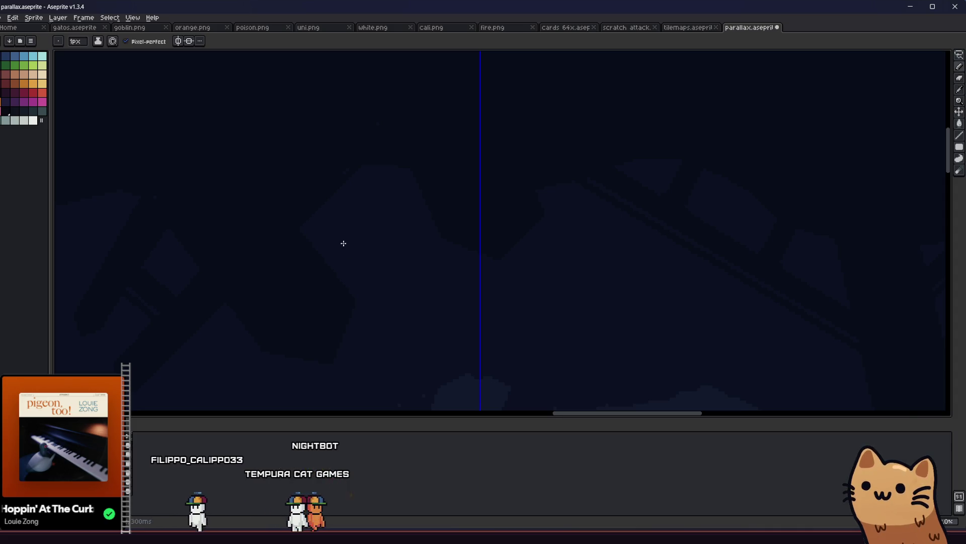
Step: Add a short Pencil stroke, then play the animation to check the parallax tiling
scroll(332, 256, down, 3)
key(b)
scroll(323, 270, up, 3)
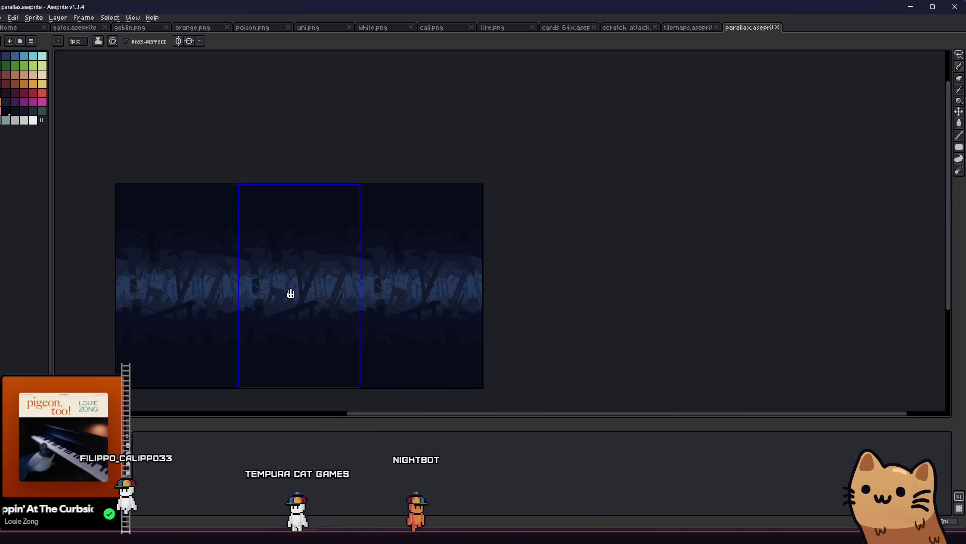
drag(326, 291, 335, 278)
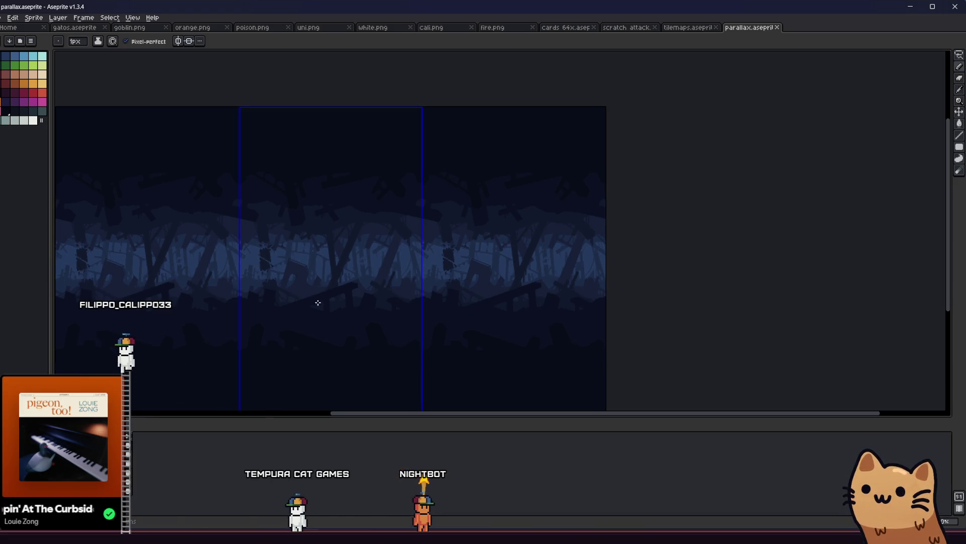
key(Return)
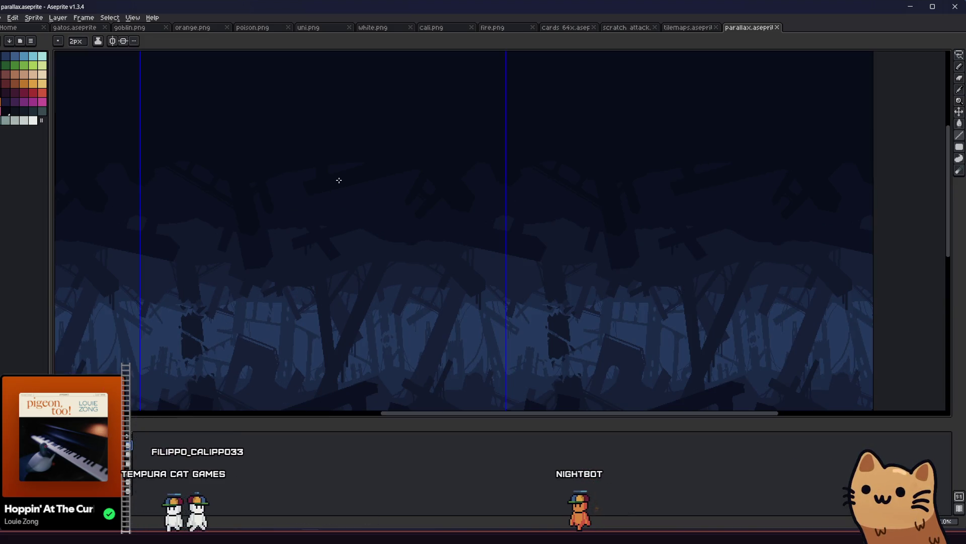
Step: Draw a thin diagonal stroke across the debris silhouette
scroll(339, 181, up, 2)
scroll(362, 154, up, 2)
drag(390, 201, 375, 277)
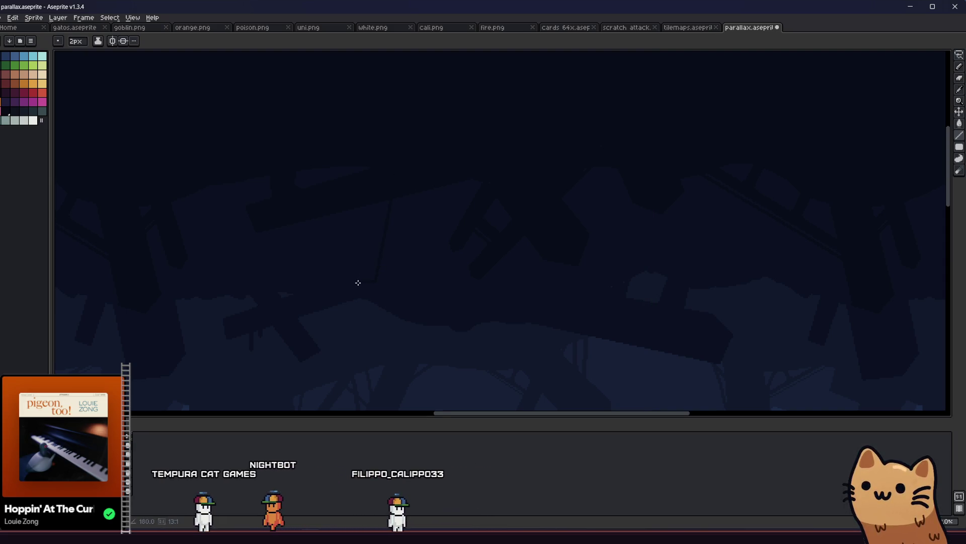
scroll(355, 285, up, 2)
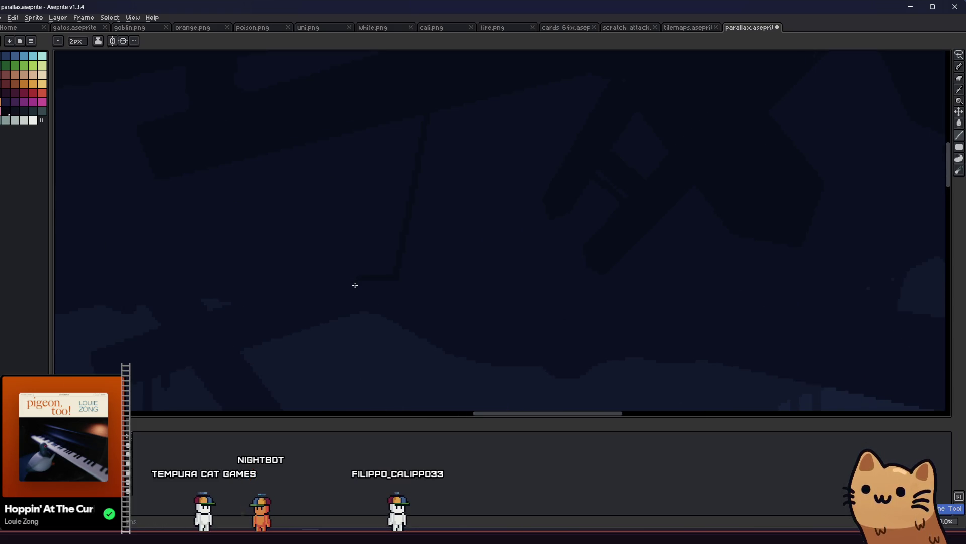
scroll(315, 247, down, 1)
key(g)
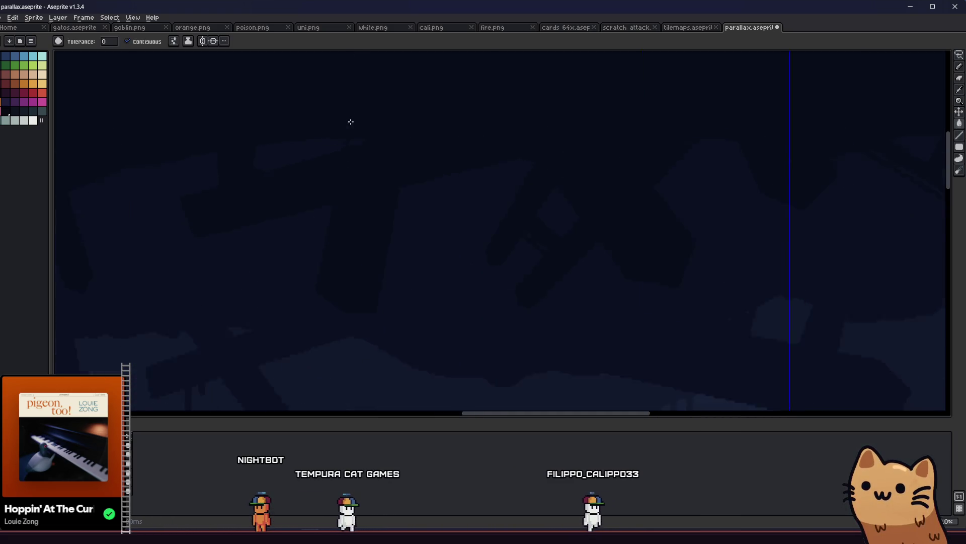
scroll(355, 156, down, 1)
scroll(322, 261, down, 1)
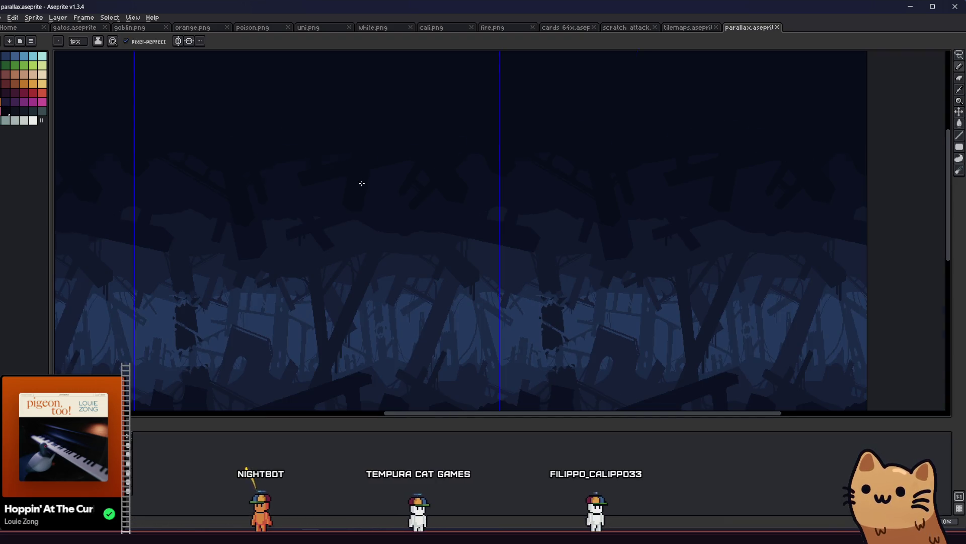
scroll(362, 197, up, 2)
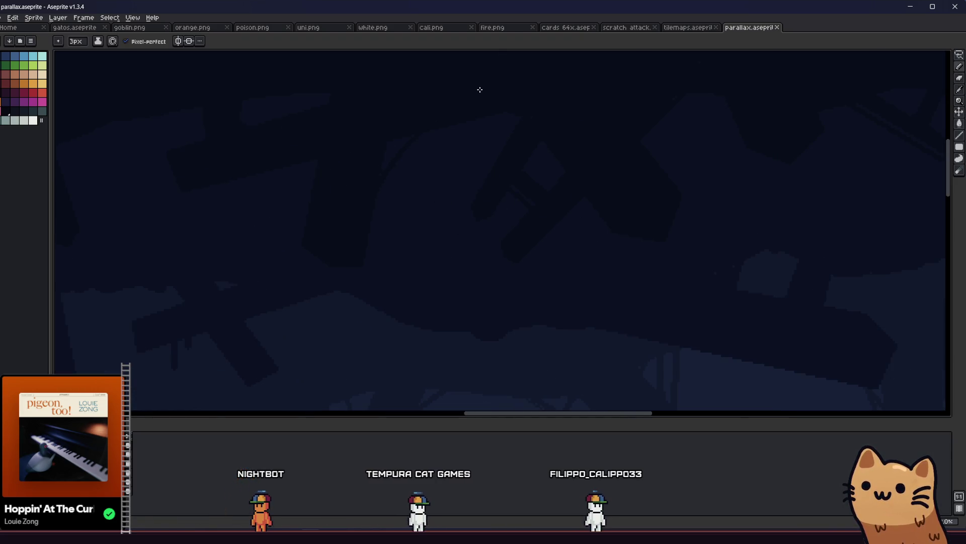
drag(420, 160, 357, 261)
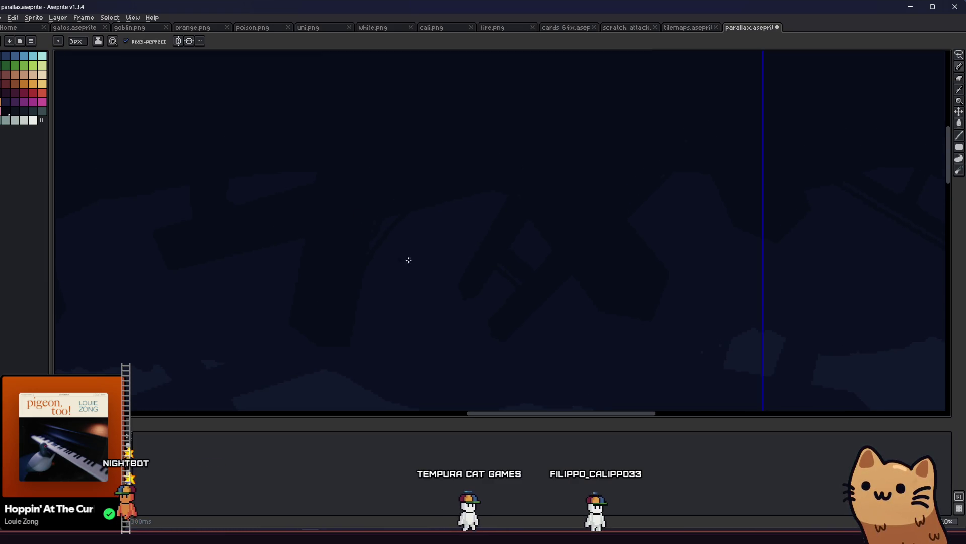
scroll(479, 274, right, 5)
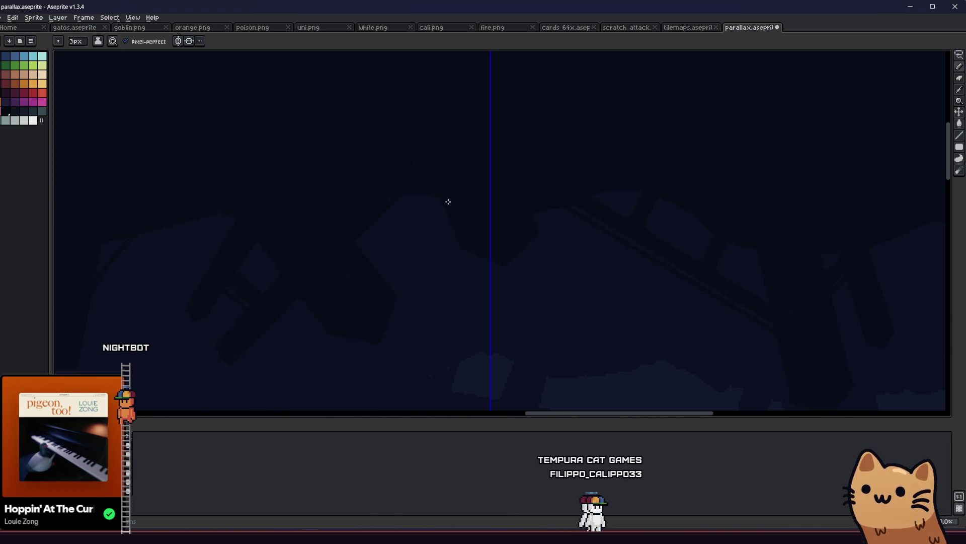
key(b)
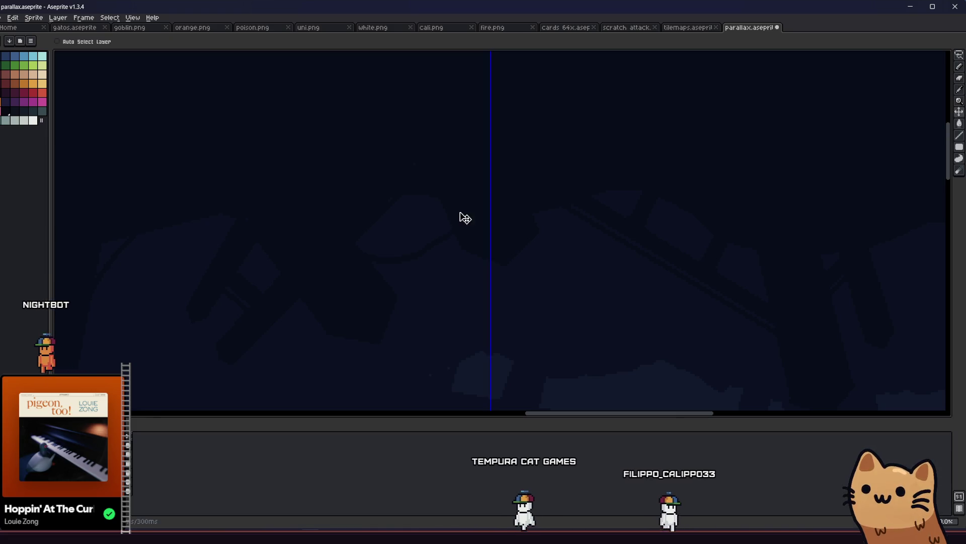
scroll(355, 247, down, 1)
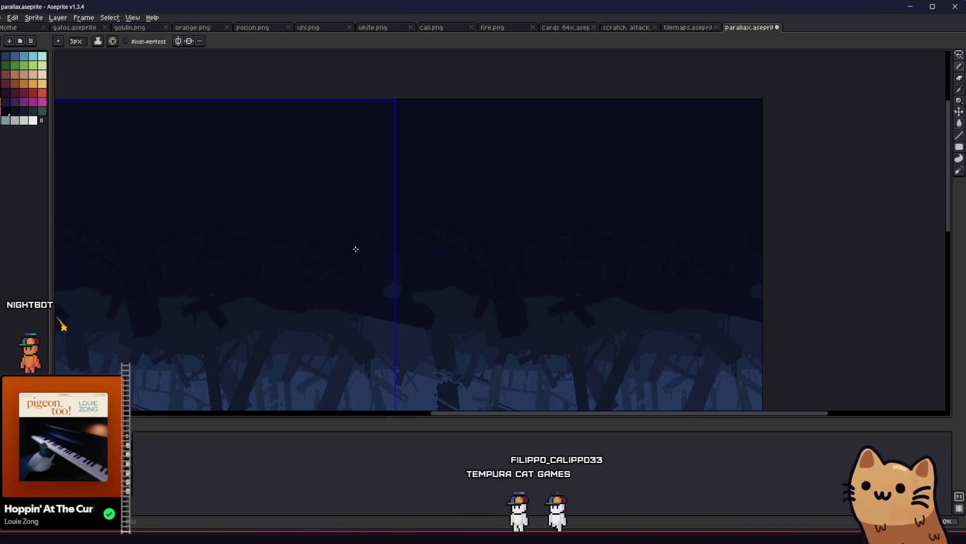
Step: Zoom out to view the whole tiling strip, then save parallax.aseprite
scroll(352, 207, up, 2)
scroll(407, 223, down, 1)
scroll(512, 237, down, 1)
scroll(494, 255, down, 1)
scroll(300, 291, down, 1)
mouse_move(293, 312)
mouse_down()
mouse_move(259, 302)
mouse_move(293, 199)
mouse_move(357, 192)
mouse_up()
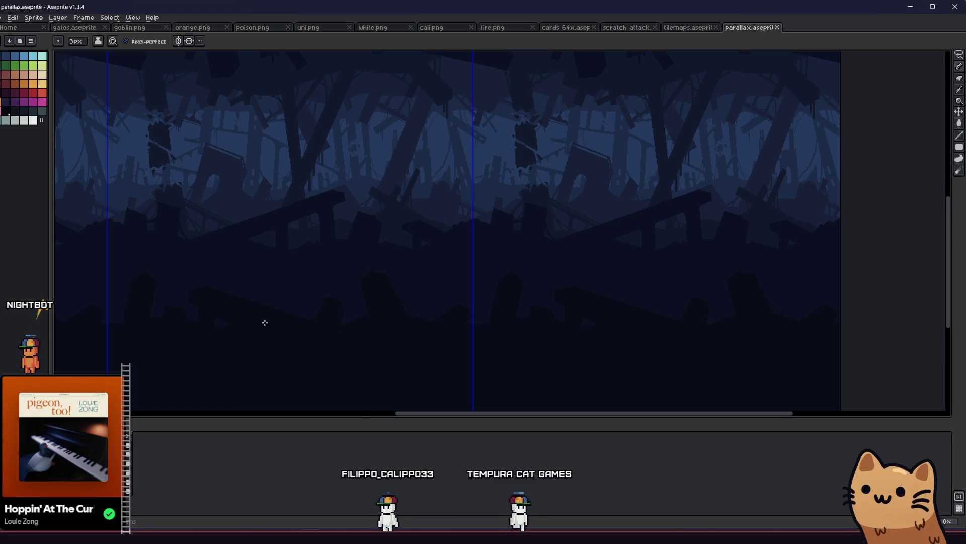
scroll(210, 254, up, 3)
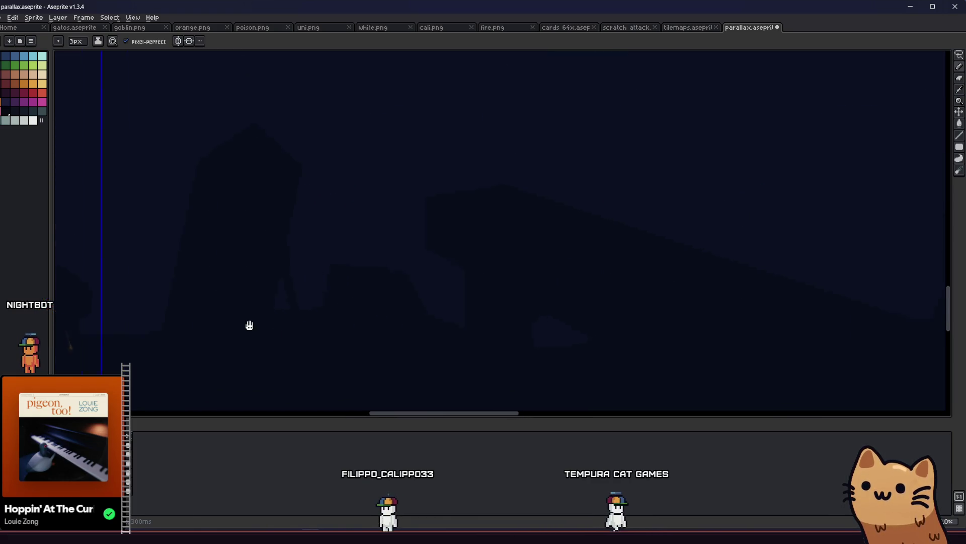
scroll(302, 262, down, 2)
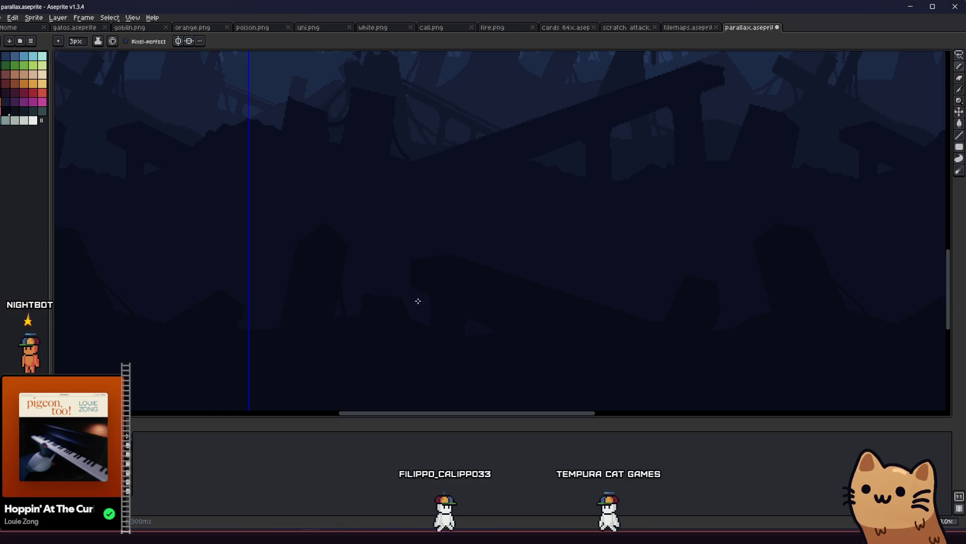
scroll(418, 300, right, 5)
key(ctrl+s)
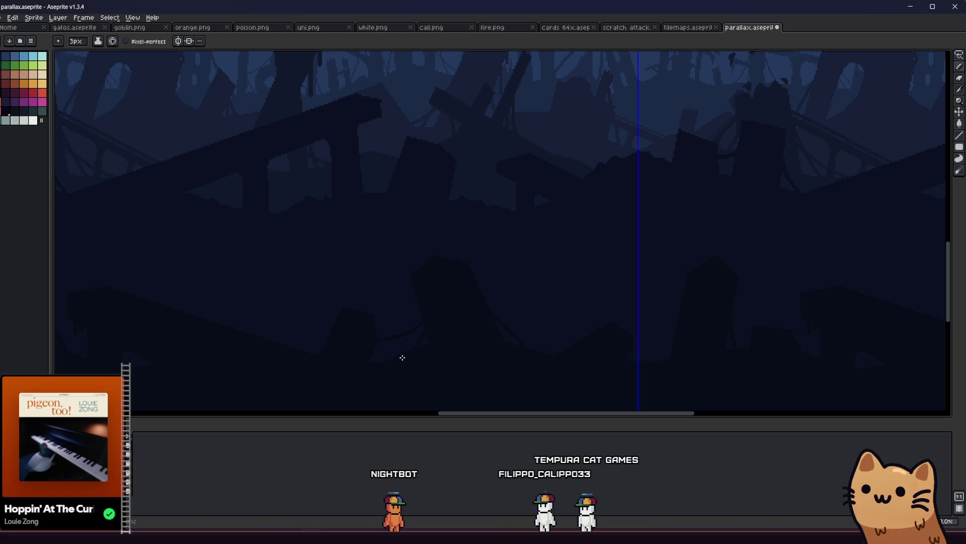
Step: Pan across the tile seam to inspect the debris silhouettes
scroll(391, 359, down, 3)
mouse_move(323, 367)
mouse_down()
mouse_move(304, 370)
mouse_move(324, 349)
mouse_move(356, 350)
mouse_up()
scroll(305, 364, down, 2)
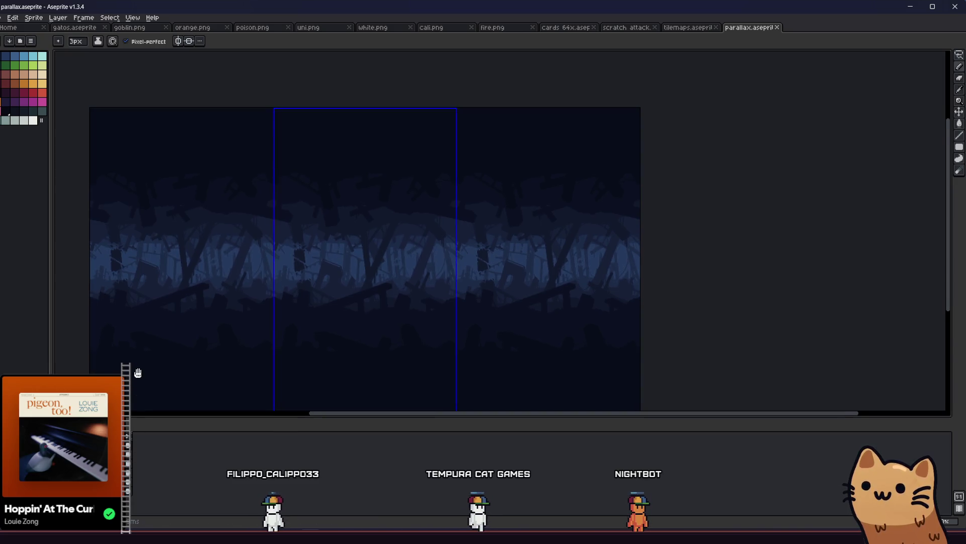
Step: Select the lower middle ground block, shift it slightly upward, and commit the move
drag(138, 373, 155, 336)
key(m)
scroll(593, 395, down, 2)
drag(290, 229, 415, 323)
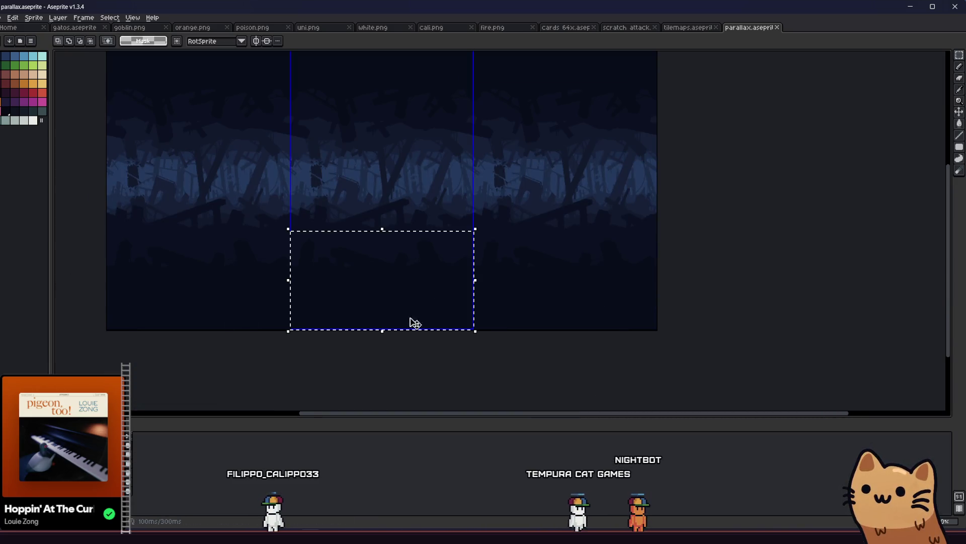
click(348, 291)
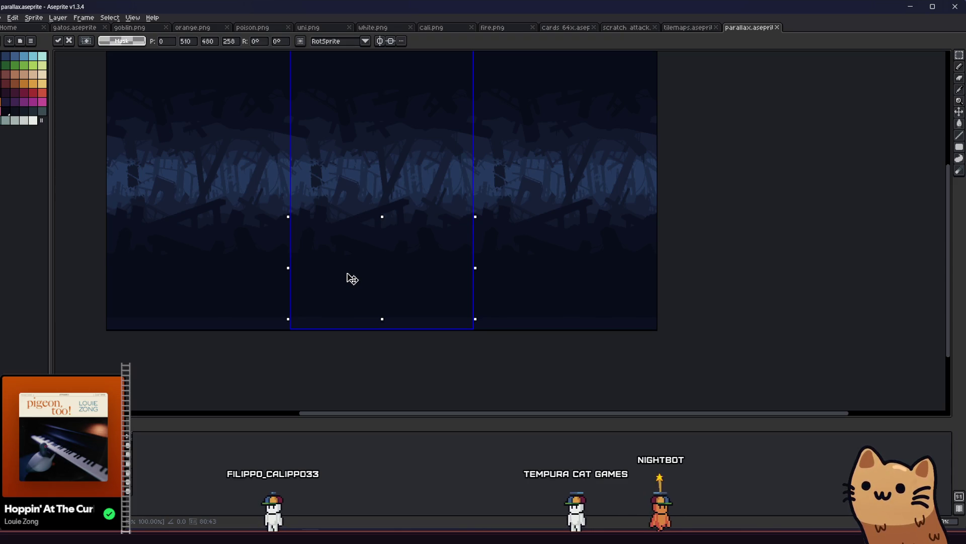
click(211, 322)
key(g)
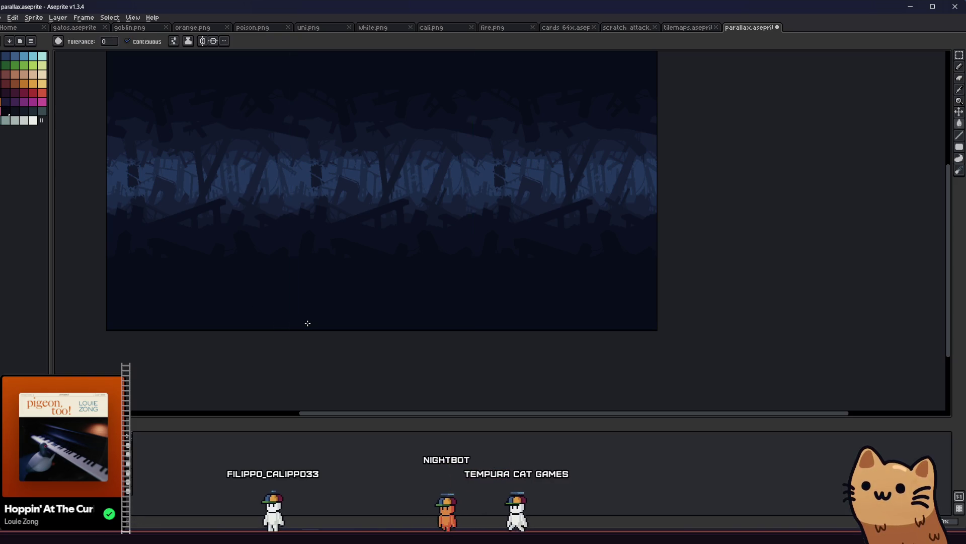
click(130, 450)
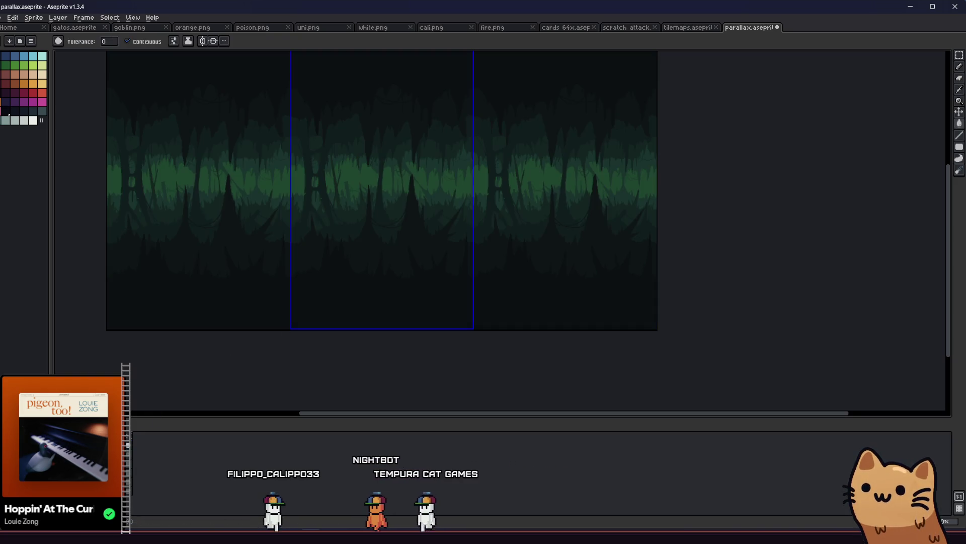
click(129, 449)
click(130, 449)
click(130, 448)
click(130, 449)
click(130, 448)
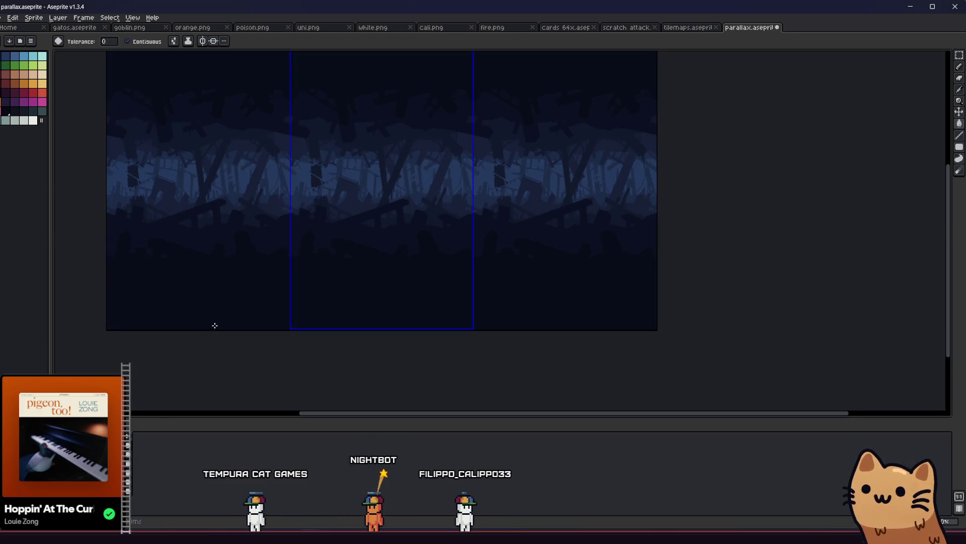
drag(213, 349, 231, 384)
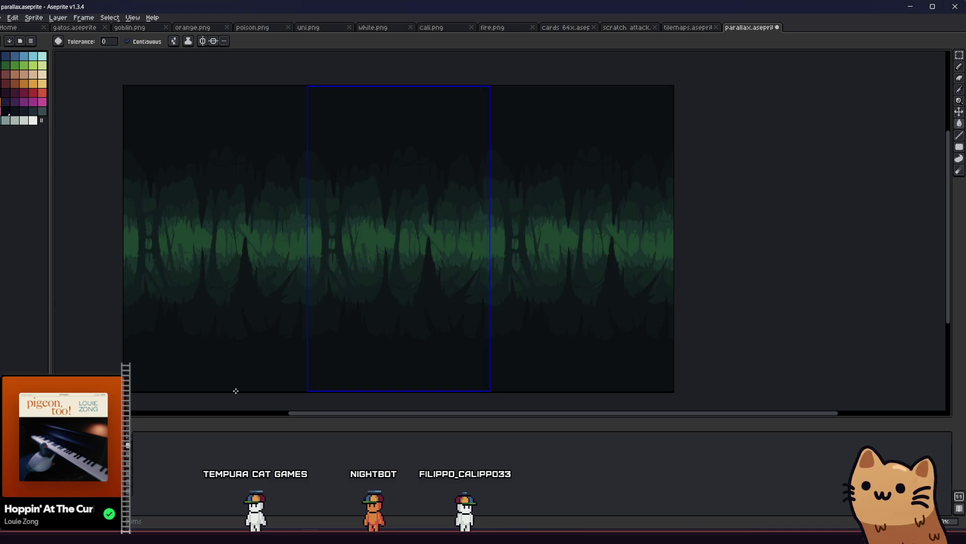
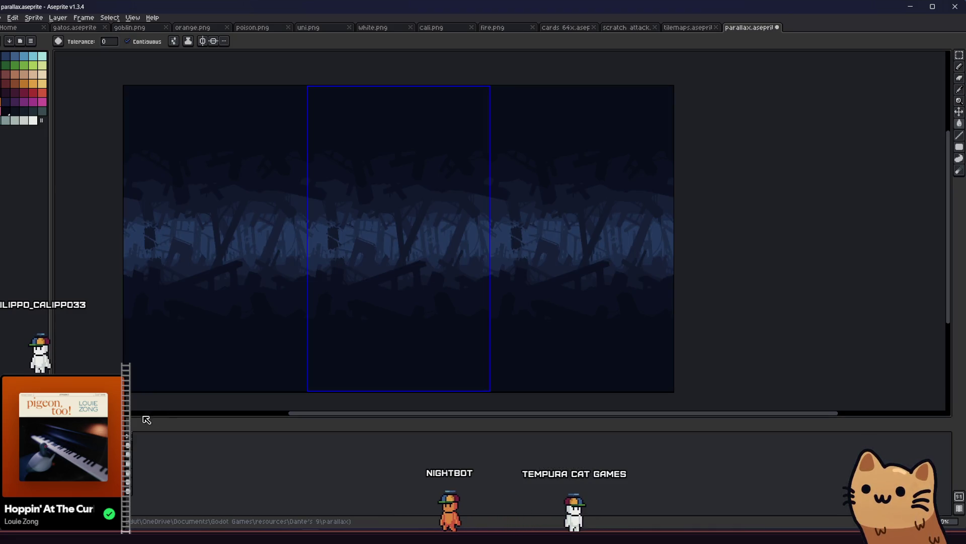
Step: Paste the 480x331 region over the lower middle panel of the blue cave background, then deselect
key(m)
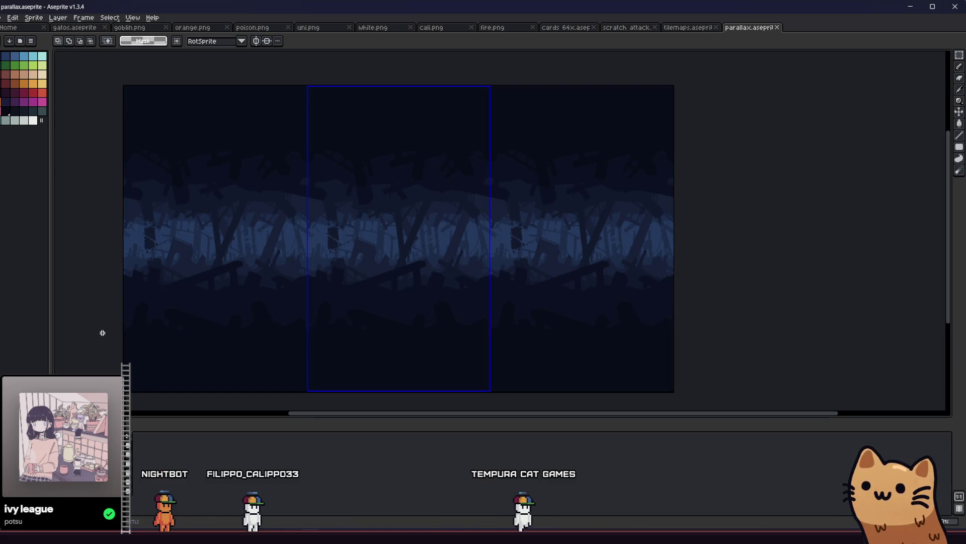
key(ctrl+v)
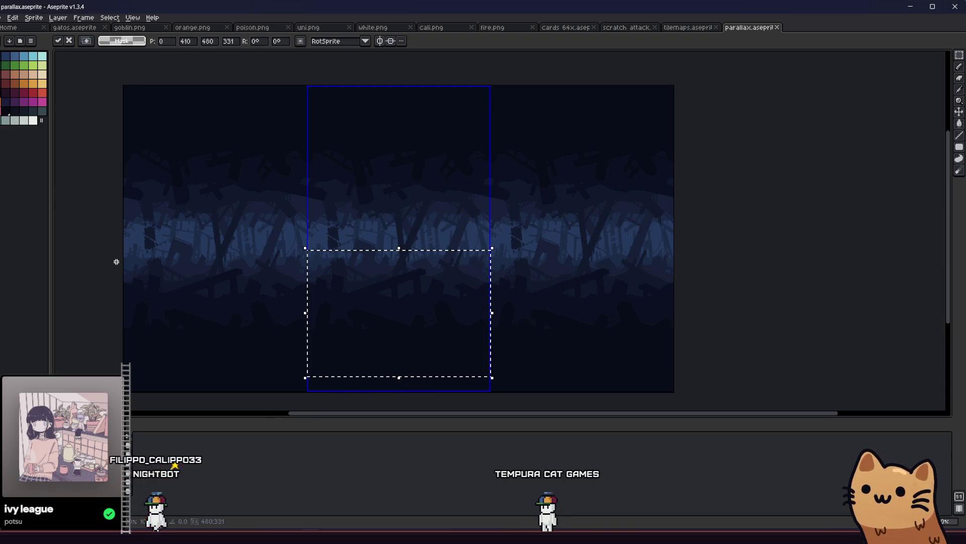
key(Return)
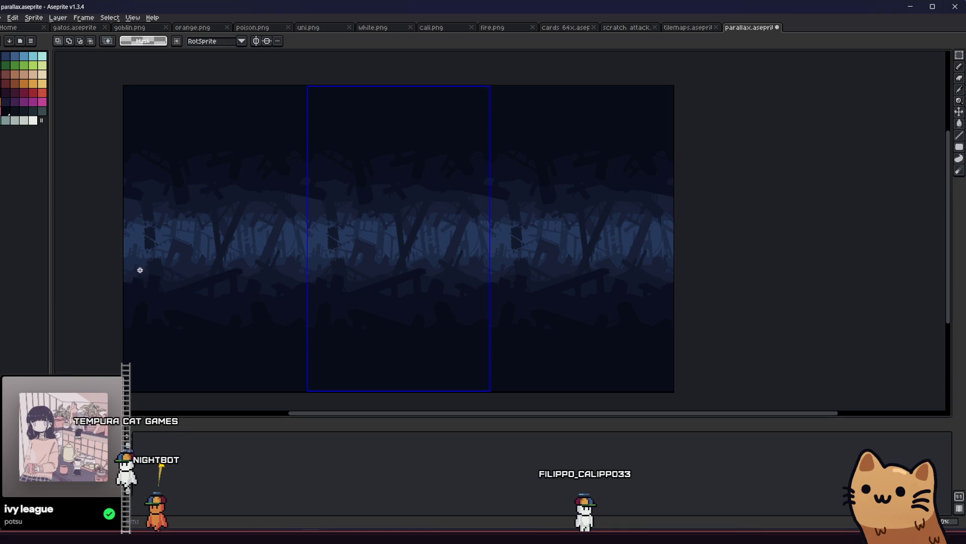
scroll(546, 401, down, 3)
scroll(397, 302, up, 2)
click(397, 321)
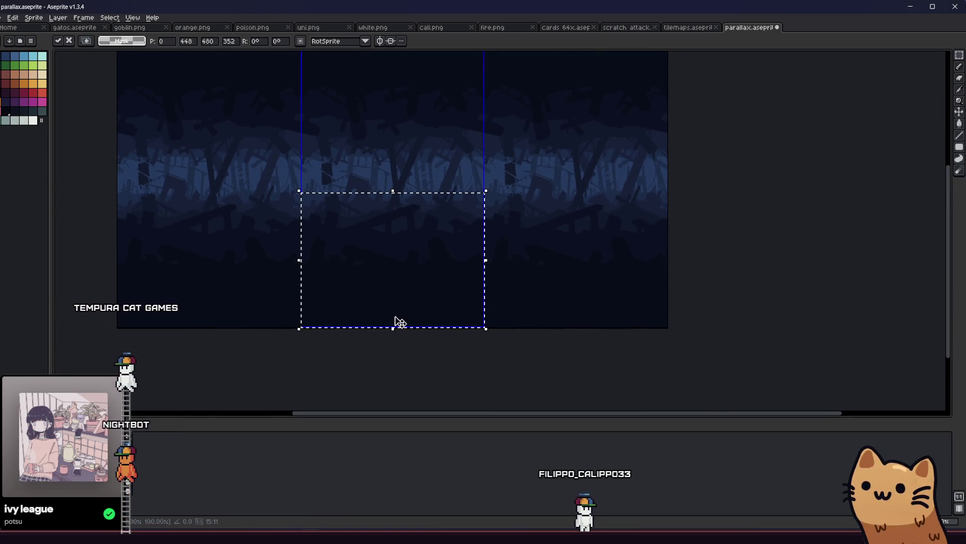
click(262, 318)
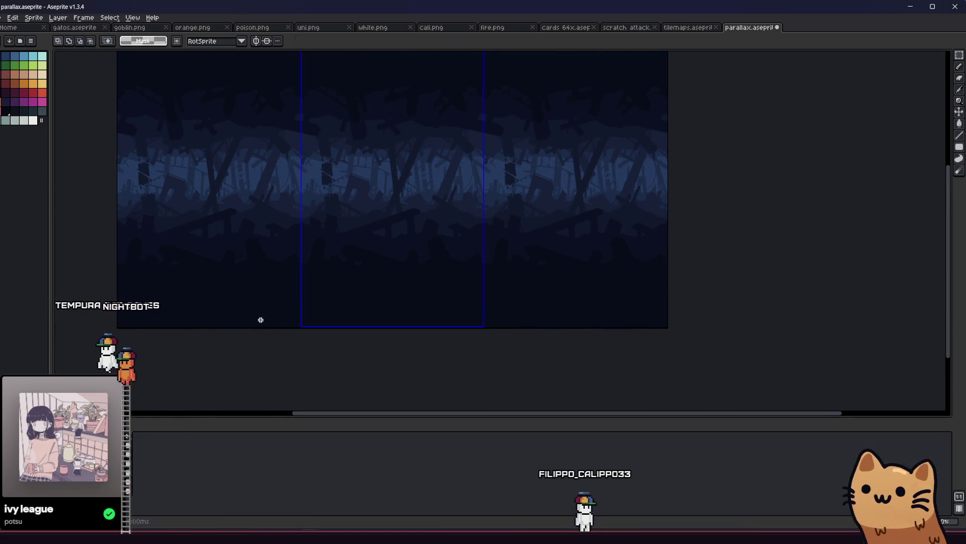
click(140, 453)
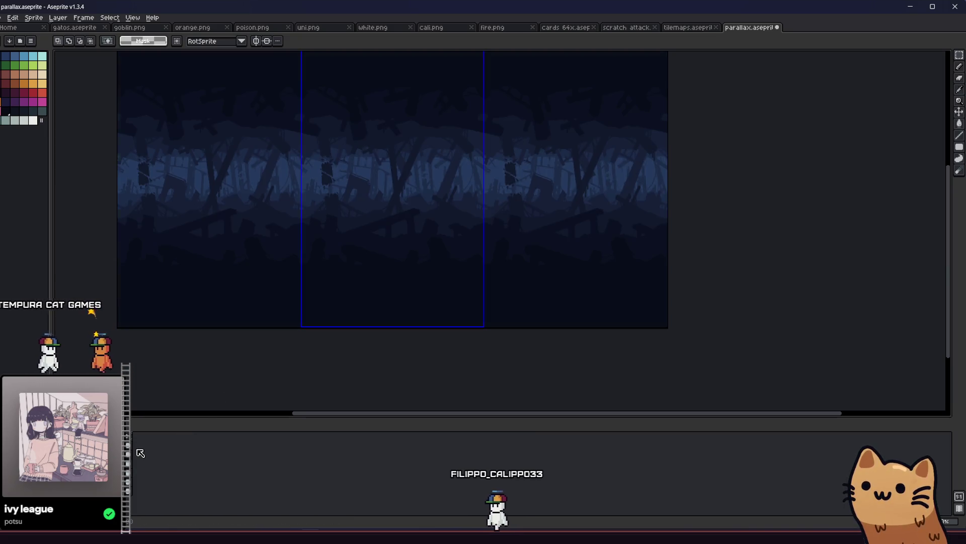
Step: Save parallax.aseprite with the blue backdrop tiled across three panels
drag(170, 332, 206, 386)
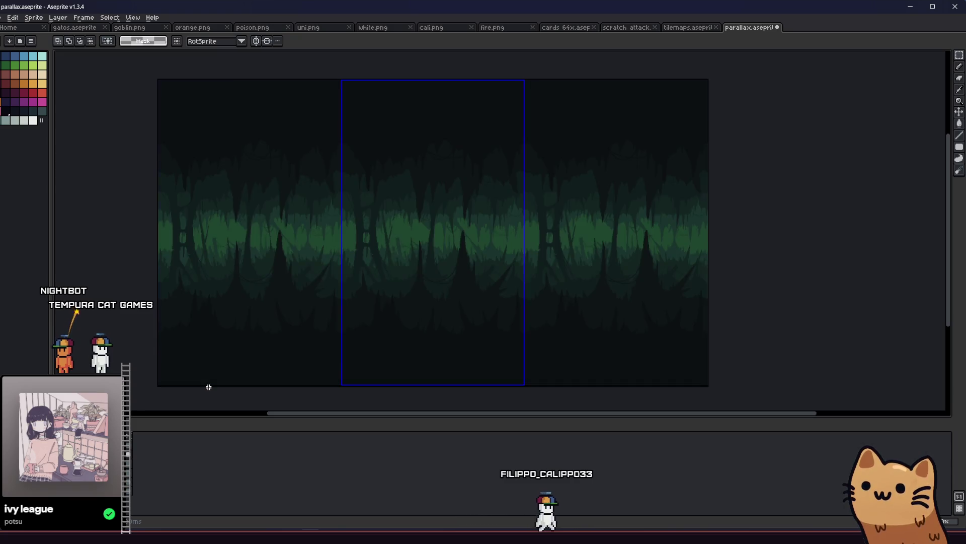
drag(231, 333, 196, 336)
key(ctrl+s)
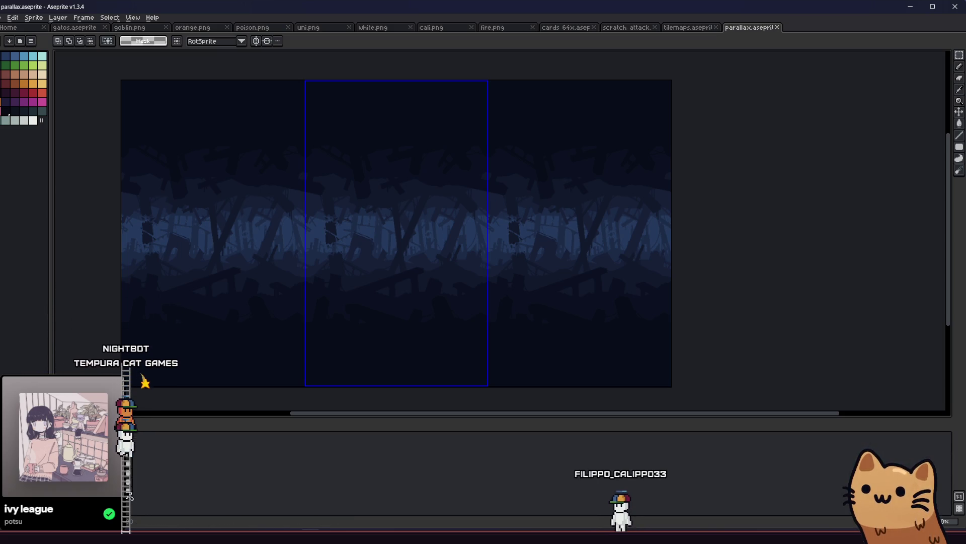
click(4, 17)
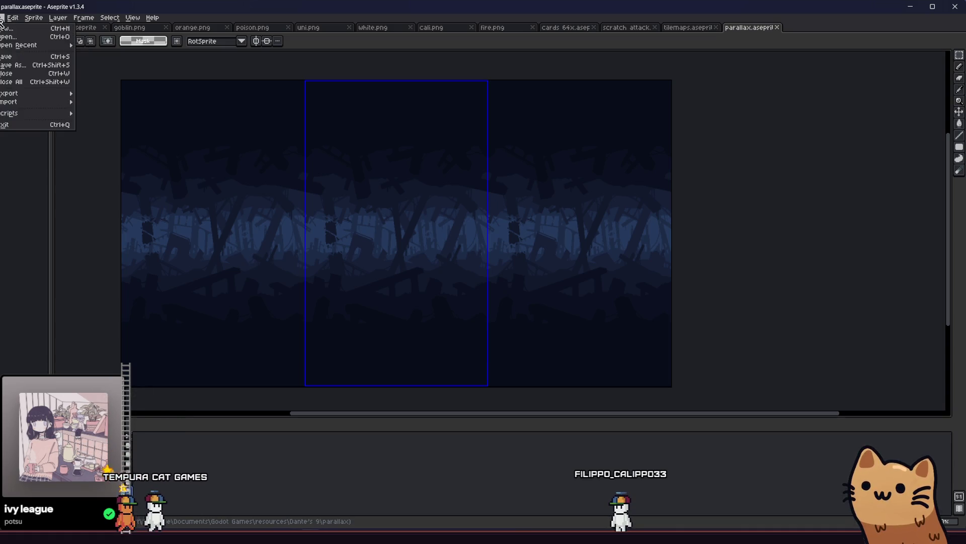
Step: Start an Export As and create a new rain_area folder under parallax
mouse_move(30, 93)
click(106, 92)
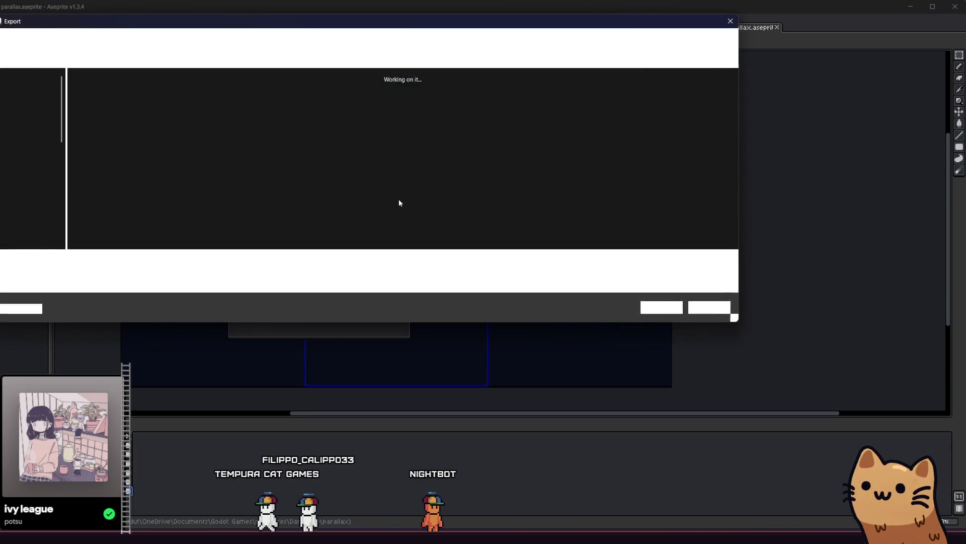
click(47, 42)
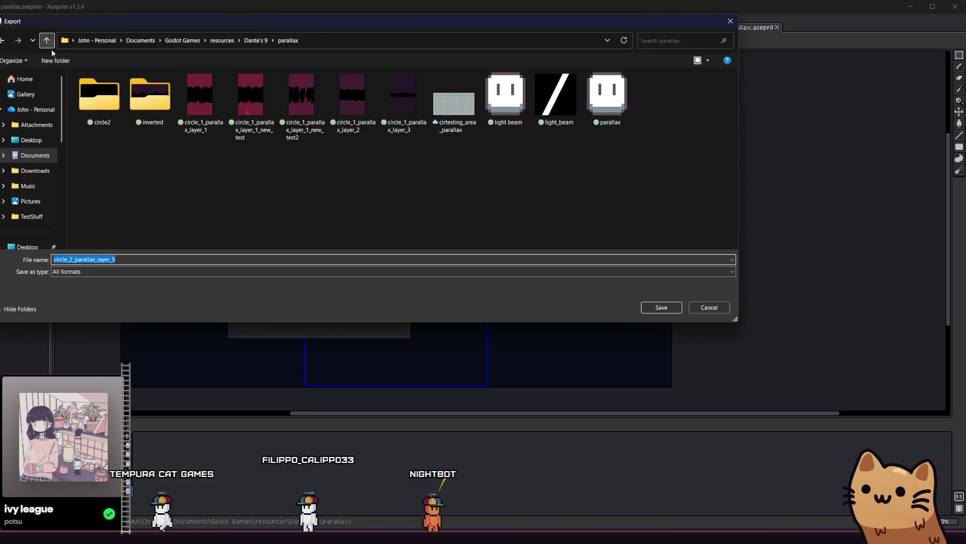
click(55, 61)
text(rain_area)
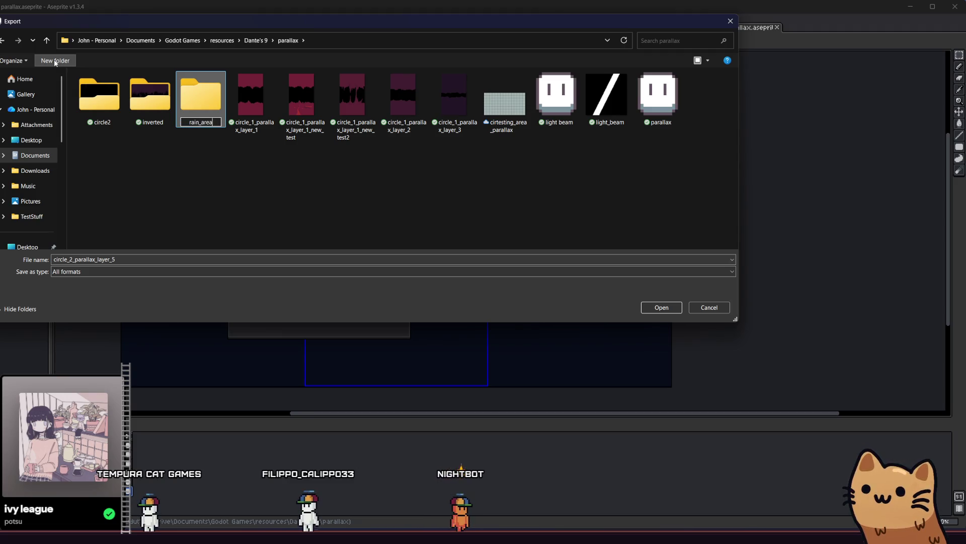
double_click(196, 98)
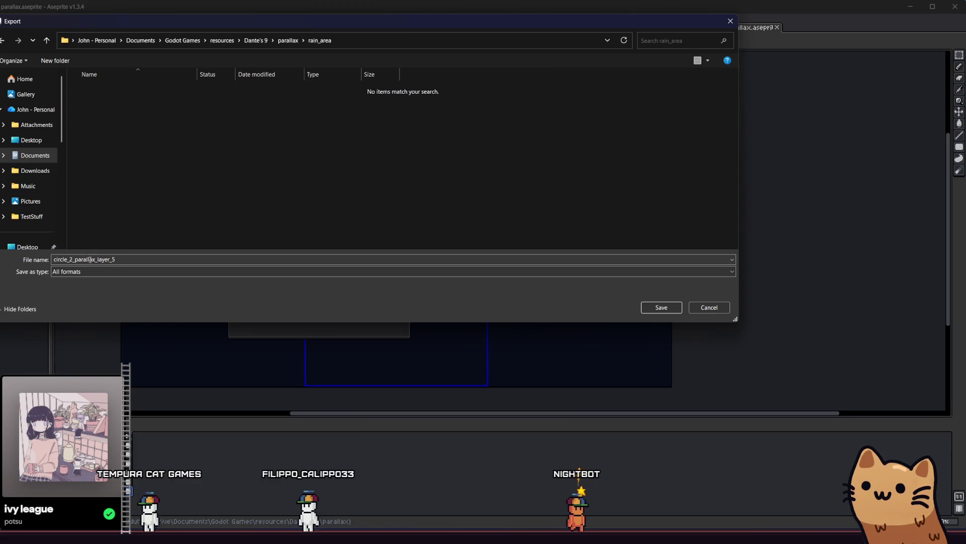
Step: Export the layer into rain_area as rain_area_parallax_layer_0
click(72, 259)
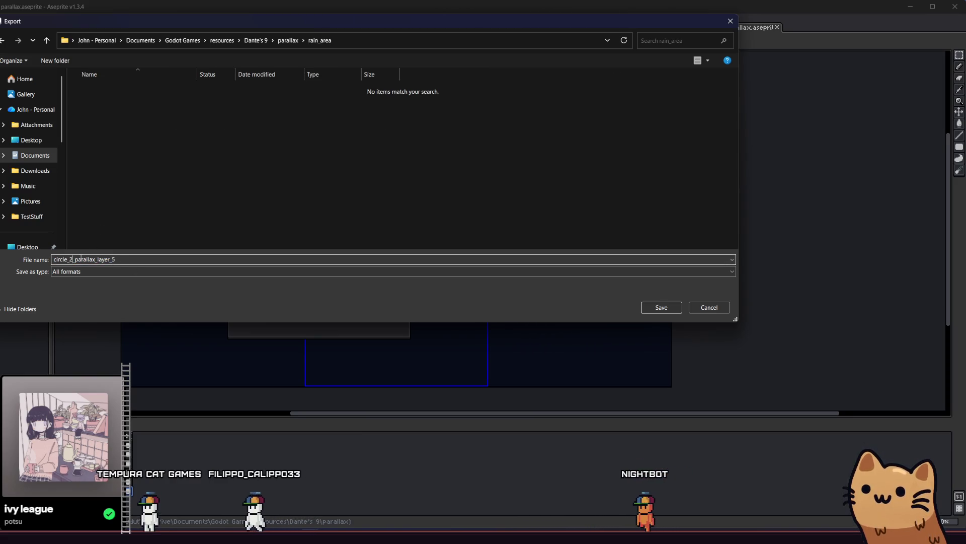
drag(72, 259, 40, 263)
text(rain_area)
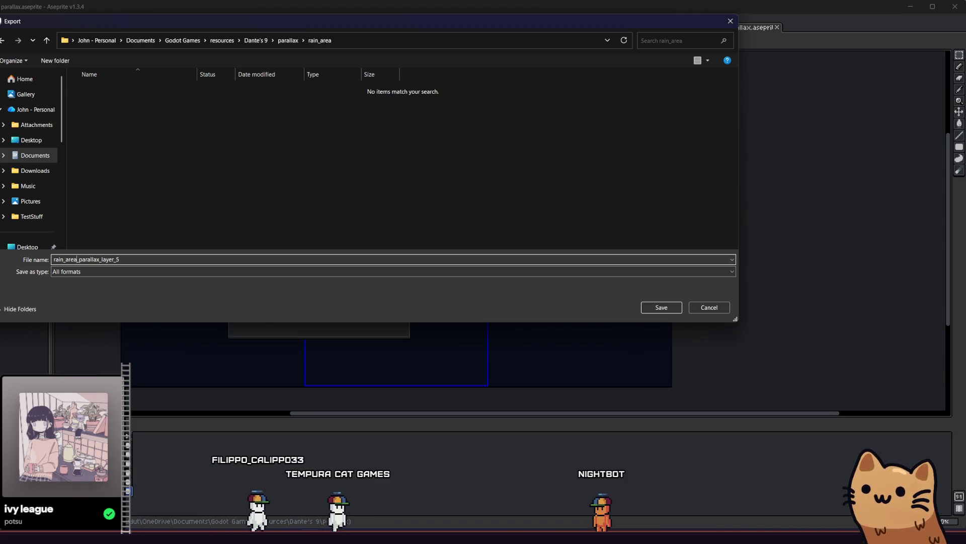
click(118, 260)
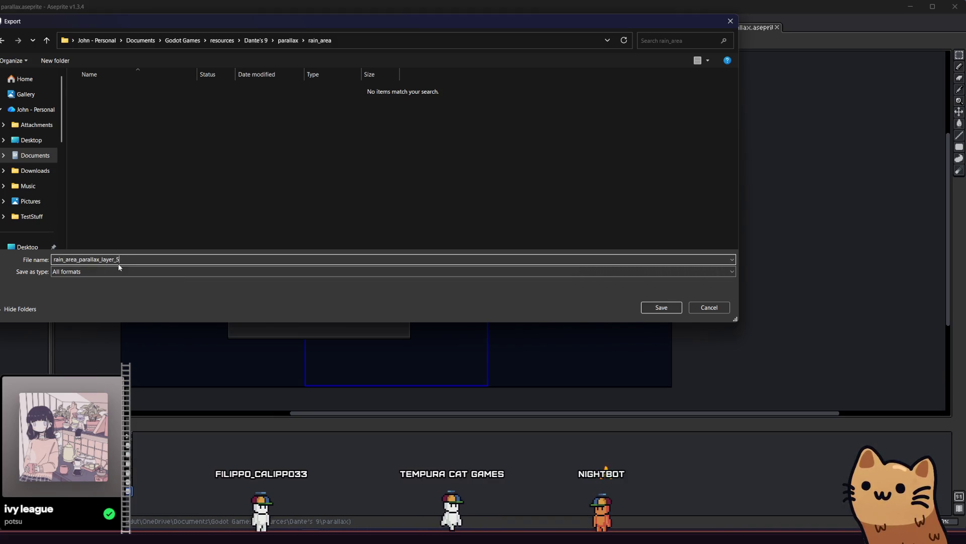
text(0)
click(46, 43)
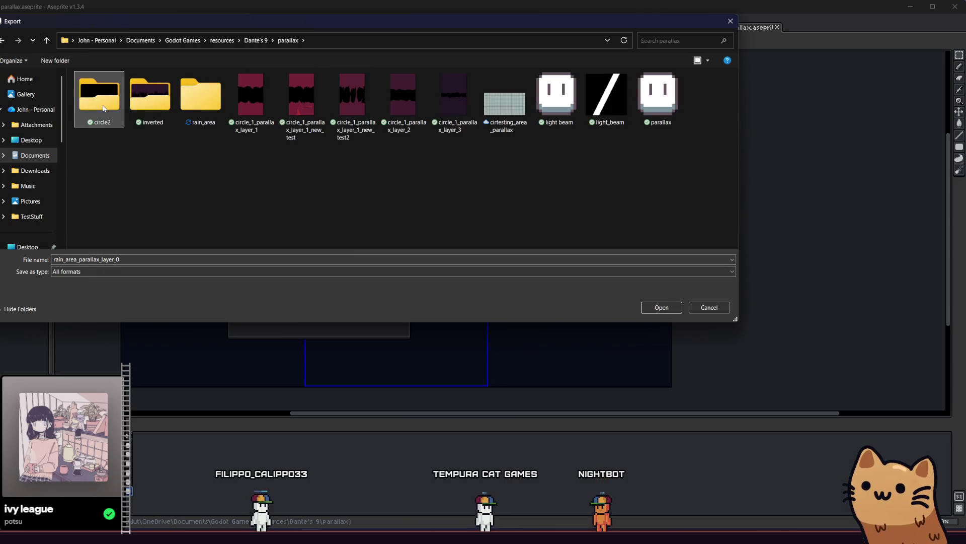
double_click(99, 110)
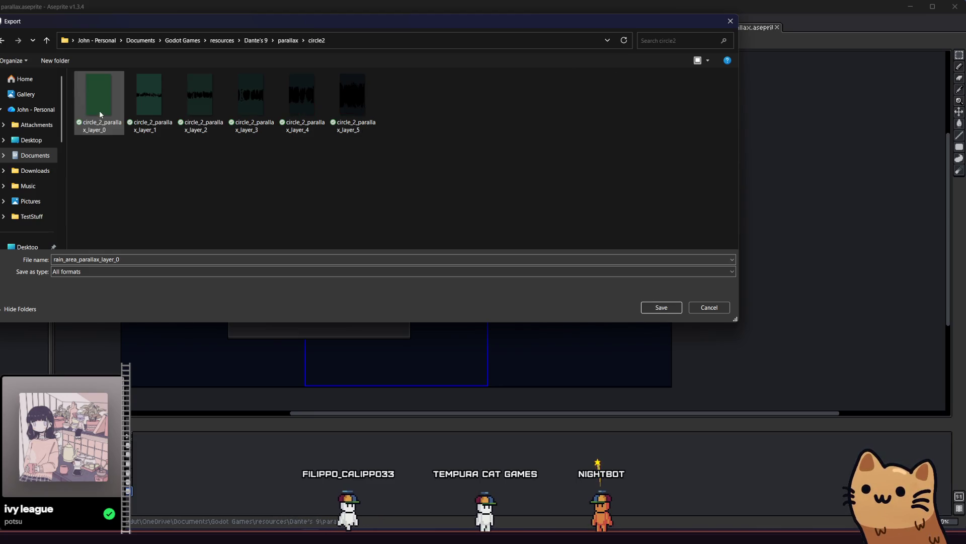
click(49, 41)
double_click(188, 113)
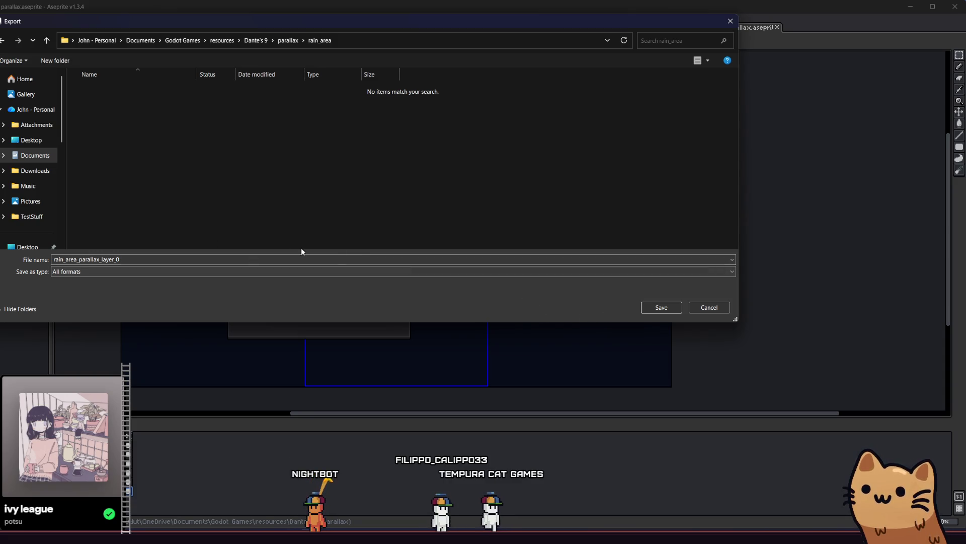
key(Escape)
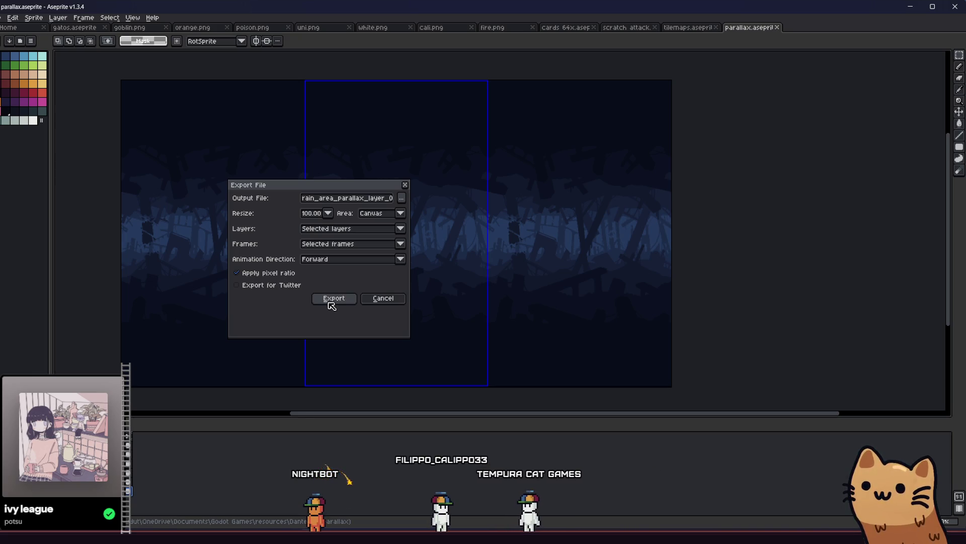
click(330, 302)
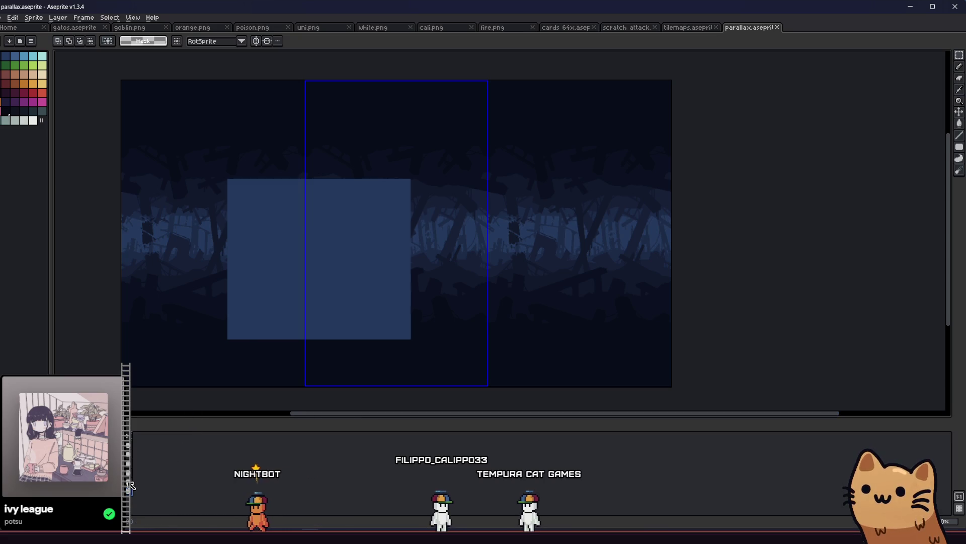
Step: Export rain_area_parallax_layer_1.png and rain_area_parallax_layer_2.png
click(3, 17)
mouse_move(48, 95)
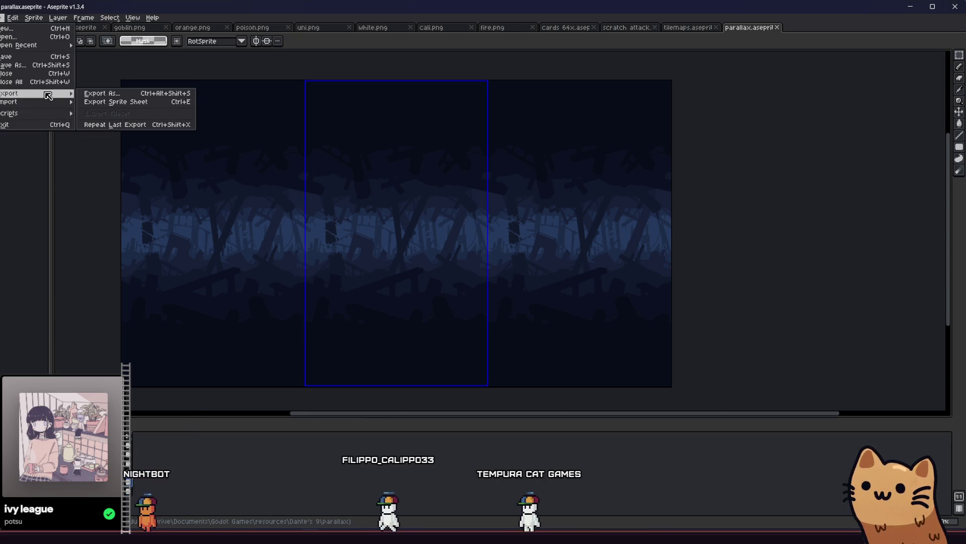
click(116, 94)
click(380, 199)
key(BackSpace)
key(BackSpace)
key(BackSpace)
text(1.png)
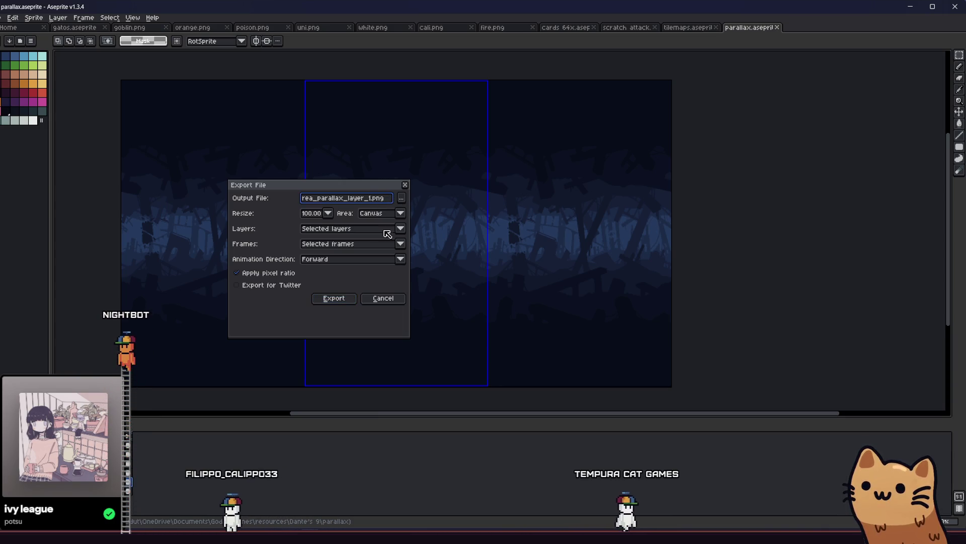
click(347, 299)
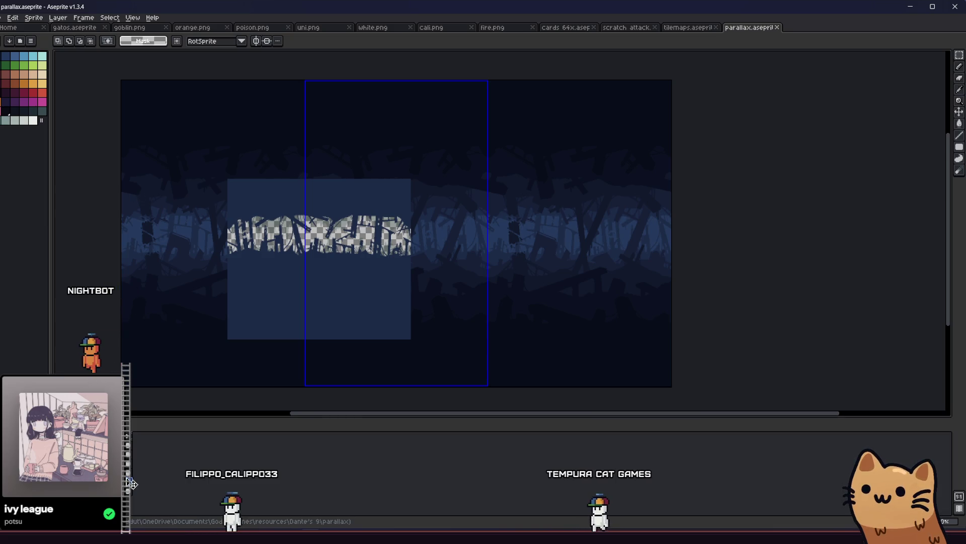
click(2, 17)
mouse_move(45, 97)
click(115, 95)
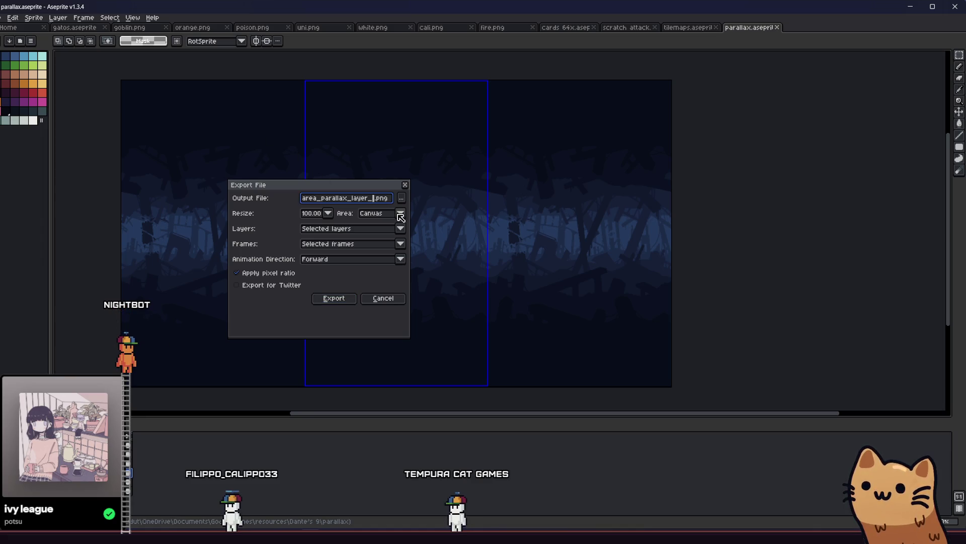
click(330, 301)
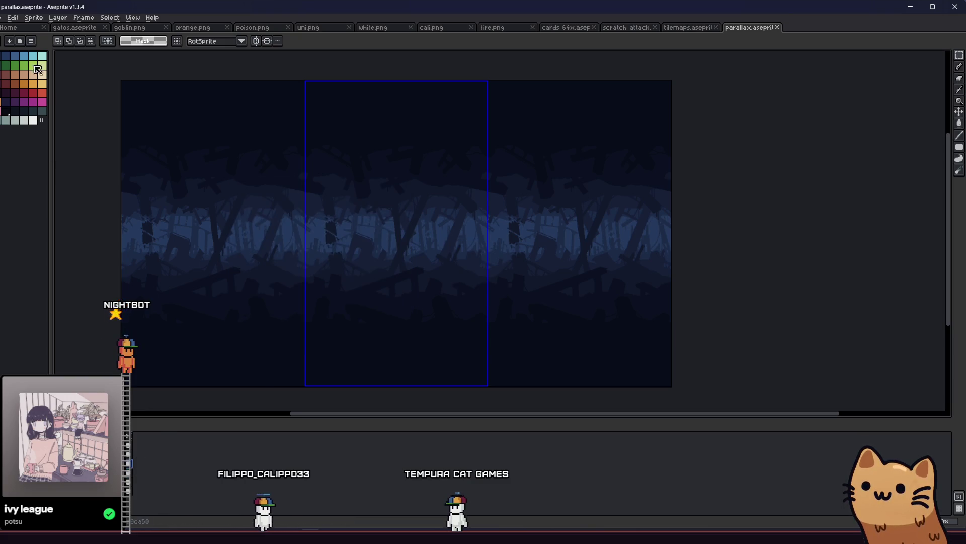
Step: Export the next two layers as rain_area_parallax_layer_3 and rain_area_parallax_layer_4
click(2, 18)
mouse_move(30, 96)
click(115, 96)
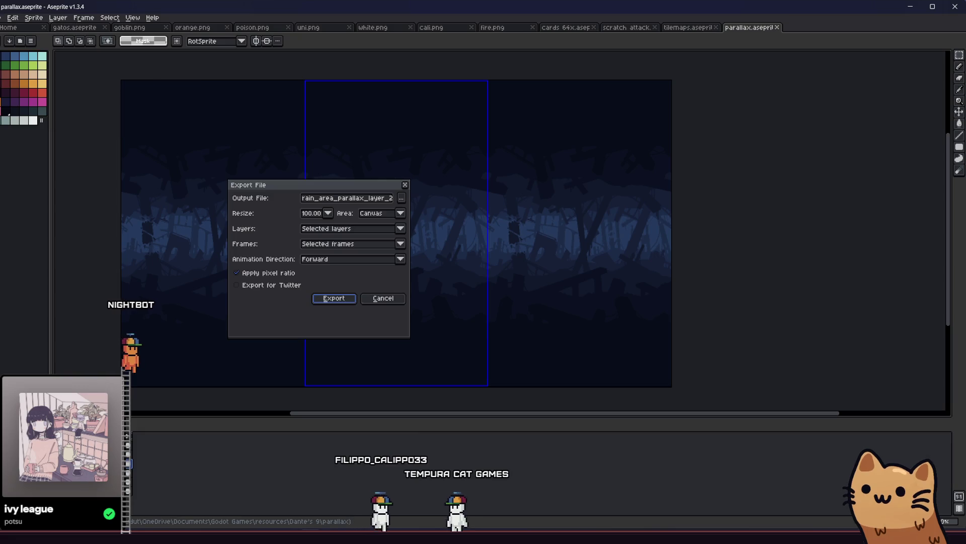
click(390, 197)
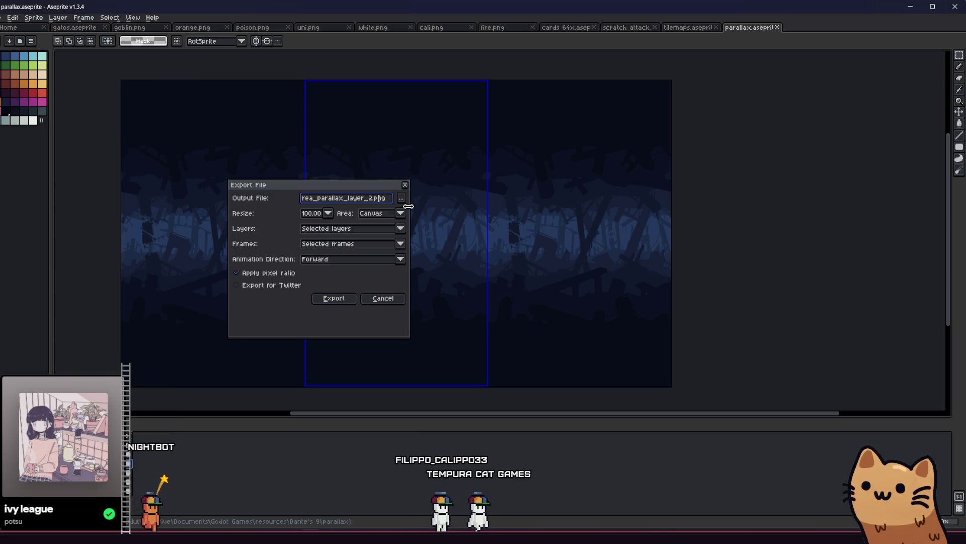
click(340, 298)
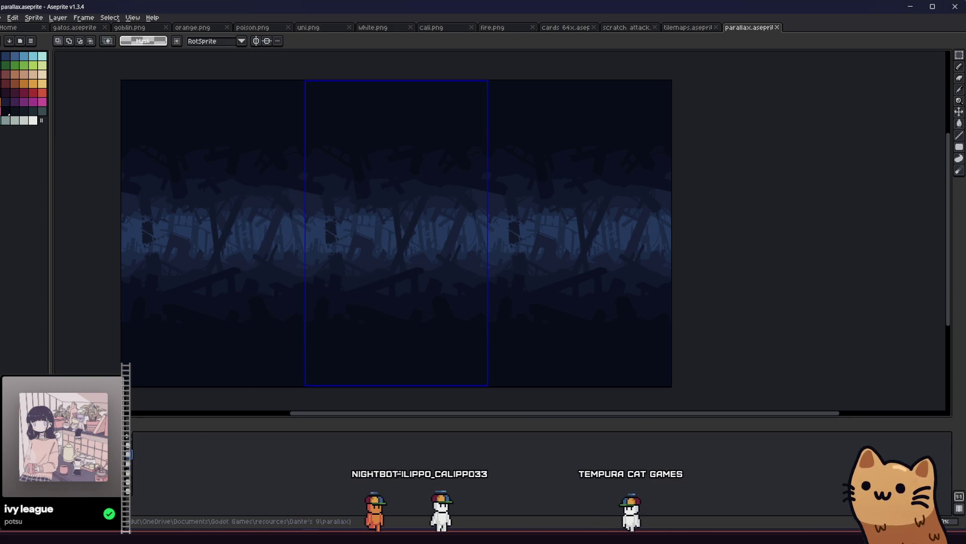
click(1, 17)
mouse_move(66, 93)
click(96, 97)
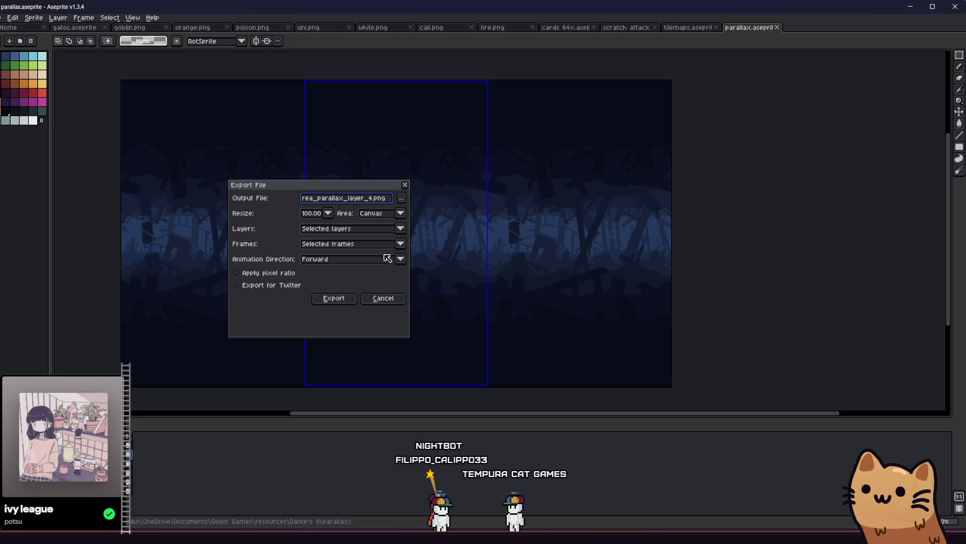
click(348, 298)
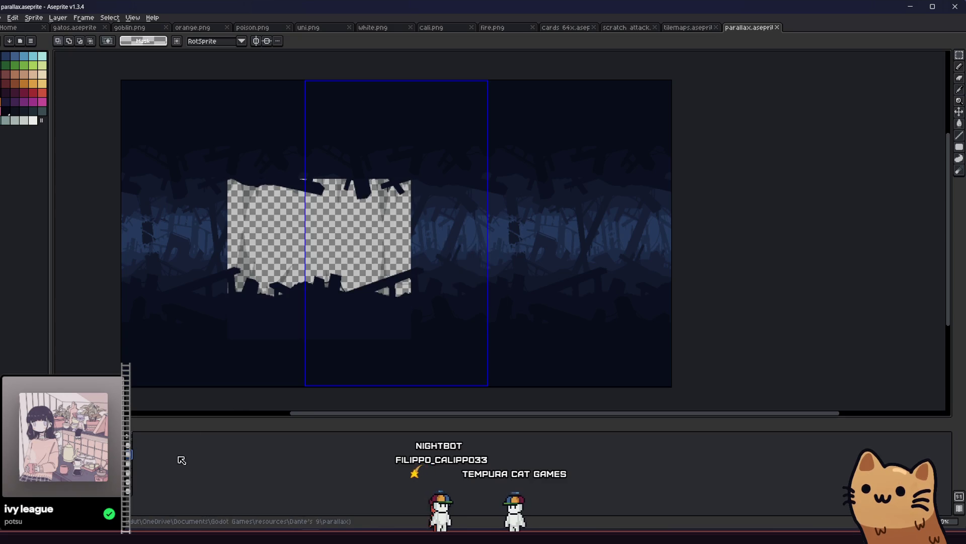
Step: Export rain_area_parallax_layer_5, then return to the Godot editor
click(2, 17)
mouse_move(62, 94)
click(96, 95)
click(392, 198)
key(BackSpace)
text(5)
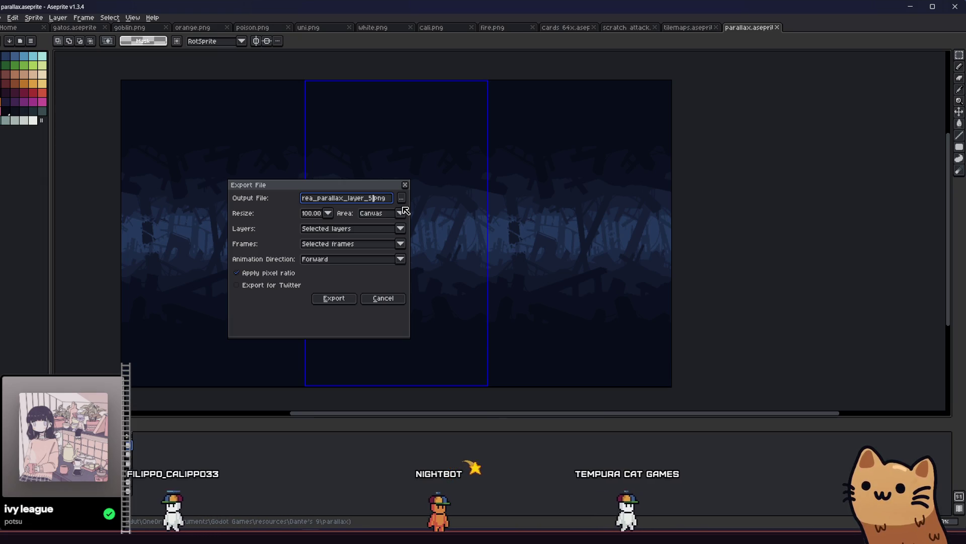
click(316, 299)
scroll(280, 287, up, 1)
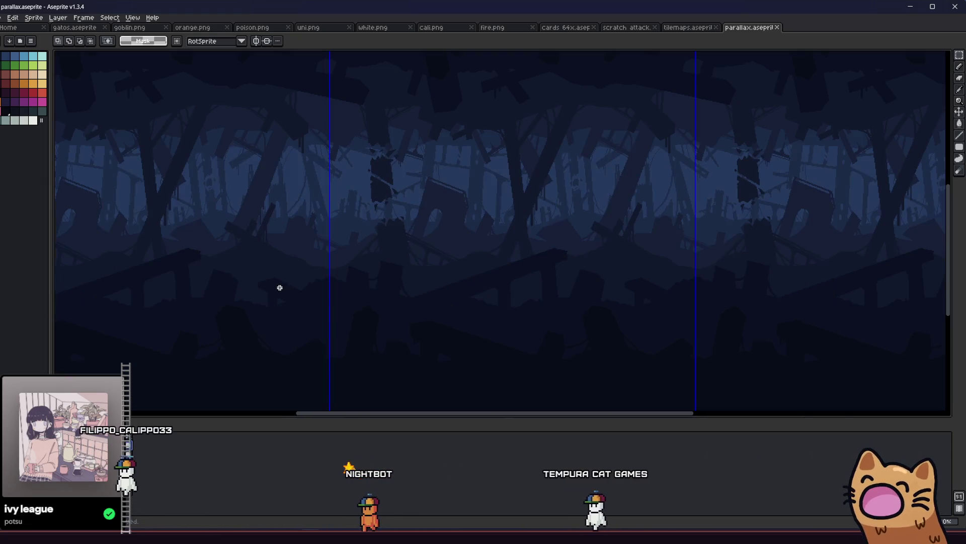
key(alt+Tab)
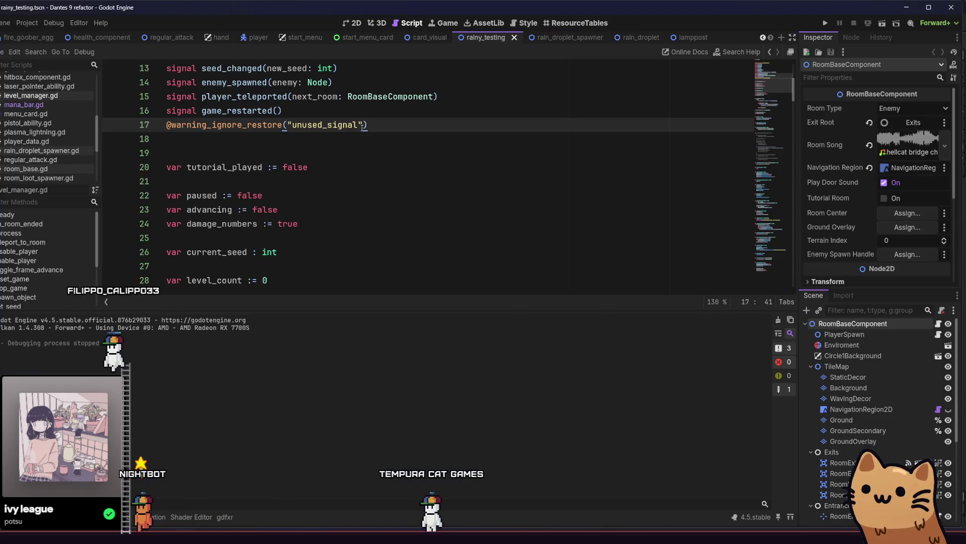
Step: In res://src/vfx, duplicate circle_2_background.tscn as rain_background.tscn
key(alt+f)
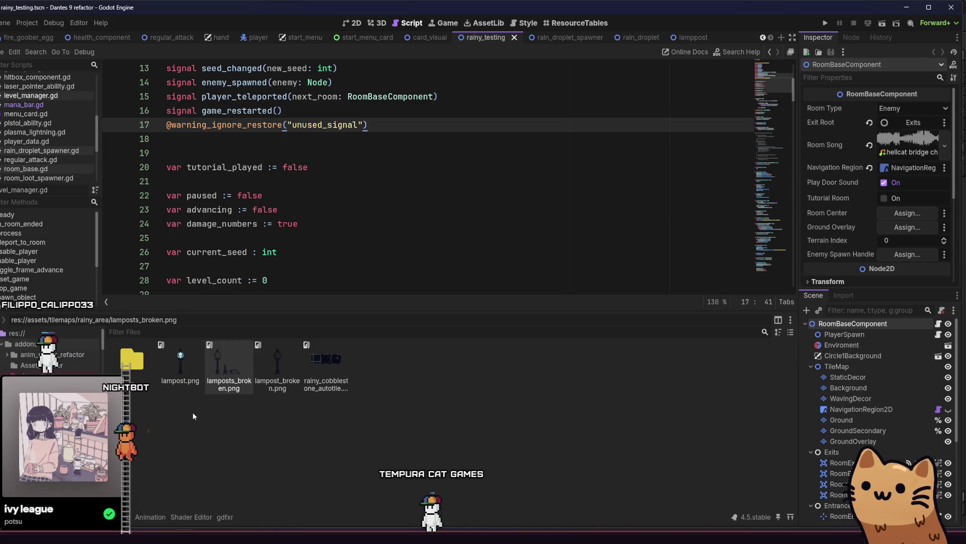
key(shift+alt+o)
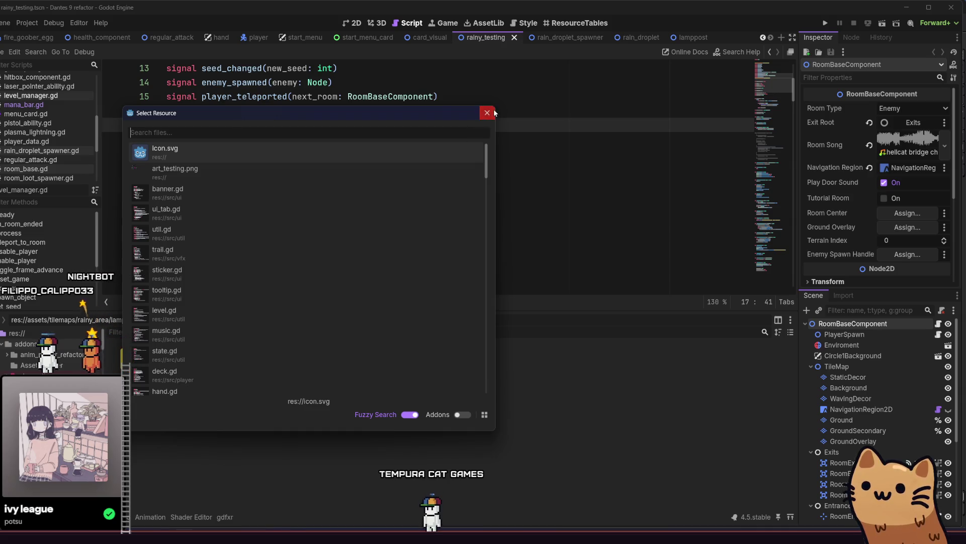
click(493, 113)
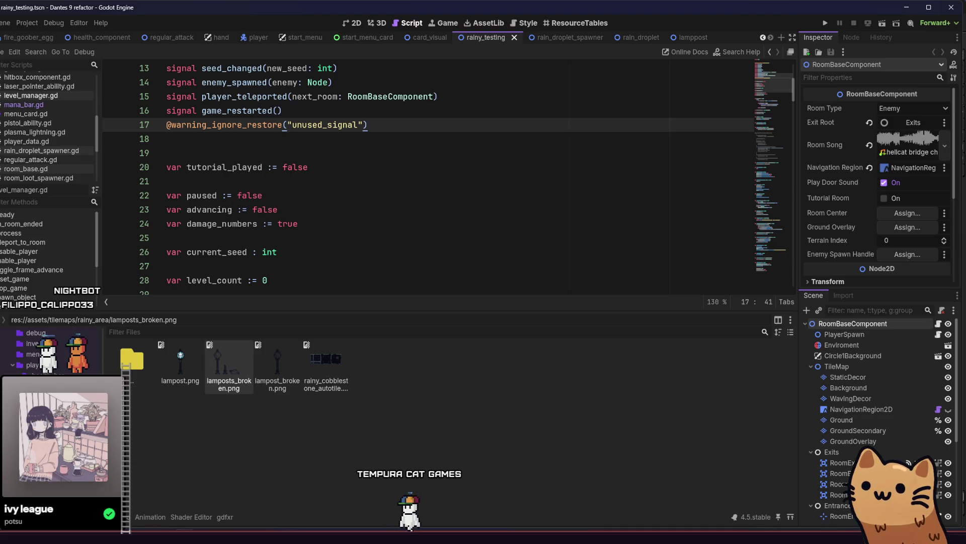
double_click(229, 362)
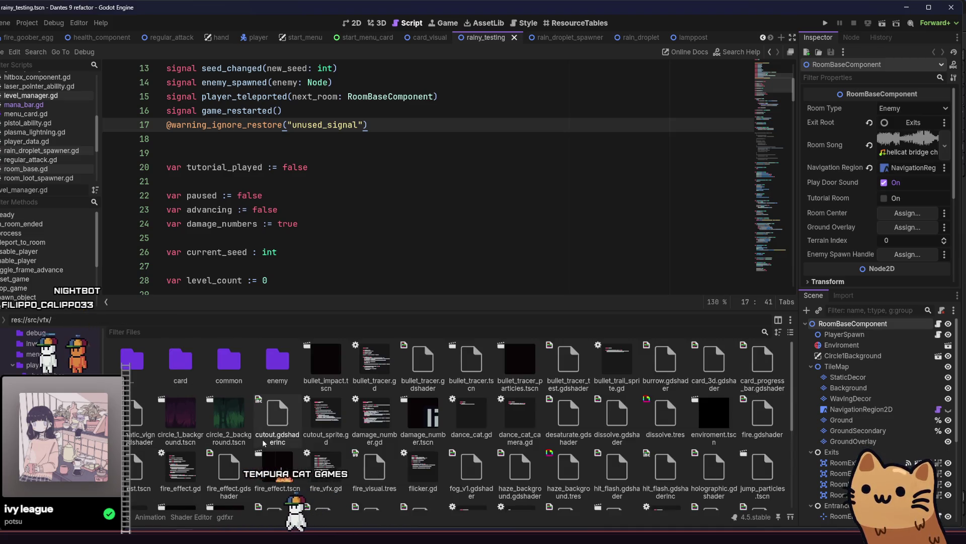
right_click(216, 422)
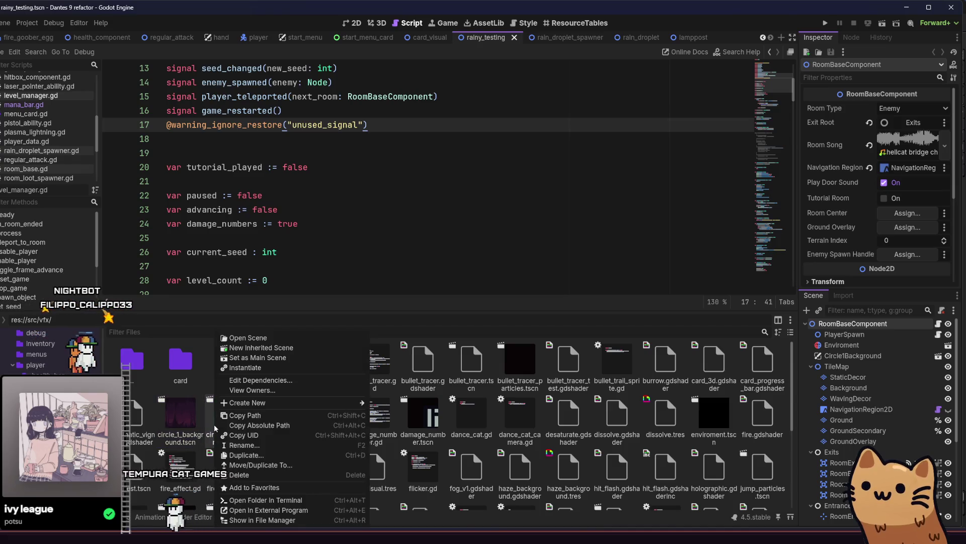
click(262, 454)
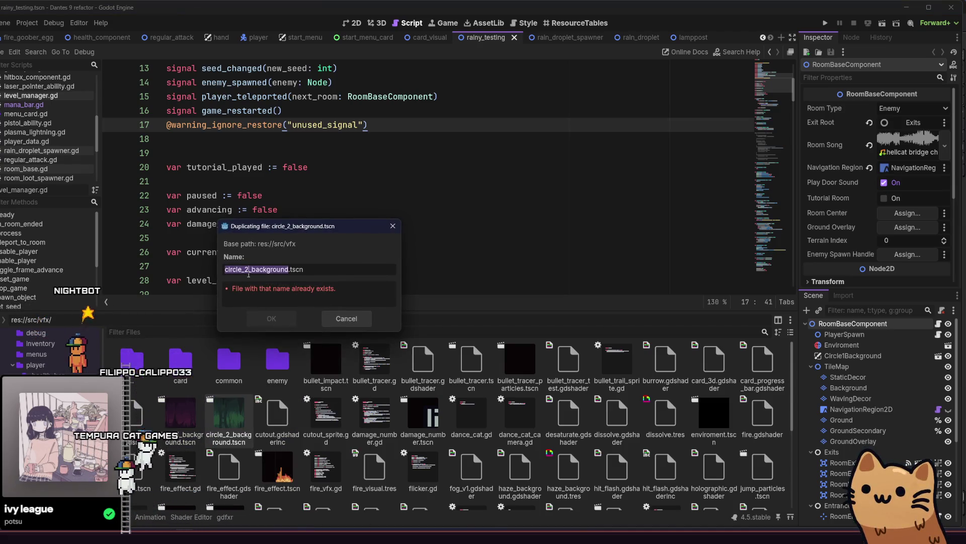
key(BackSpace)
text(3)
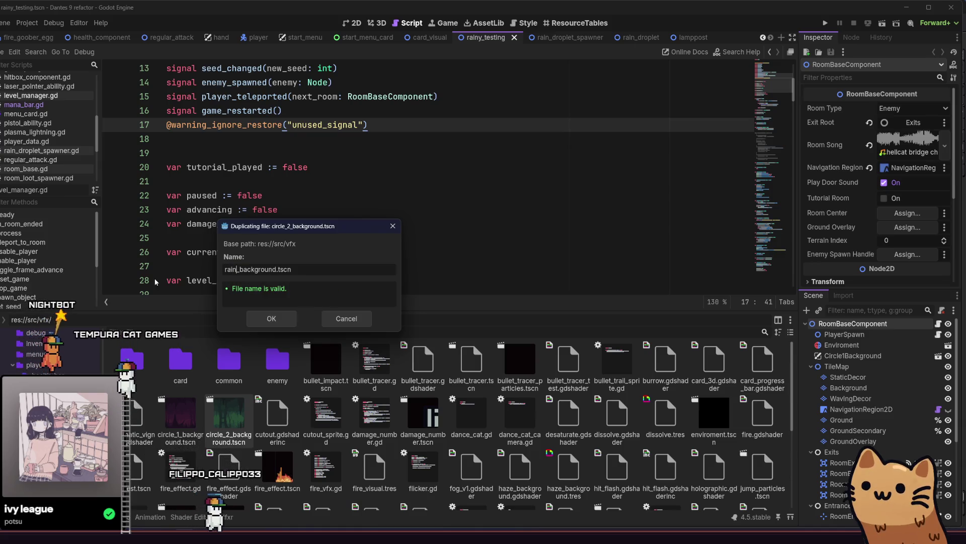
key(Return)
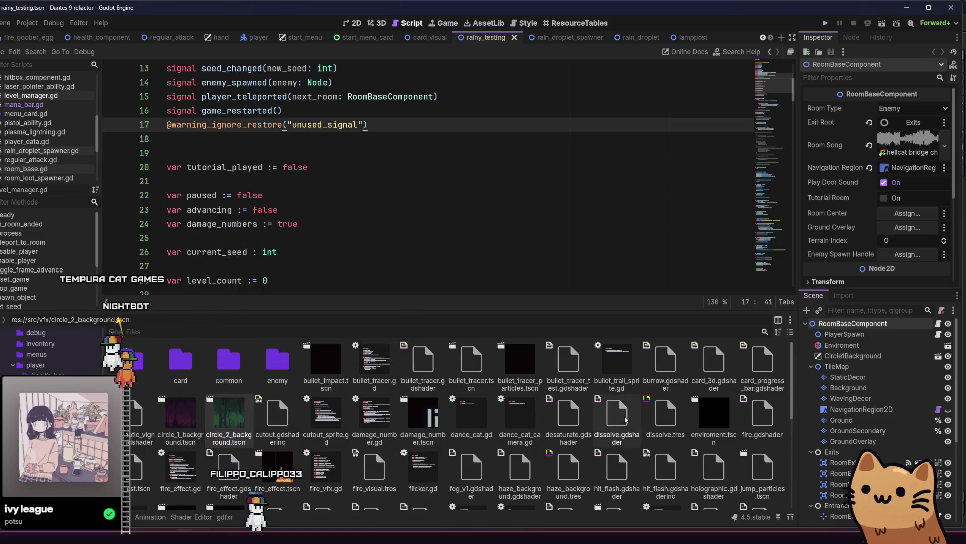
Step: Open and save the rain_background scene, then close it and delete rain_background.tscn
scroll(628, 435, down, 3)
scroll(628, 433, down, 3)
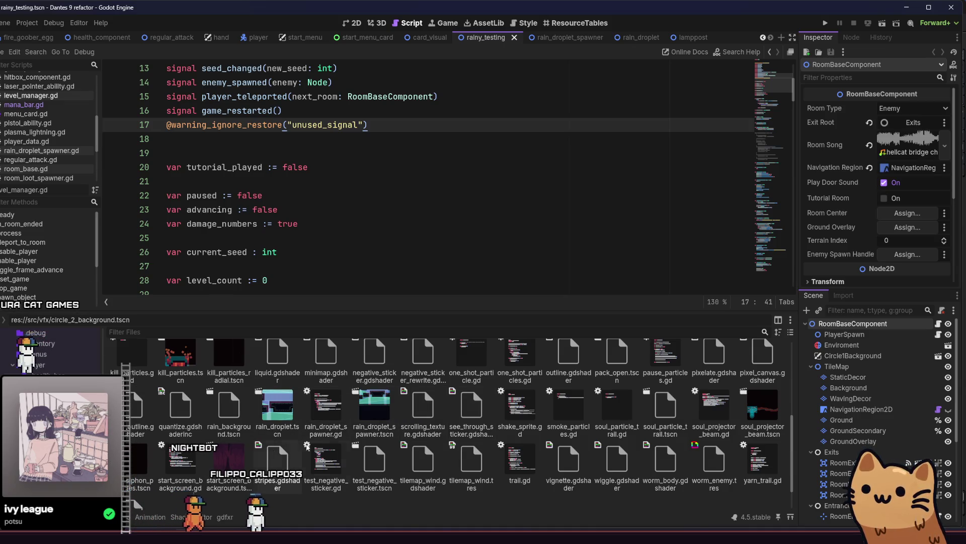
double_click(229, 408)
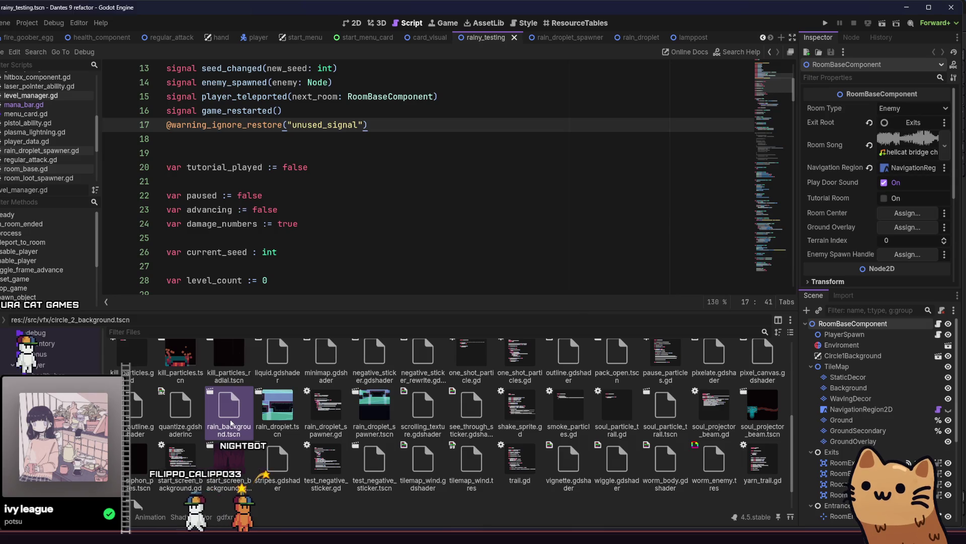
click(360, 37)
click(354, 22)
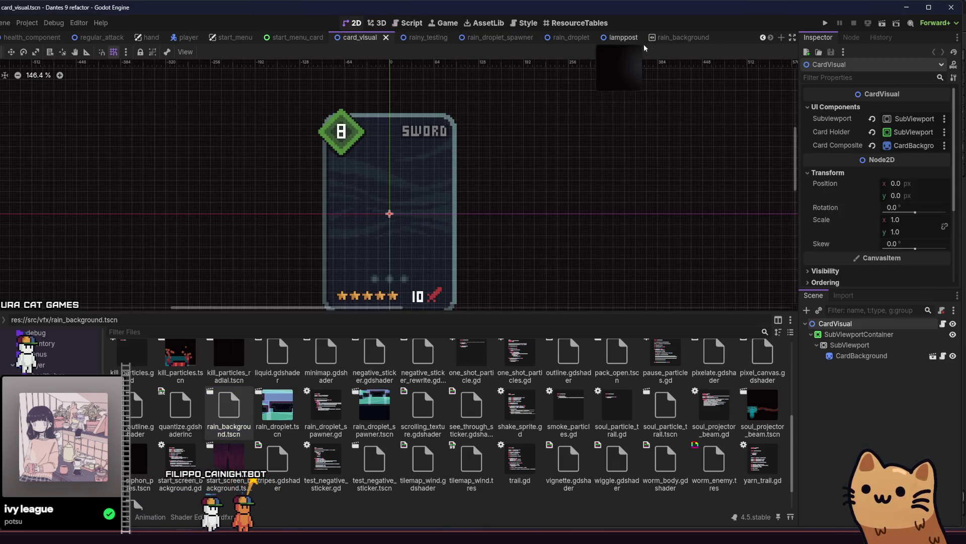
click(672, 37)
scroll(539, 177, down, 8)
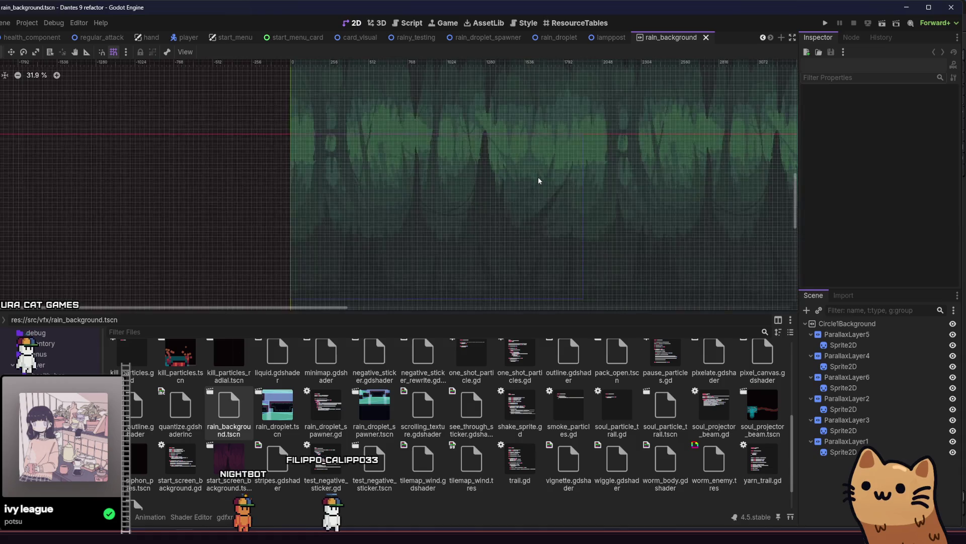
scroll(454, 219, down, 2)
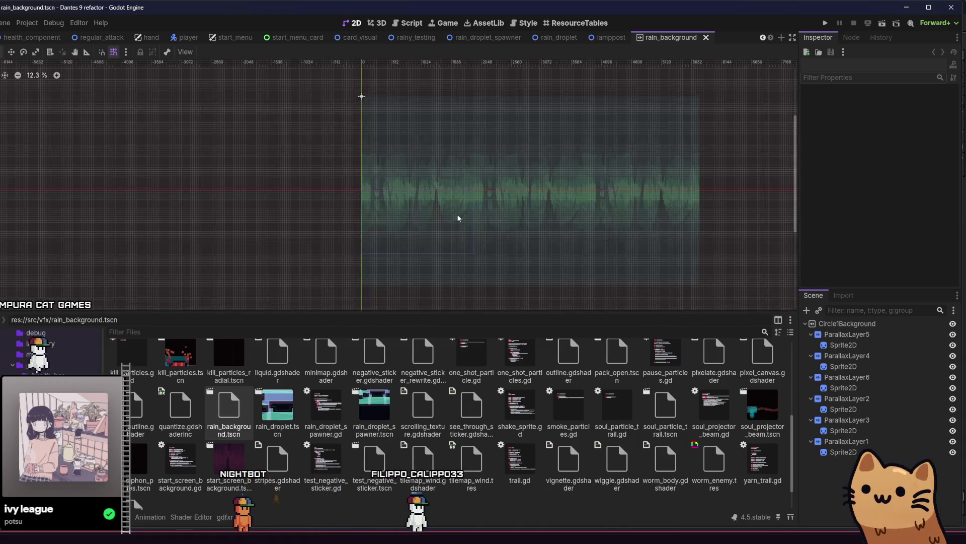
key(ctrl+s)
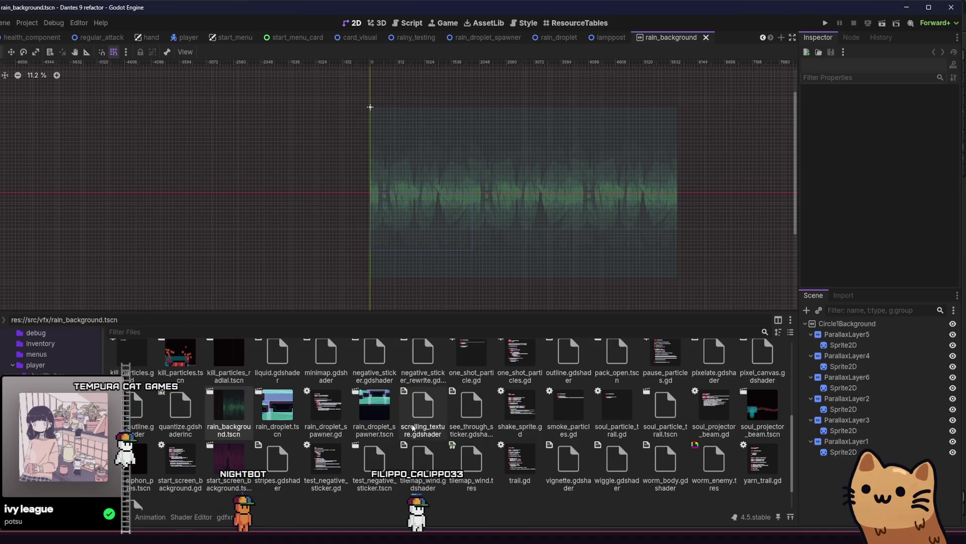
click(242, 427)
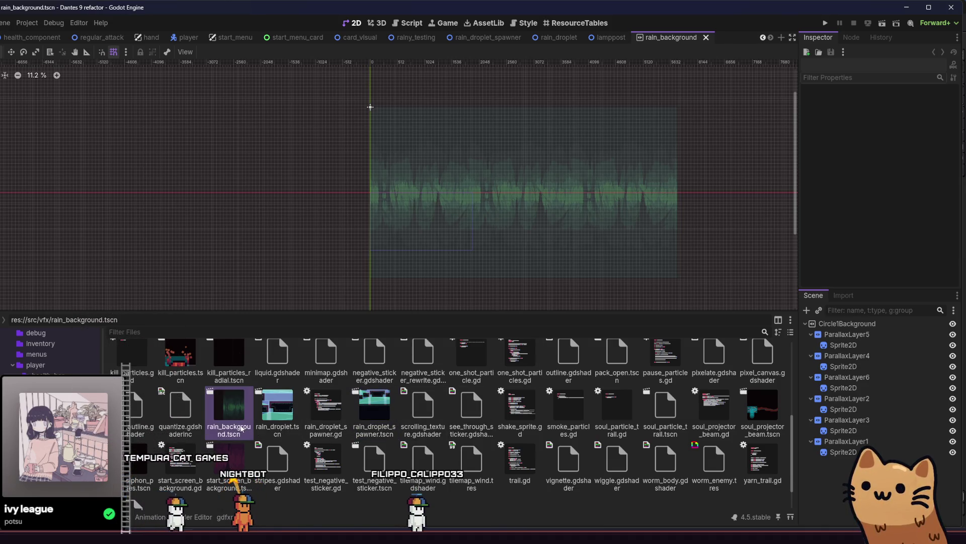
click(707, 38)
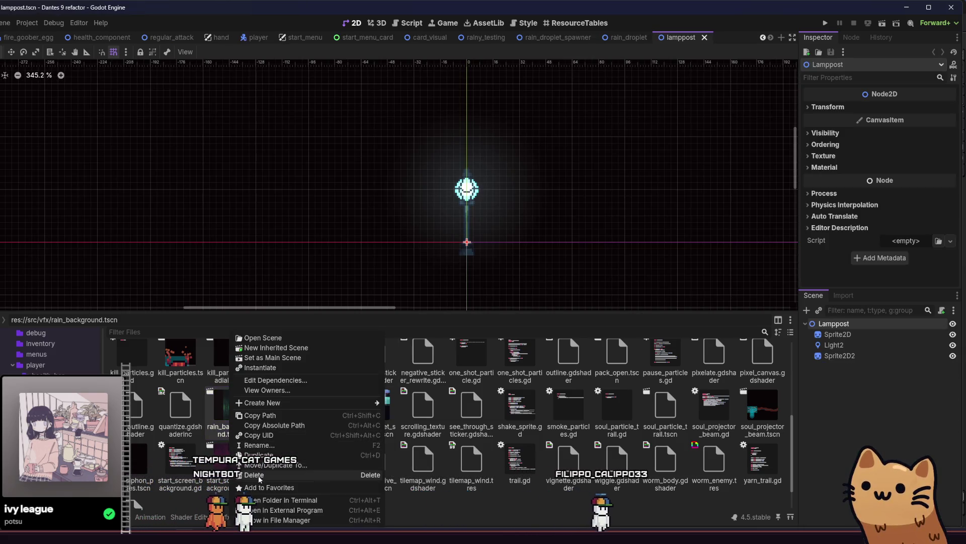
click(254, 474)
click(233, 317)
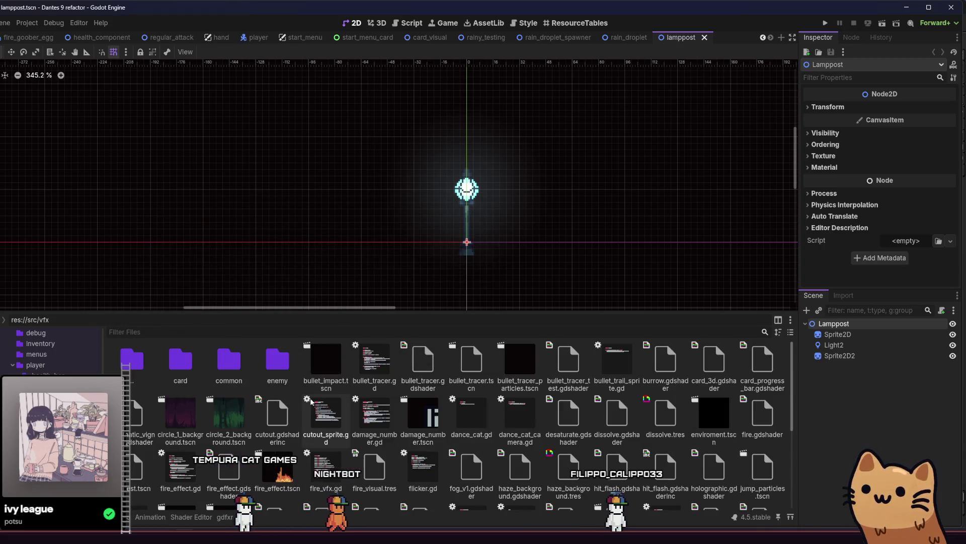
Step: Duplicate circle_1_background.tscn as a new rain_background.tscn and open it
right_click(186, 418)
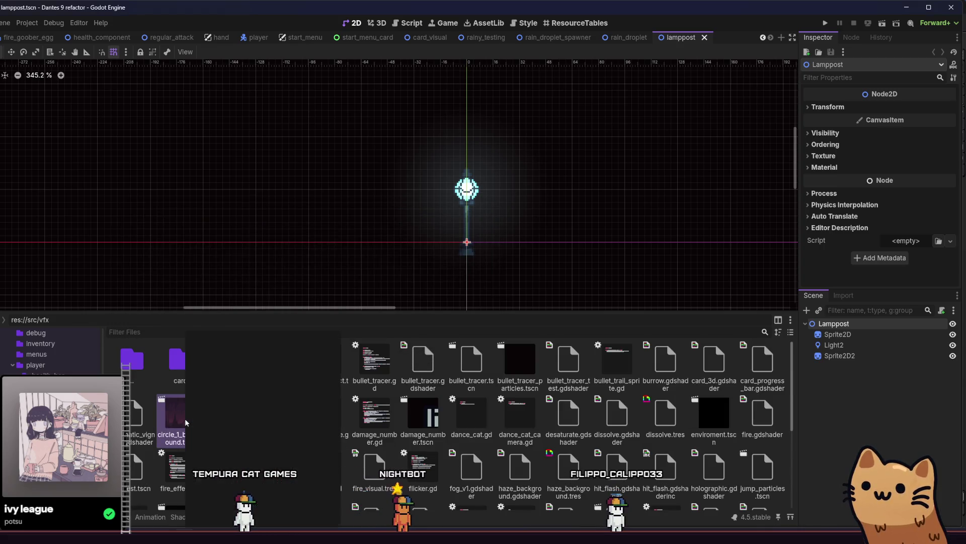
click(217, 455)
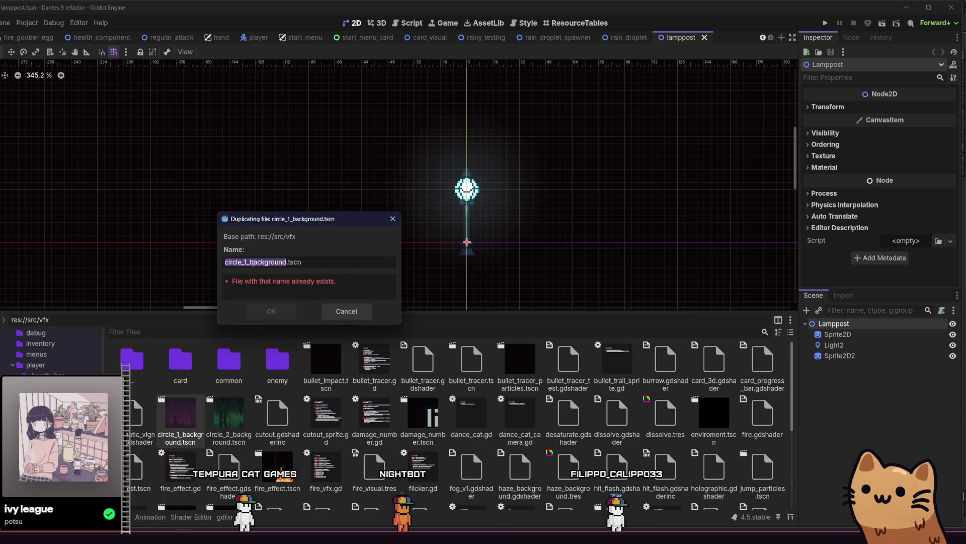
text(rain)
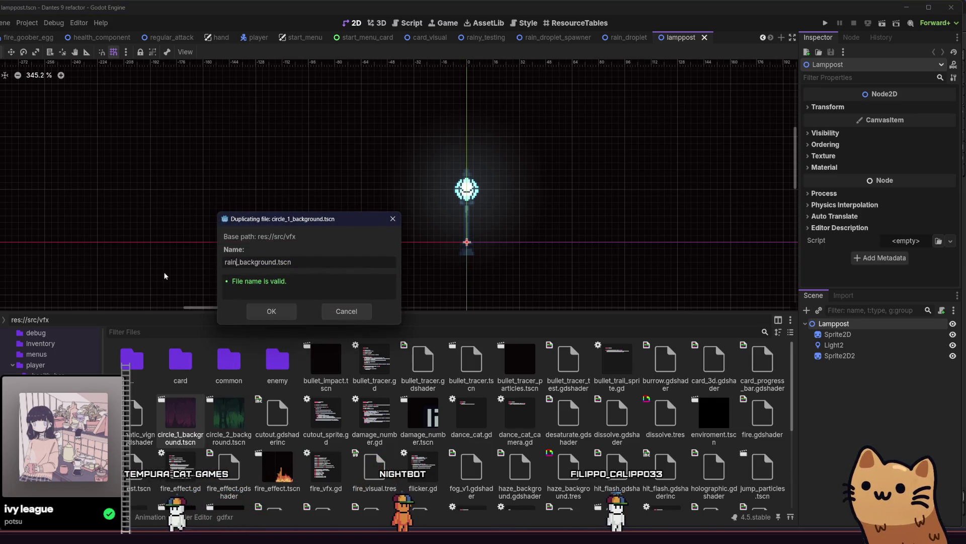
key(Return)
scroll(288, 412, down, 10)
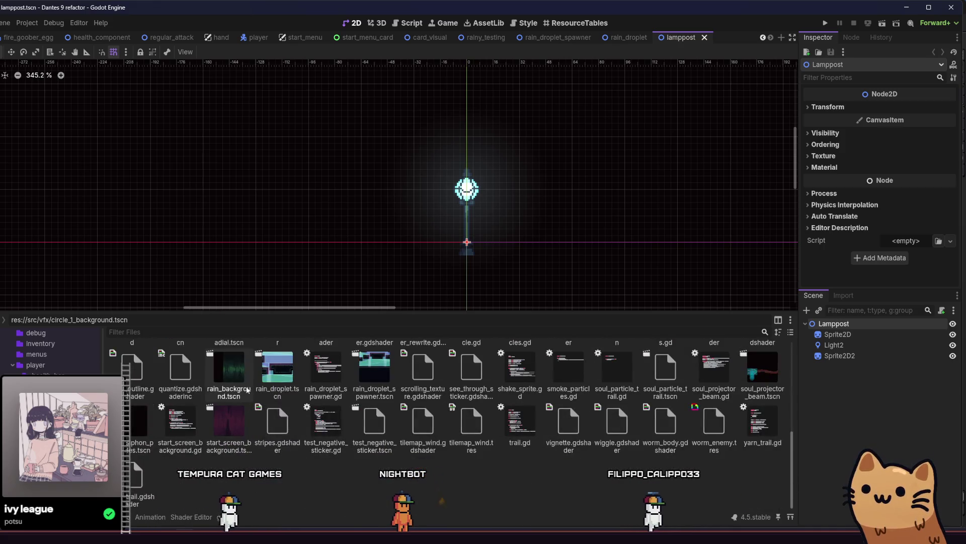
double_click(247, 390)
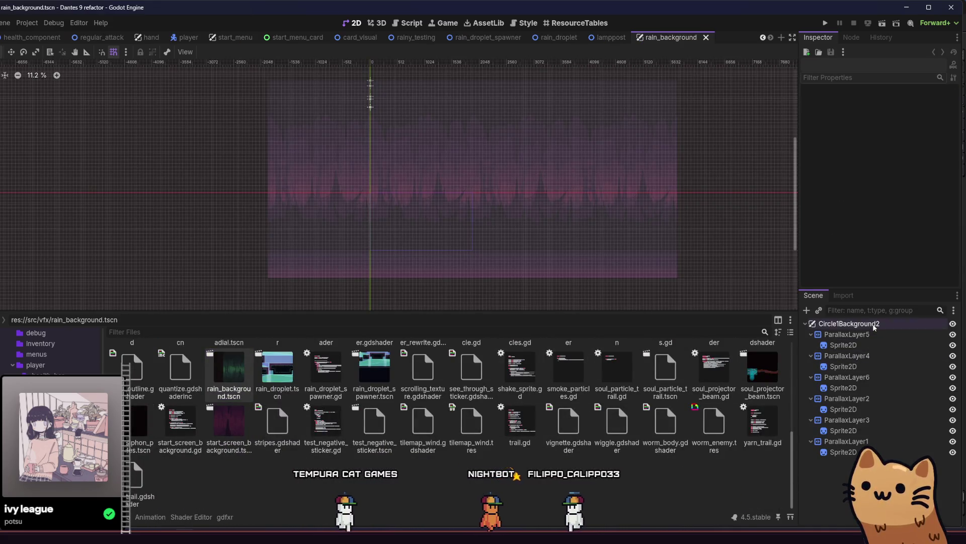
Step: Rename the root node from Circle1Background2 to RainBackground
click(874, 325)
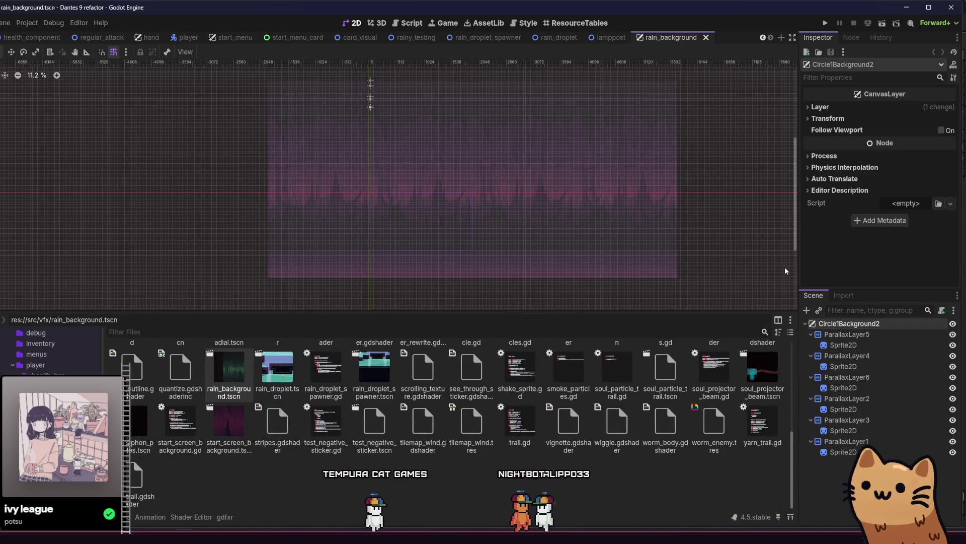
double_click(861, 324)
text(RainBackgro)
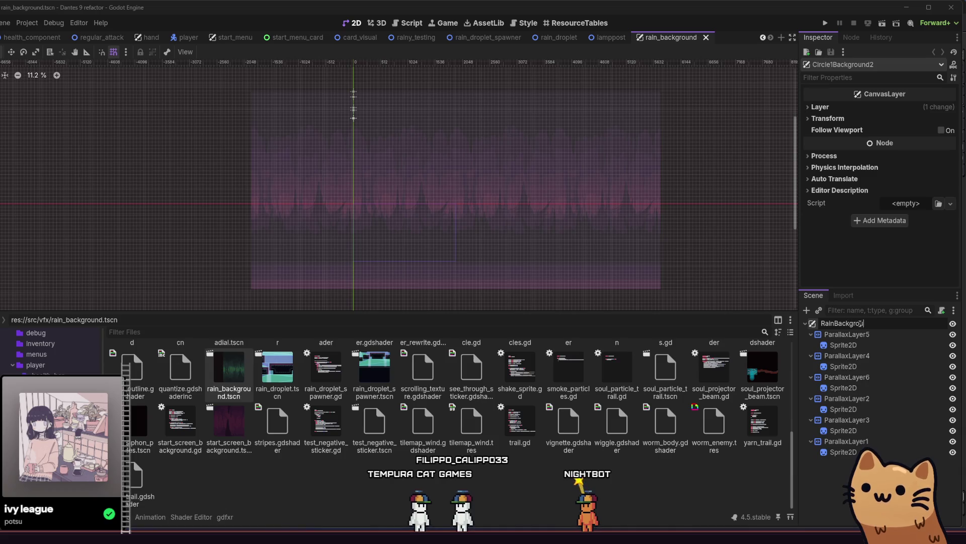
text(und)
key(Return)
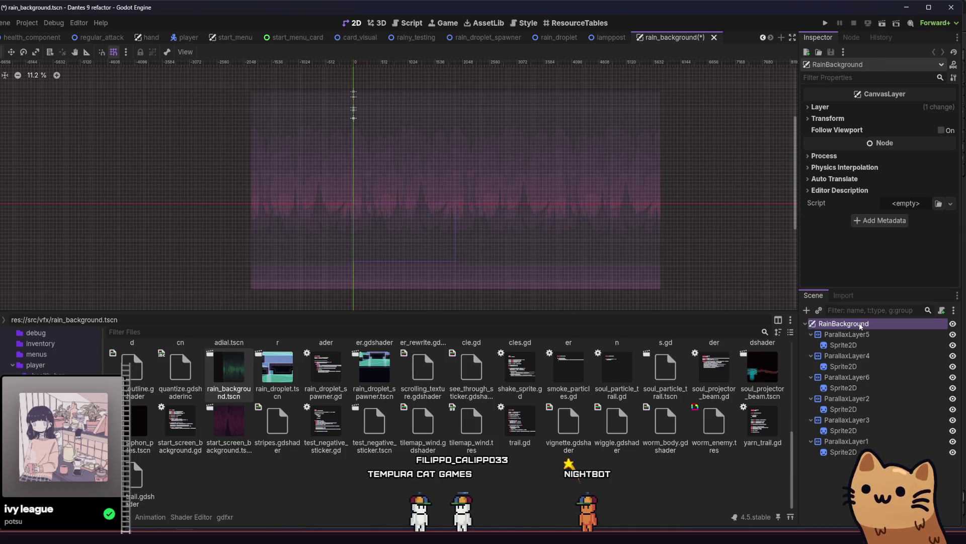
click(843, 344)
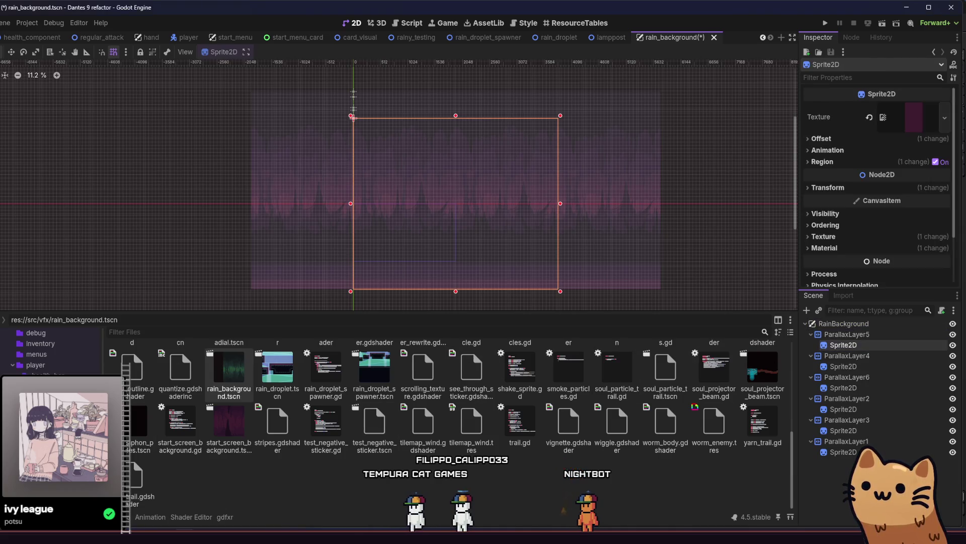
scroll(89, 342, up, 10)
scroll(50, 350, down, 5)
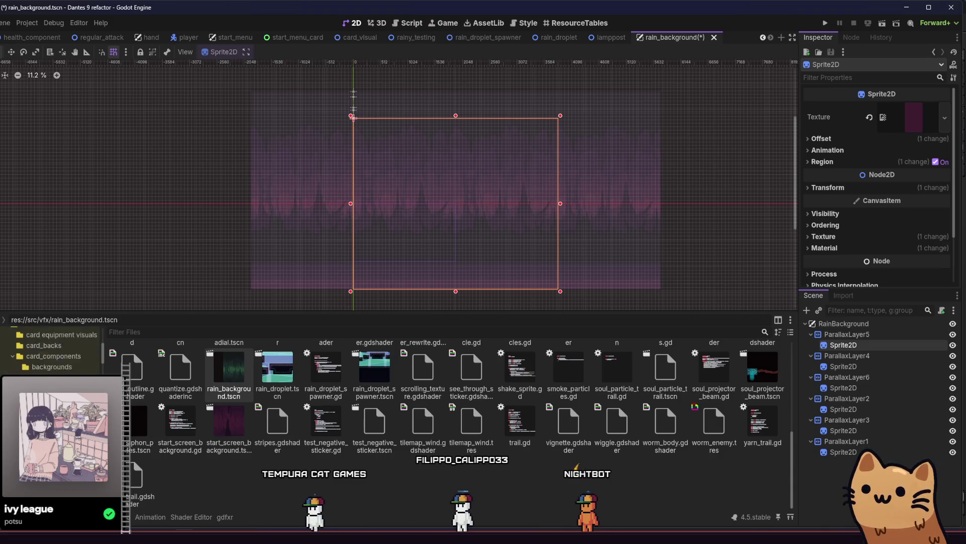
scroll(50, 350, down, 3)
scroll(50, 350, down, 10)
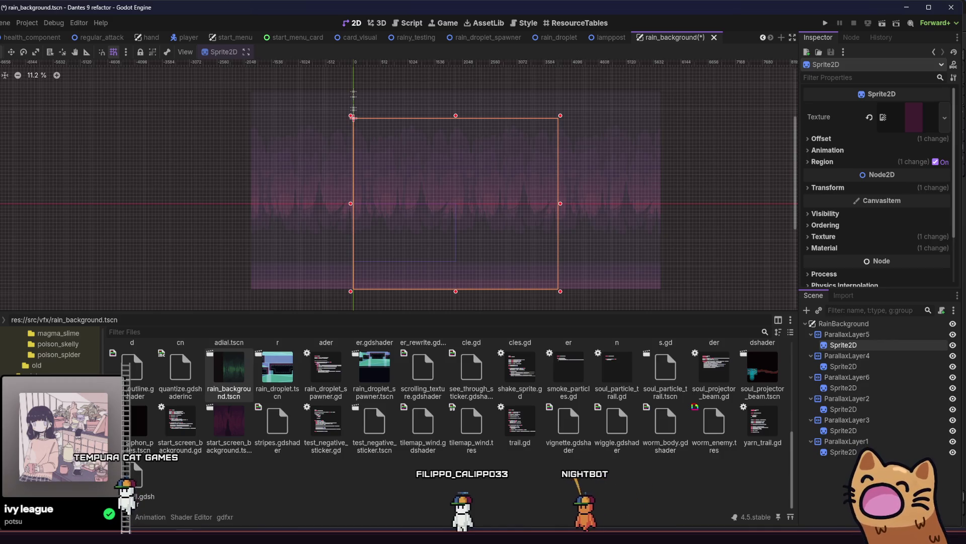
scroll(50, 350, down, 3)
scroll(54, 361, up, 10)
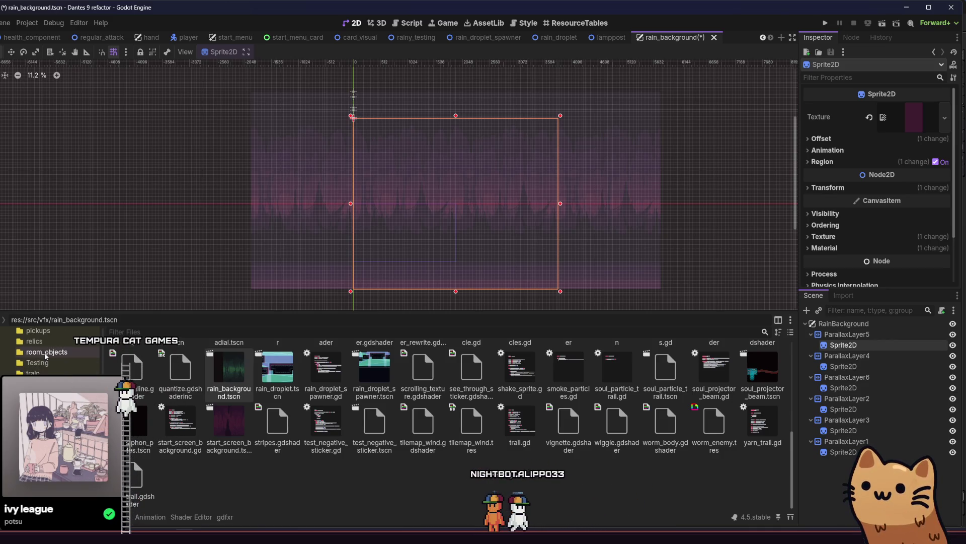
Step: Create and open an empty rain_area folder in assets/tilemaps/parallax
click(70, 361)
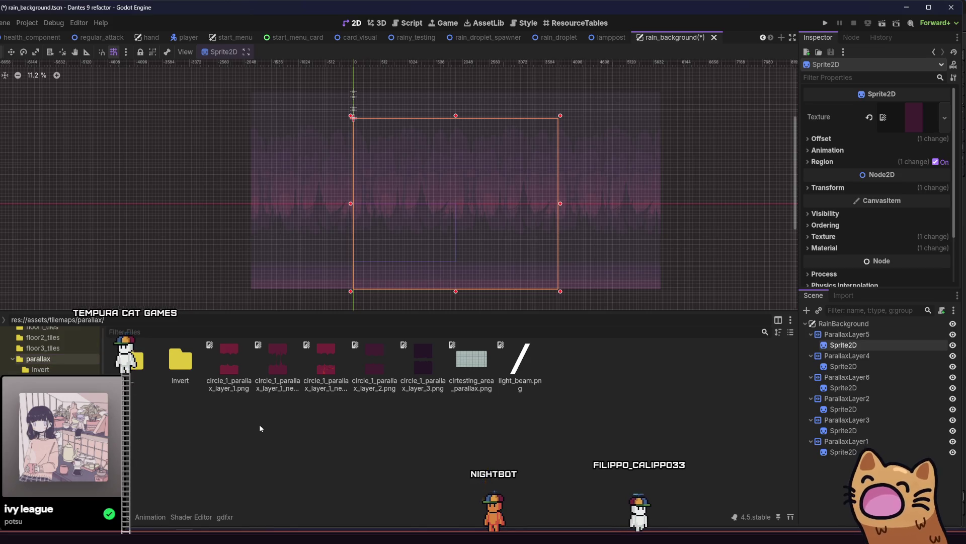
right_click(261, 437)
click(274, 443)
text(rain_a)
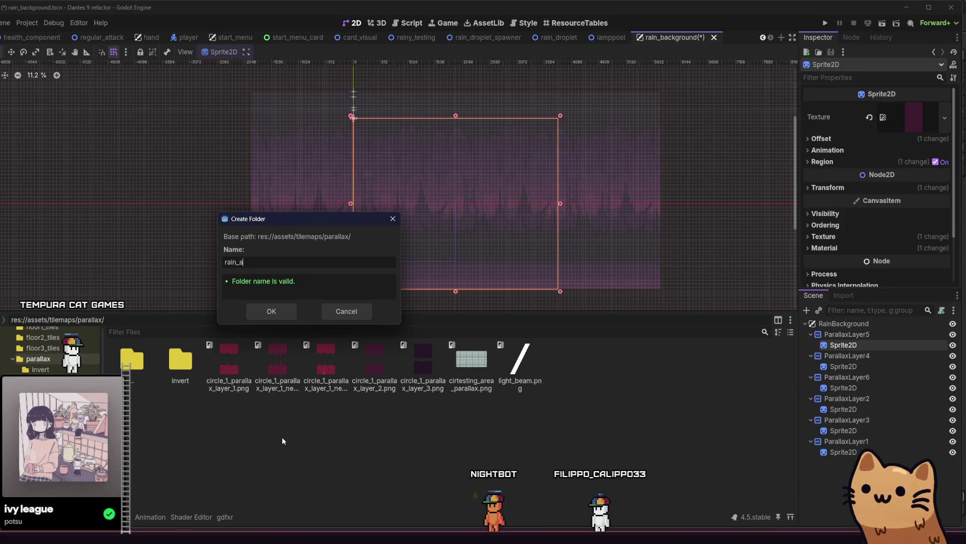
text(rea)
key(Return)
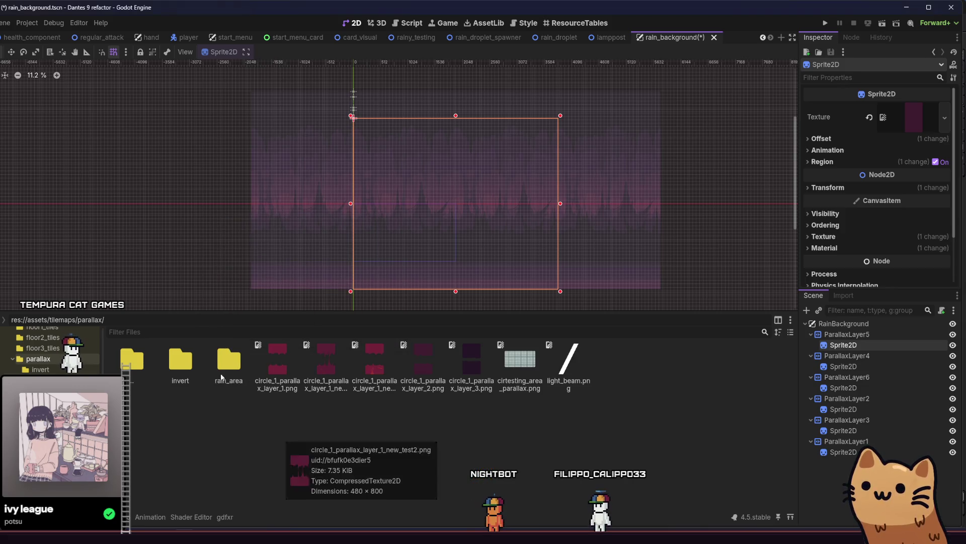
double_click(242, 352)
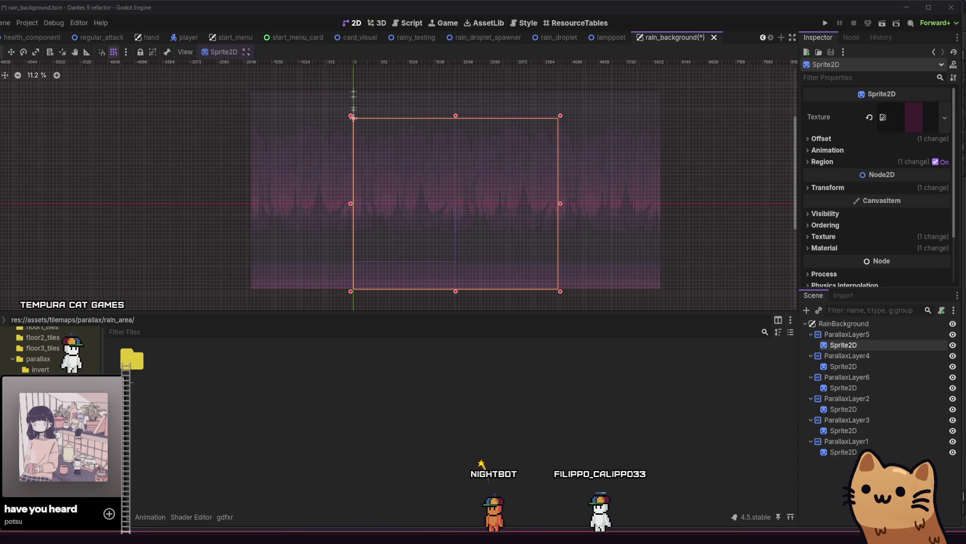
key(super+e)
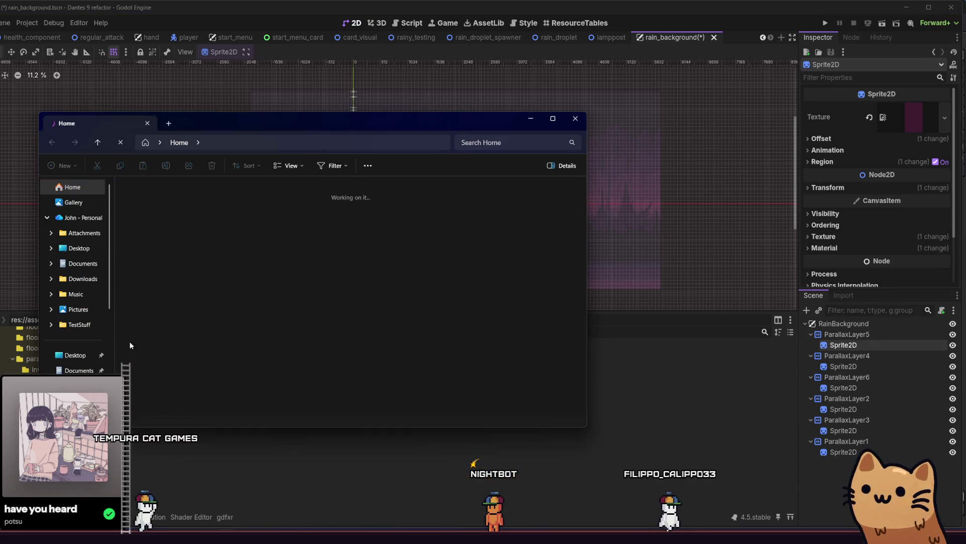
Step: Drag the six rain_area_parallax_layer_0–5 images from Dante's 9 > parallax > rain_area into Godot's rain_area folder
scroll(84, 325, down, 3)
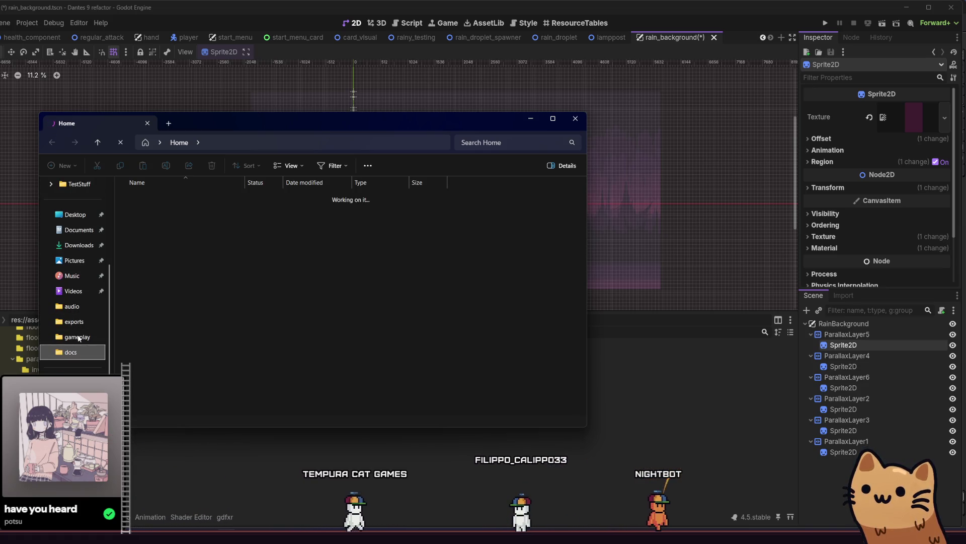
click(77, 337)
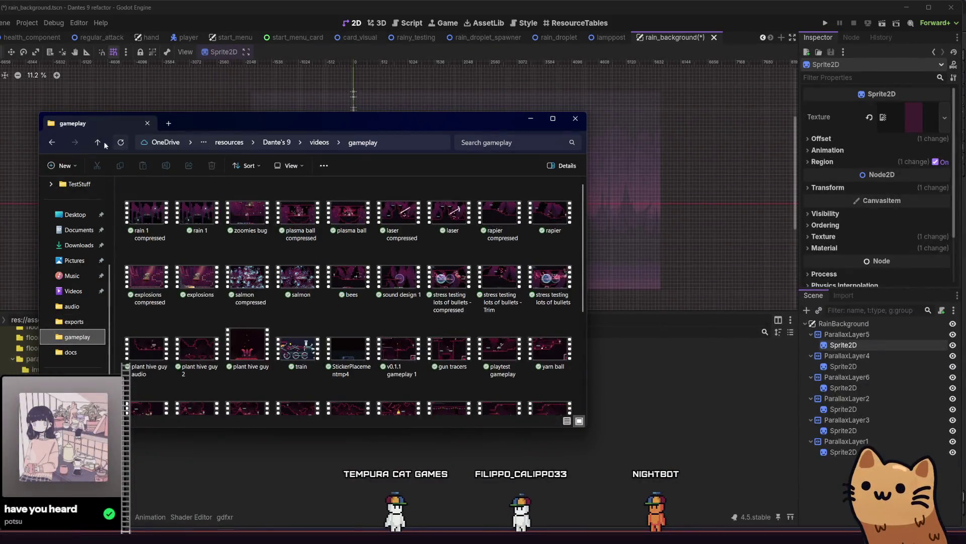
click(92, 149)
click(92, 149)
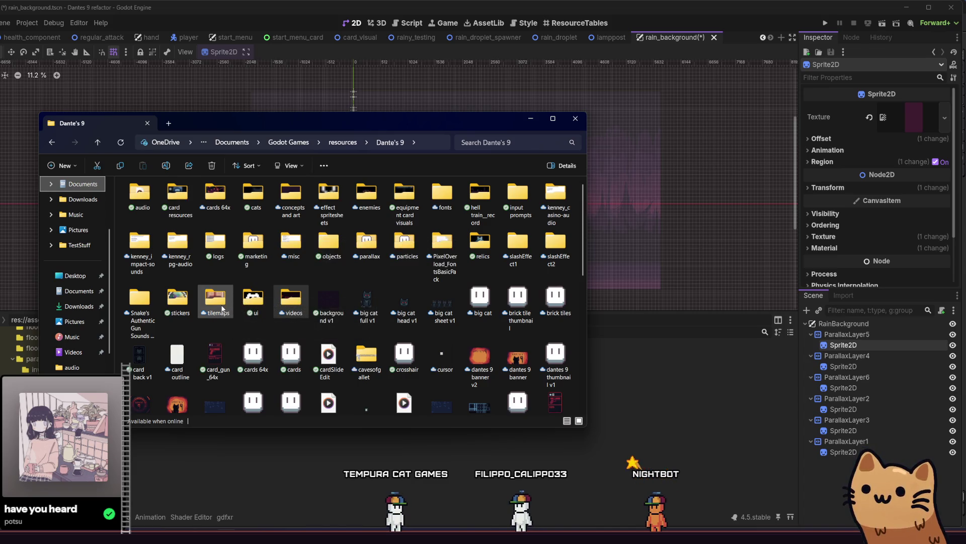
double_click(375, 247)
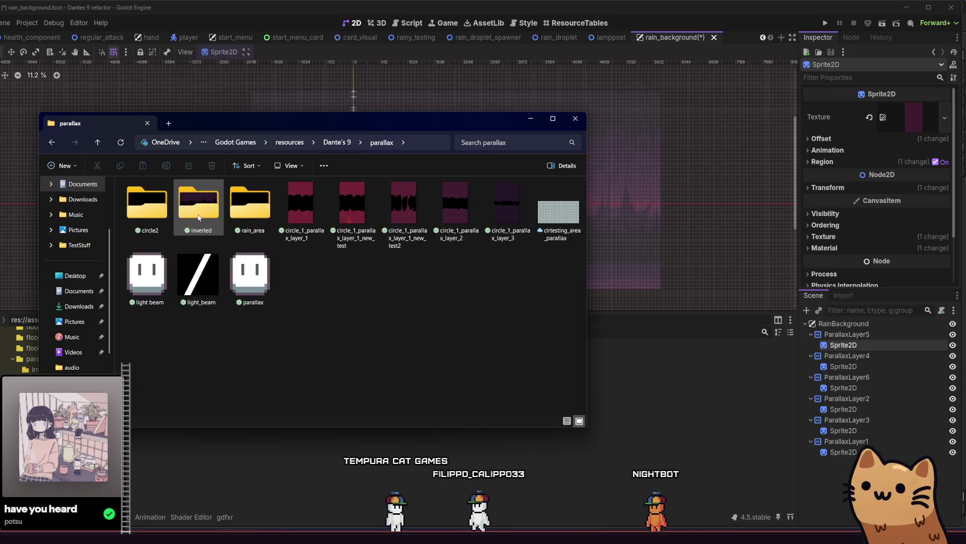
double_click(259, 218)
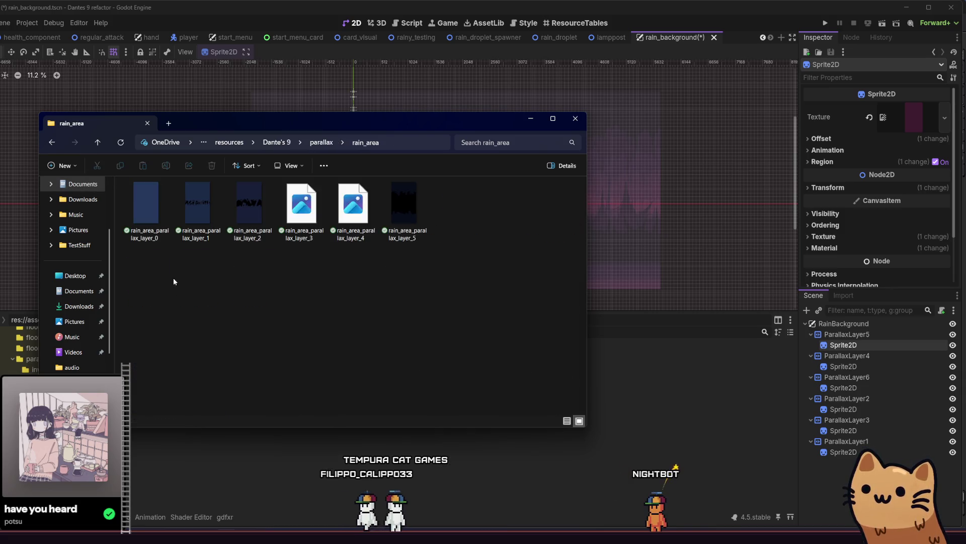
mouse_move(162, 285)
mouse_down()
mouse_move(419, 210)
mouse_move(403, 213)
mouse_up()
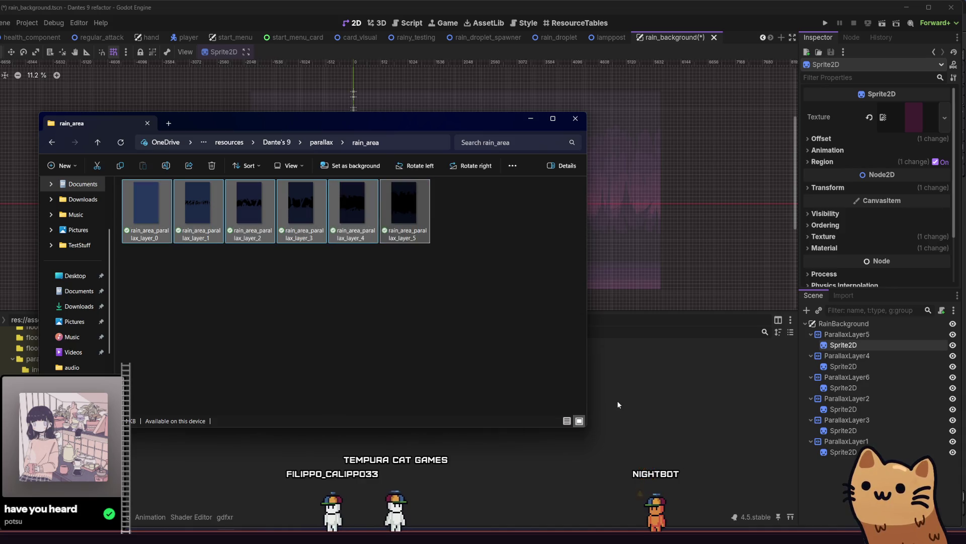
drag(620, 406, 648, 434)
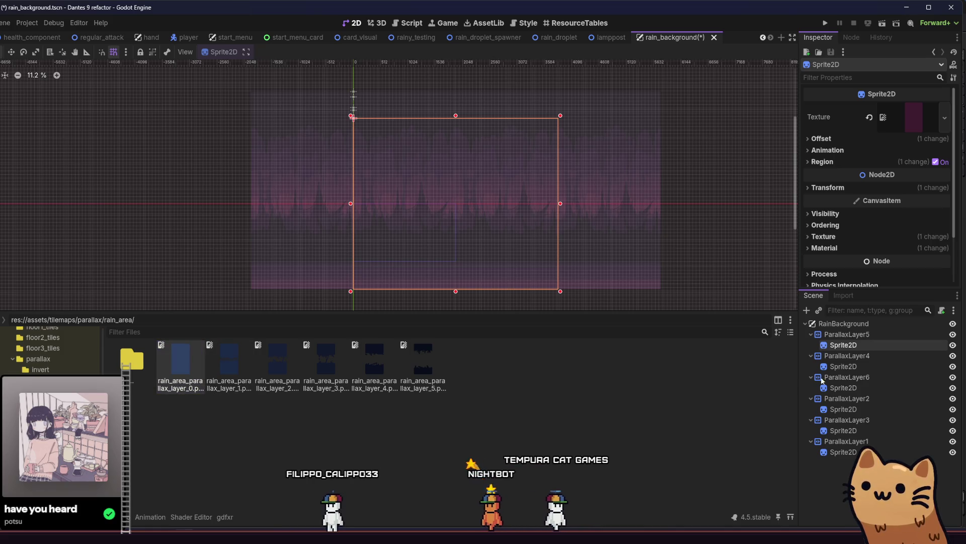
Step: Give the sprites under ParallaxLayer5, 4 and 6 the rain_area_parallax_layer_0, _1 and _2 textures
click(862, 347)
mouse_move(180, 360)
mouse_down()
mouse_move(856, 347)
mouse_move(834, 348)
mouse_up()
click(843, 366)
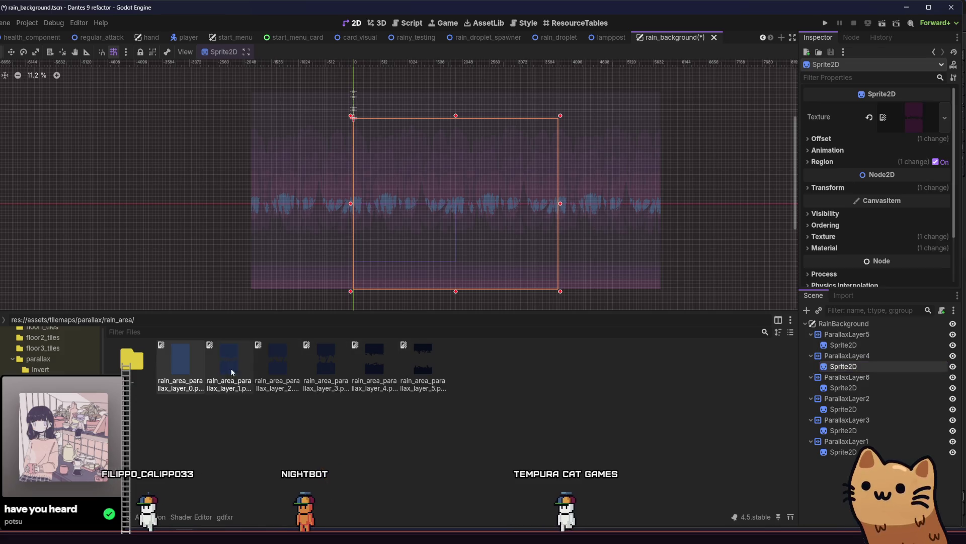
click(228, 387)
mouse_move(228, 387)
mouse_down()
mouse_move(923, 190)
mouse_move(913, 117)
mouse_up()
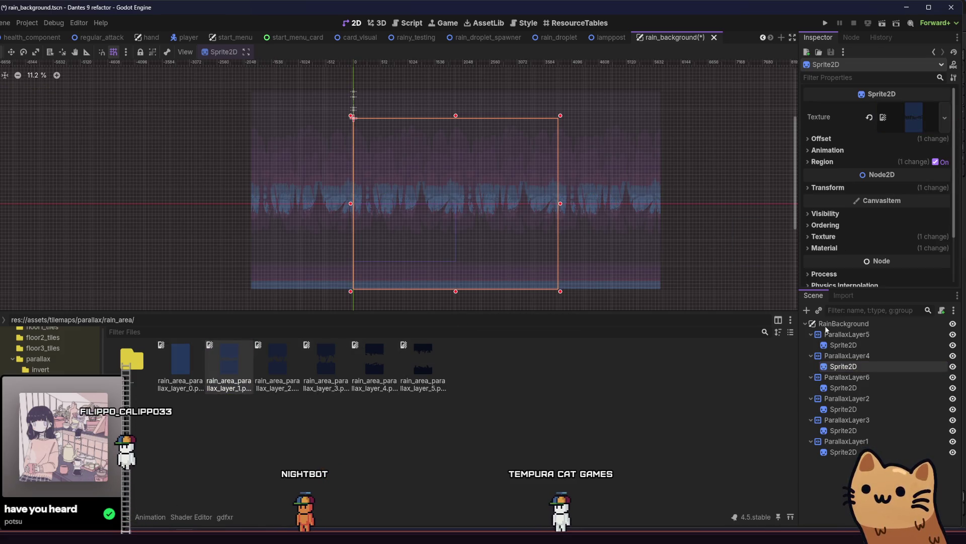
click(843, 387)
click(237, 360)
click(267, 392)
drag(288, 375, 862, 154)
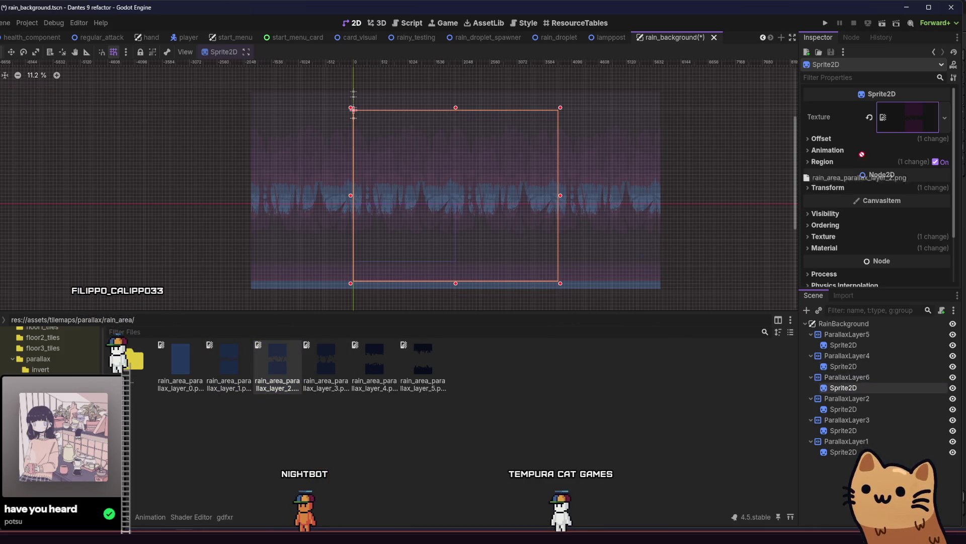
Step: Give the sprites under ParallaxLayer2, 3 and 1 the rain_area_parallax_layer_3, _4 and _5 textures, then save
click(843, 409)
click(323, 368)
mouse_move(323, 369)
mouse_down()
mouse_move(822, 153)
mouse_move(871, 119)
mouse_up()
click(845, 430)
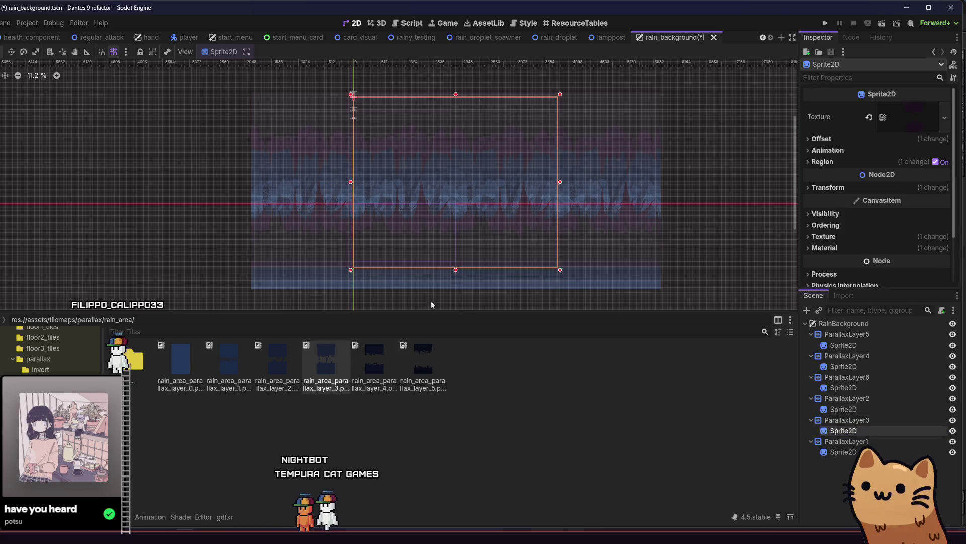
click(381, 353)
mouse_move(382, 352)
mouse_down()
mouse_move(398, 355)
mouse_move(878, 98)
mouse_move(906, 116)
mouse_up()
click(844, 452)
click(399, 371)
click(416, 376)
drag(433, 374, 896, 118)
scroll(688, 196, up, 1)
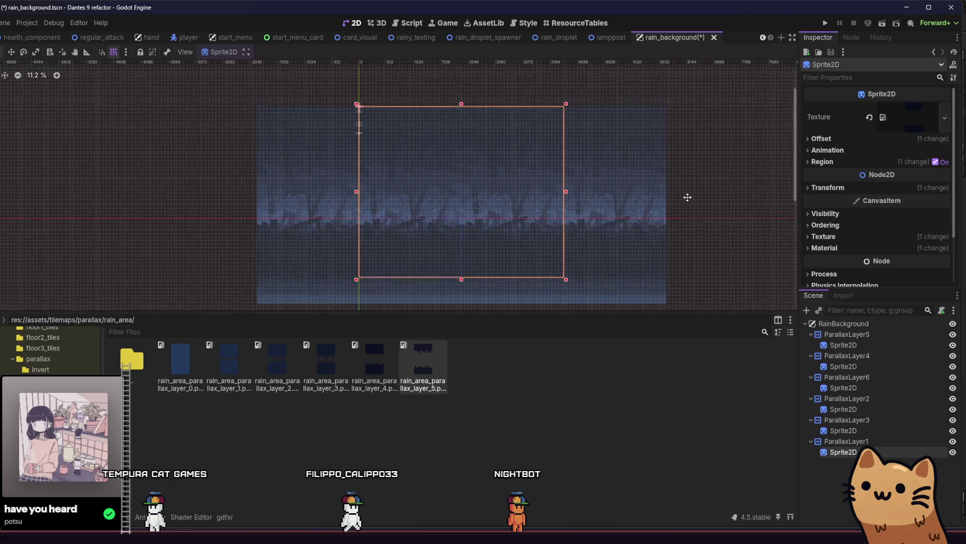
key(ctrl+s)
Step: Turn off grid snapping and review the sprites' Offset, Region and Transform position and scale values
scroll(500, 258, up, 1)
scroll(500, 258, up, 1)
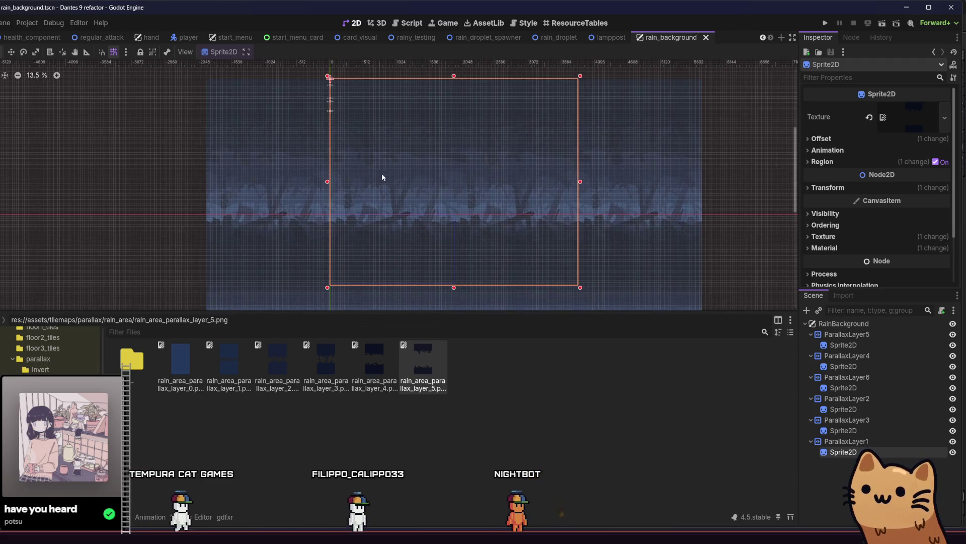
click(113, 52)
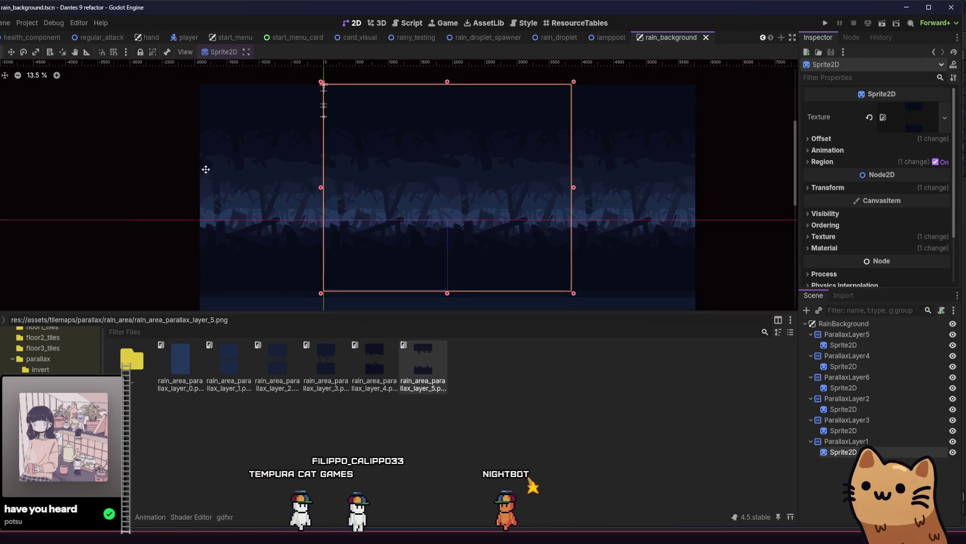
scroll(309, 173, up, 1)
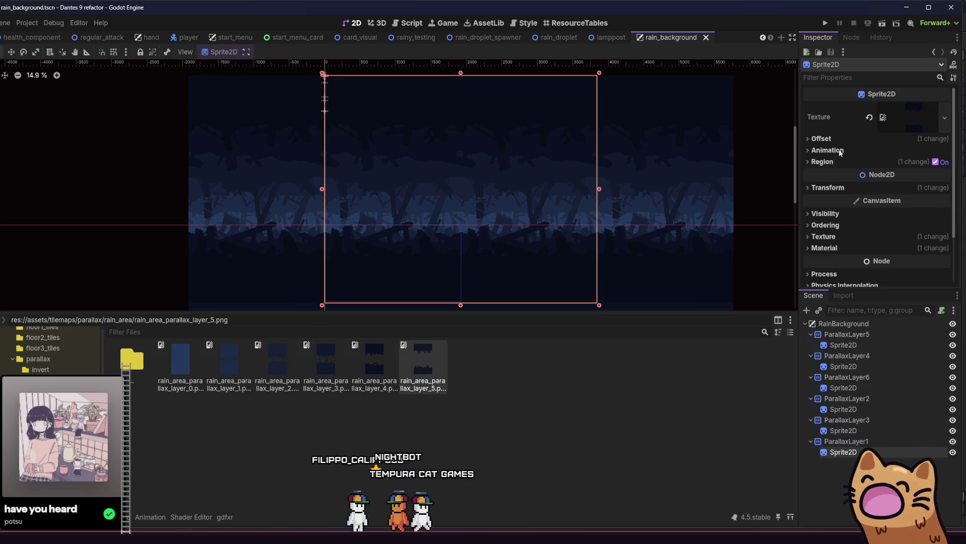
click(836, 140)
click(838, 140)
click(837, 161)
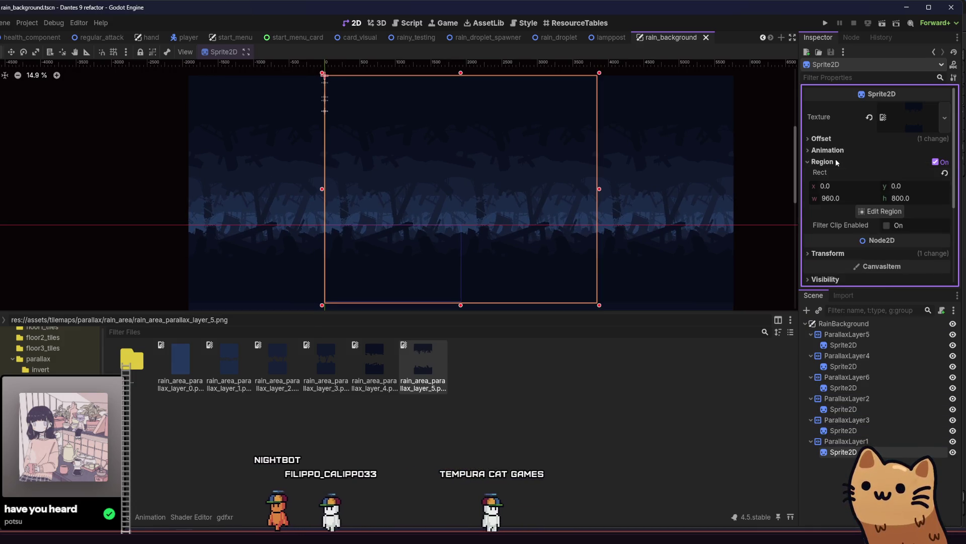
click(837, 162)
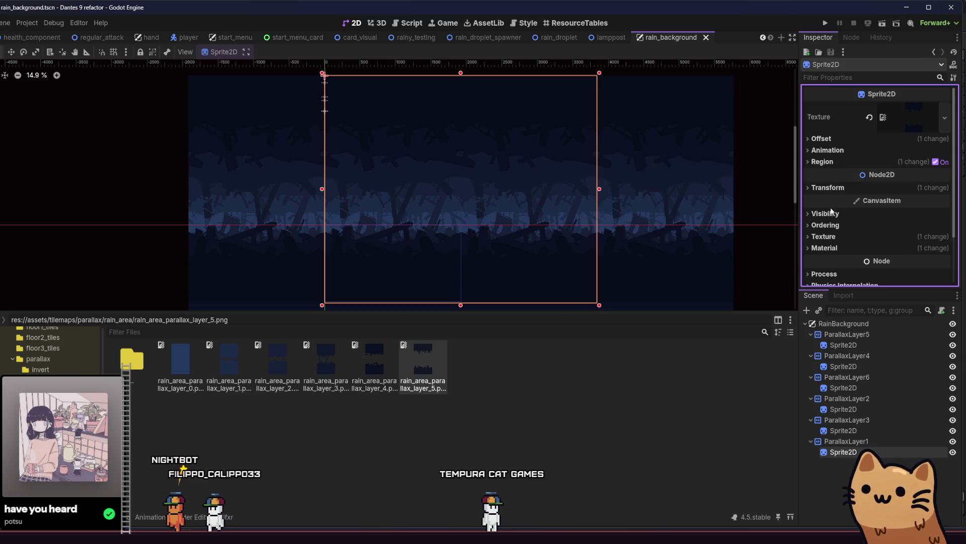
click(833, 189)
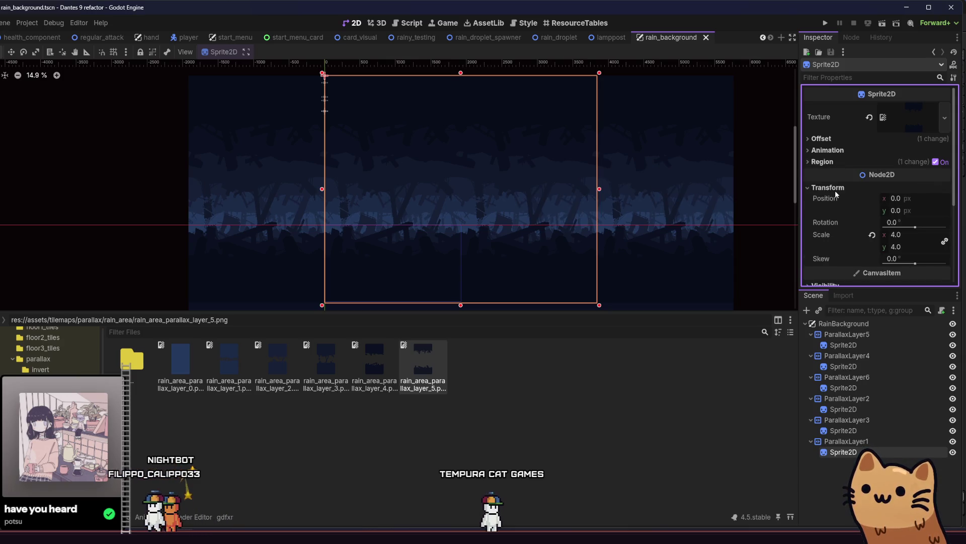
click(864, 432)
click(858, 188)
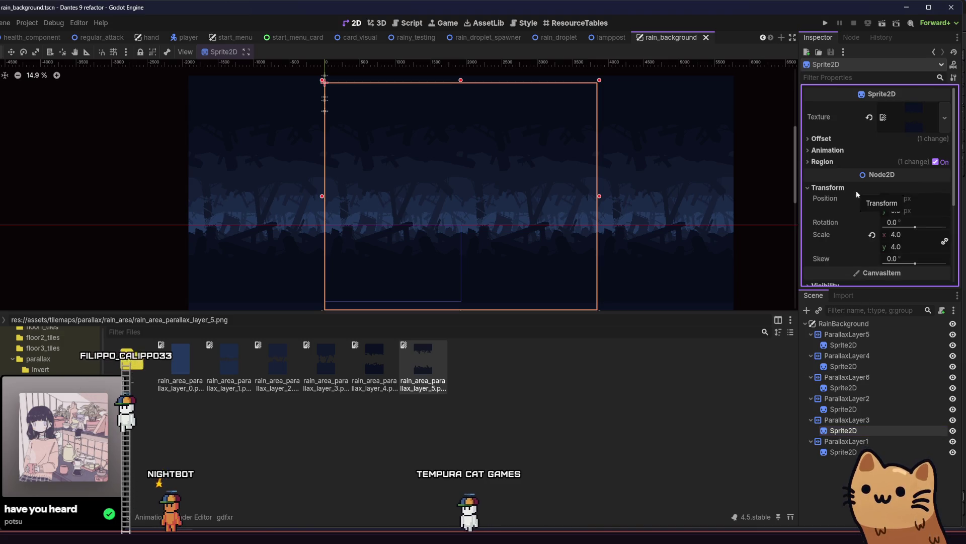
mouse_move(649, 236)
mouse_down()
mouse_move(633, 231)
mouse_move(630, 192)
mouse_move(636, 266)
mouse_up()
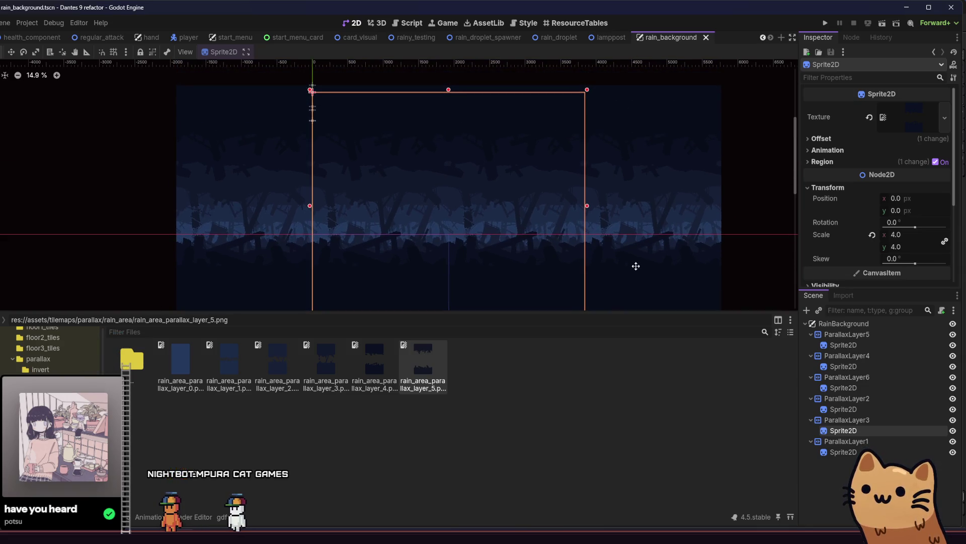
Step: Review Scroll Scale, Offset and Repeat on ParallaxLayer5, 4, 6, 2 and 1, then save rain_background
click(847, 335)
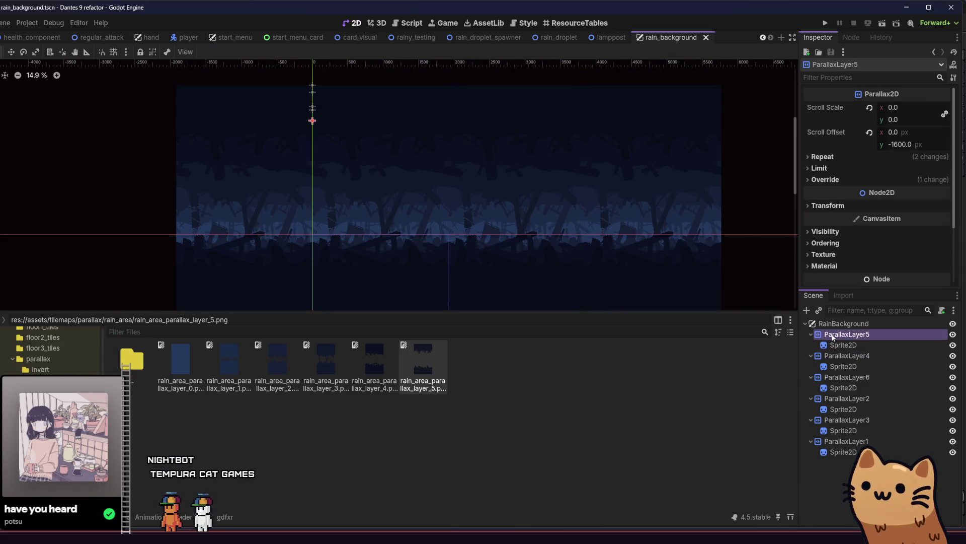
click(812, 180)
click(813, 179)
click(823, 158)
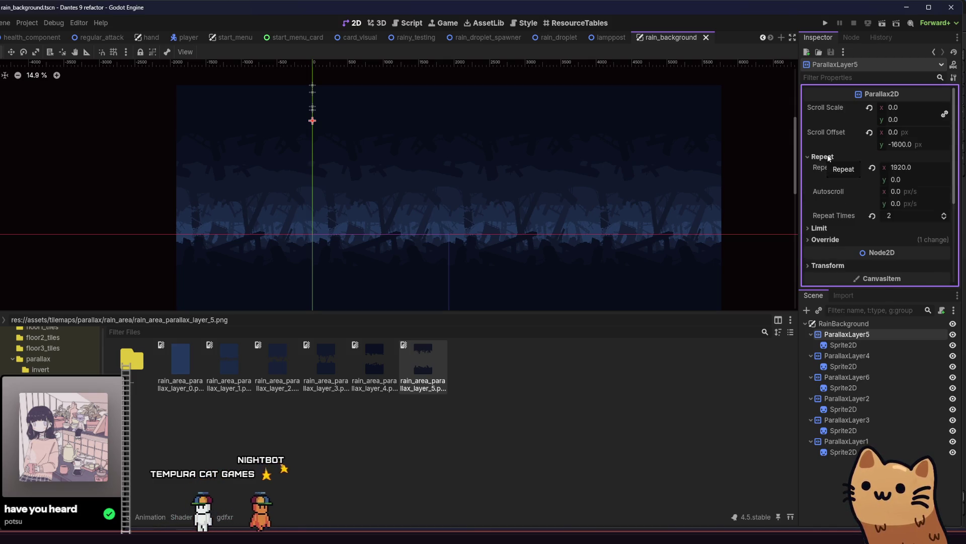
click(826, 157)
click(847, 356)
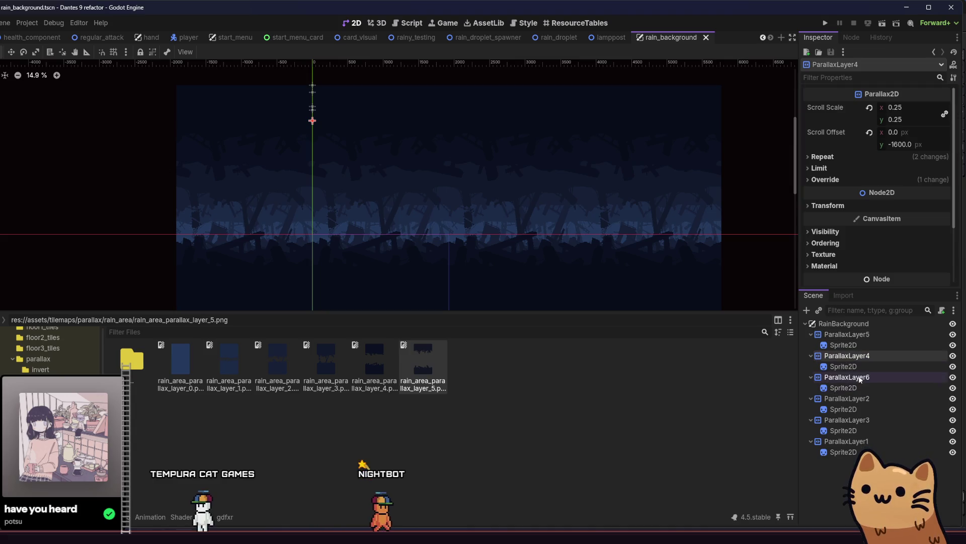
click(859, 378)
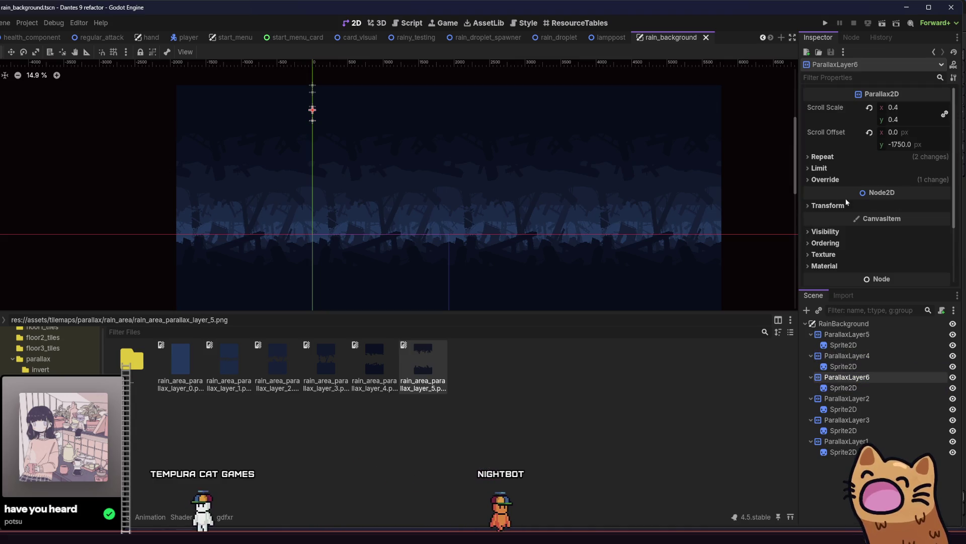
click(865, 399)
click(858, 441)
key(ctrl+s)
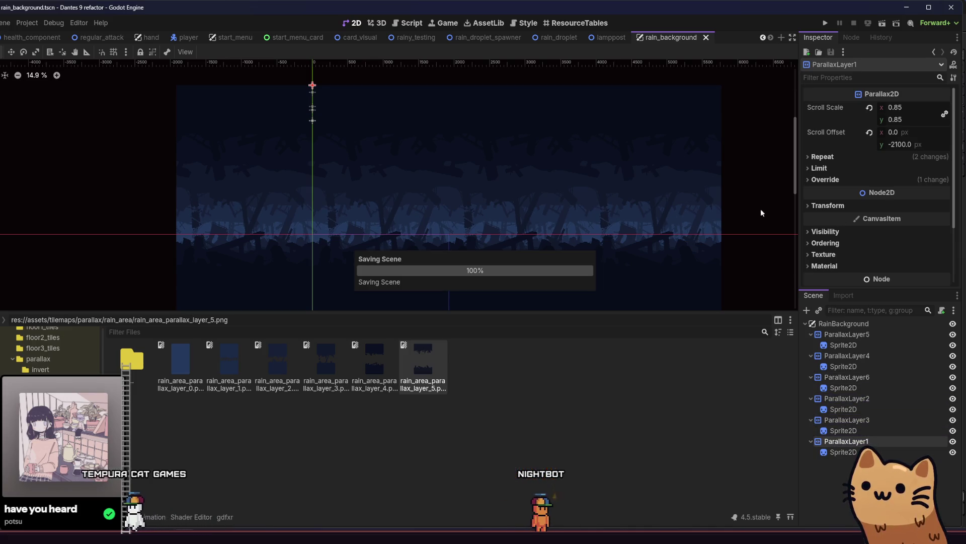
scroll(641, 194, down, 1)
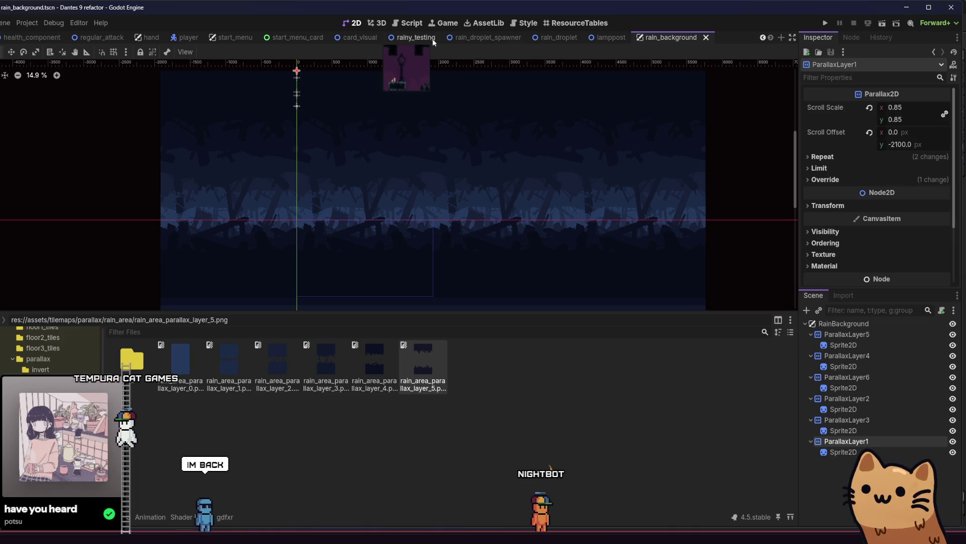
Step: Delete the Circle1Background node from the rainy_testing level
click(416, 37)
scroll(352, 211, down, 4)
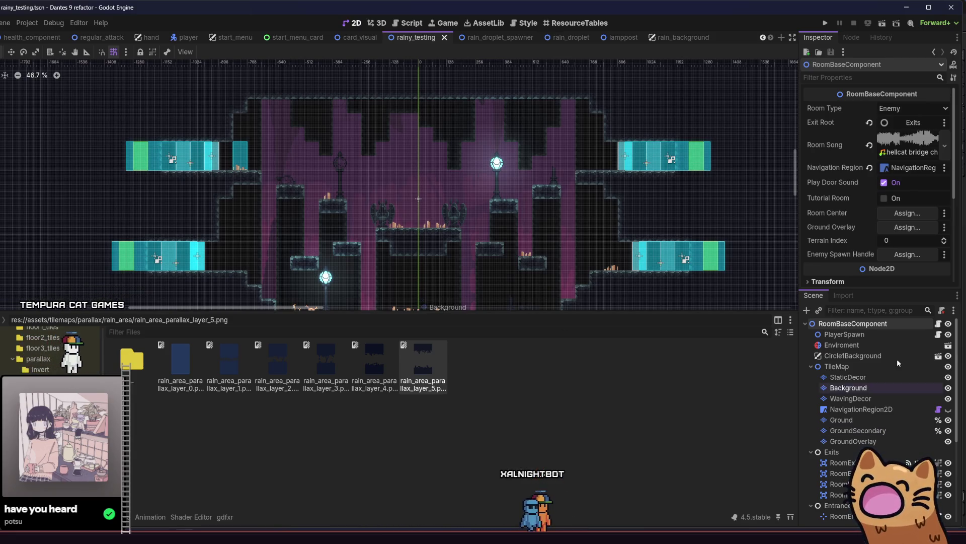
click(853, 356)
right_click(855, 356)
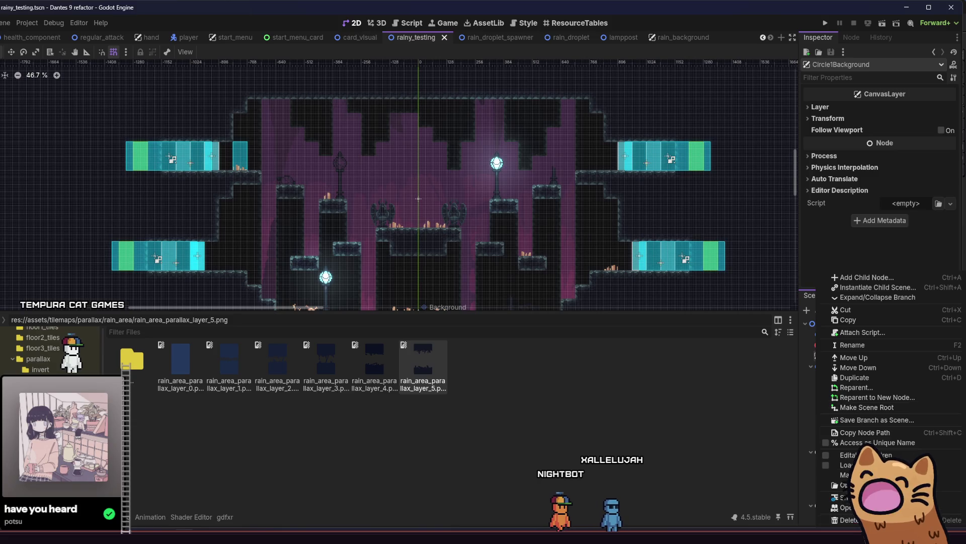
click(848, 519)
click(288, 283)
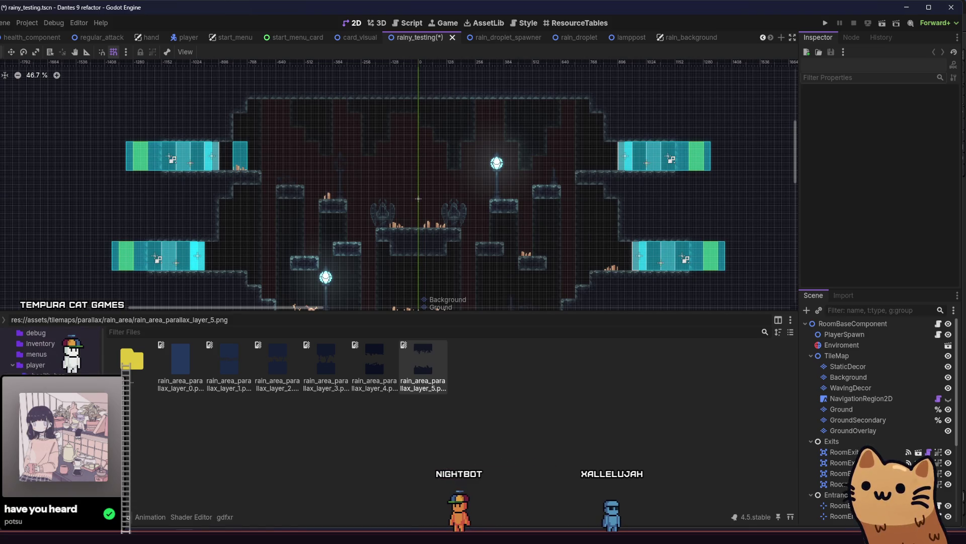
Step: Instance rain_background.tscn into the level, move RainBackground near the top of the tree, and save
click(815, 311)
text(rain_bac)
key(Return)
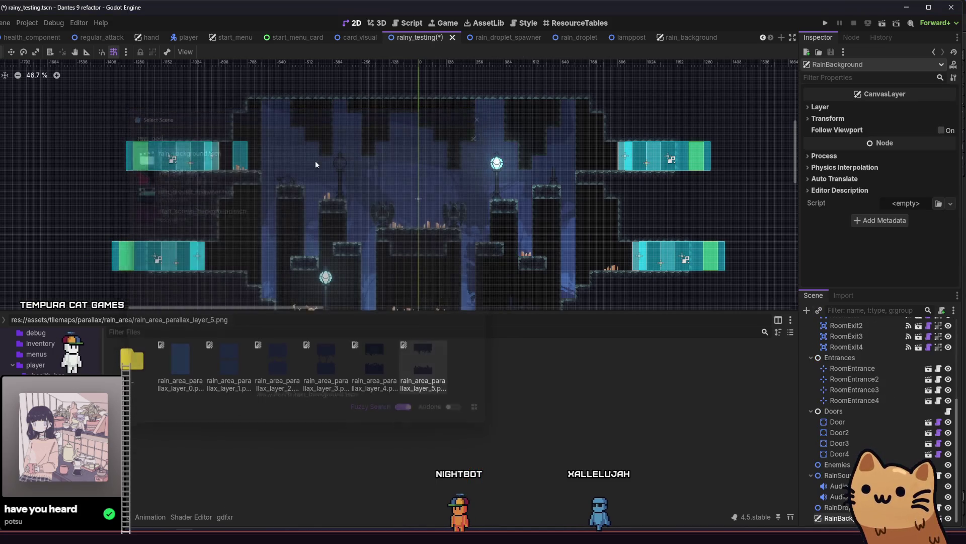
drag(835, 517, 886, 347)
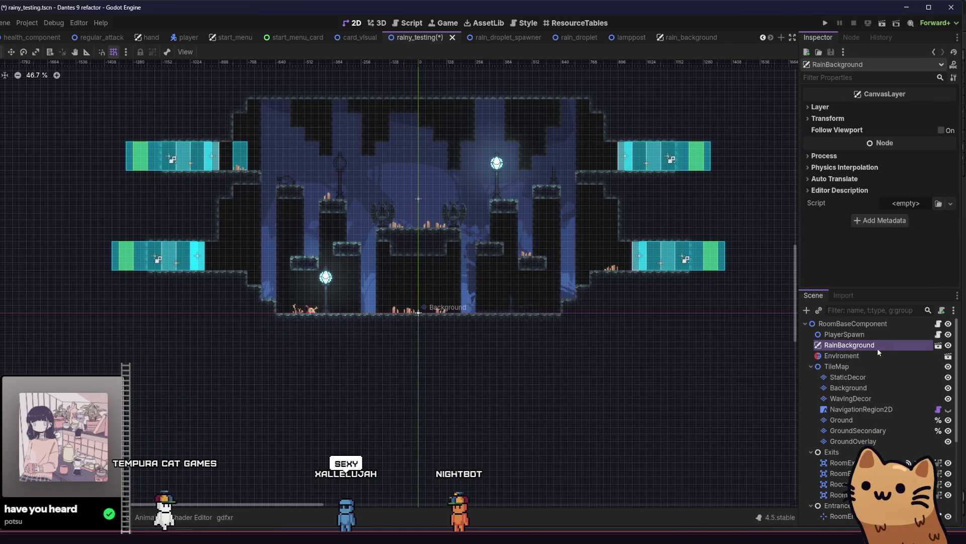
click(848, 118)
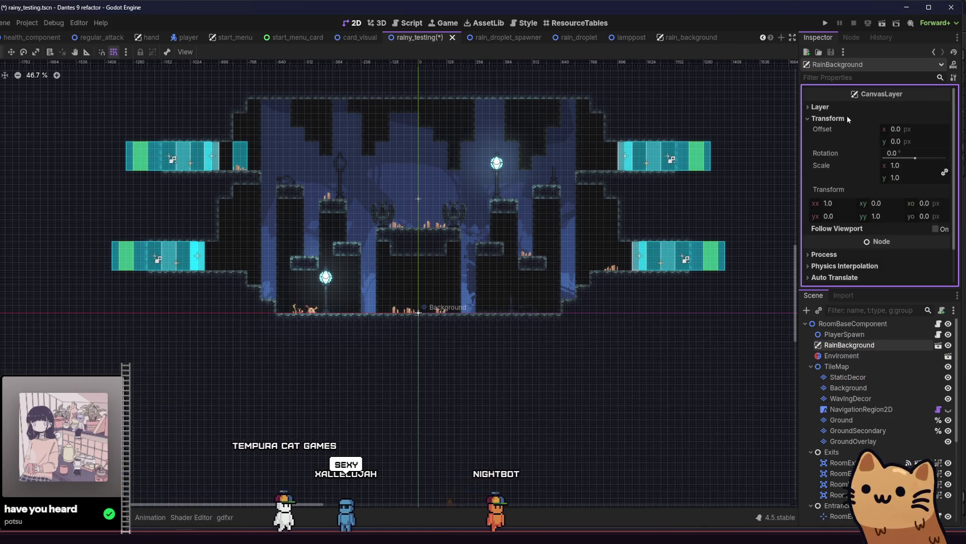
key(ctrl+s)
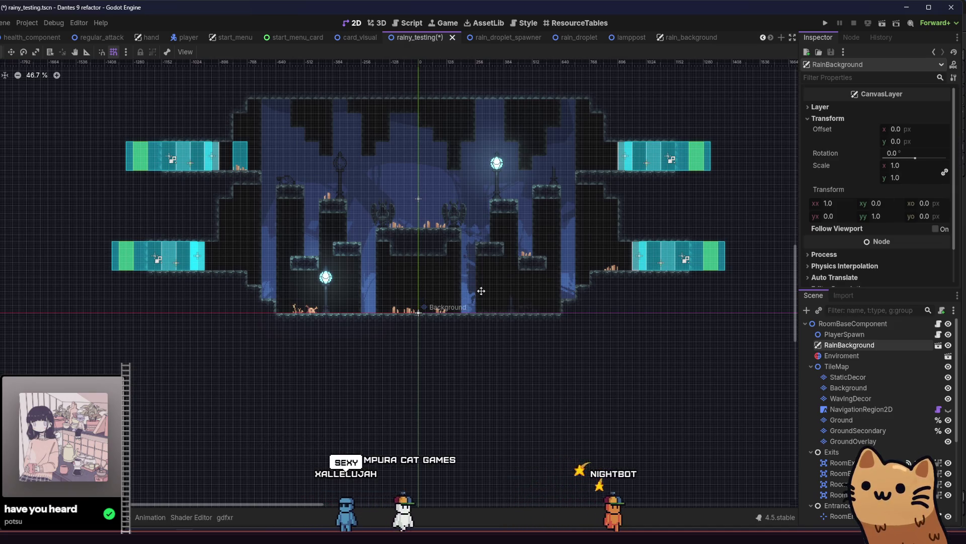
scroll(503, 291, up, 1)
scroll(429, 272, up, 1)
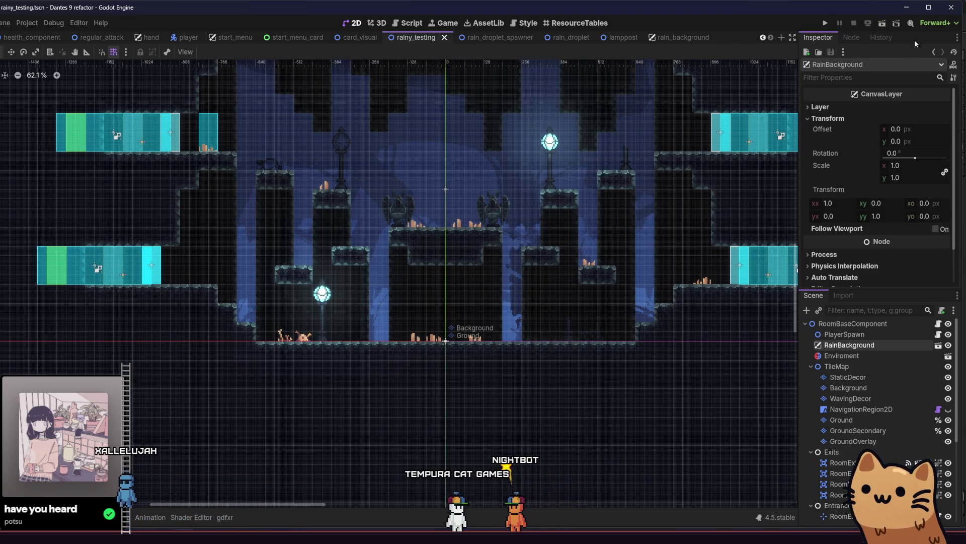
Step: Dismiss the specific-scene picker and run the current rainy_testing scene instead
click(886, 24)
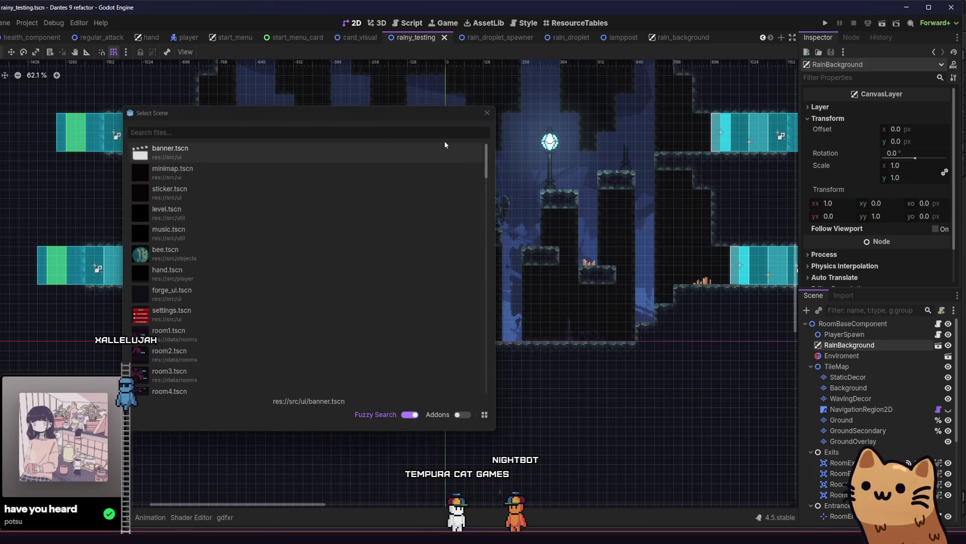
click(487, 112)
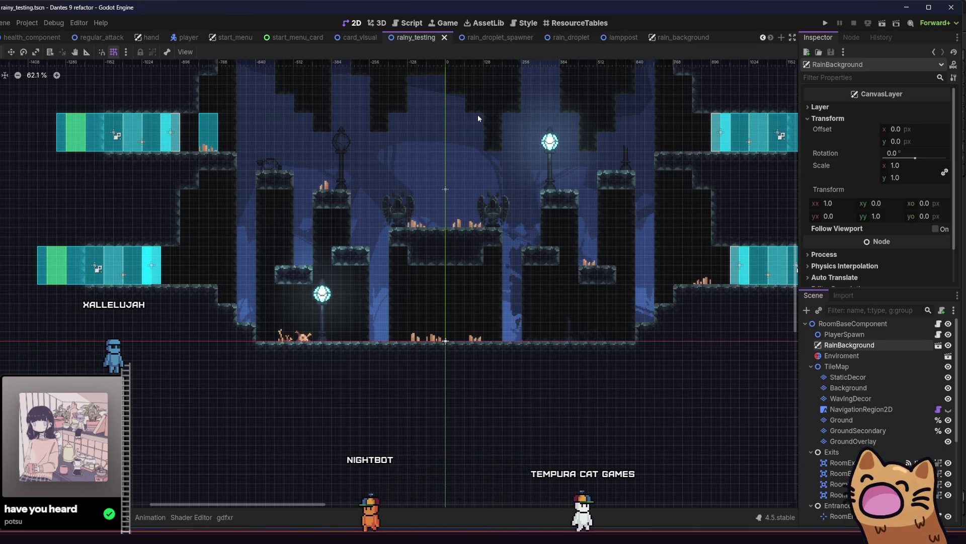
click(882, 22)
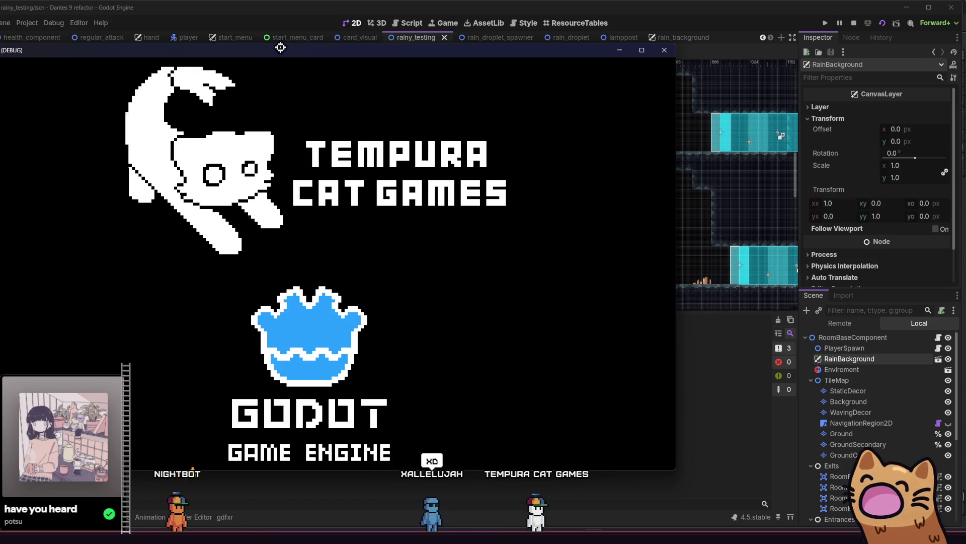
Step: Maximize the game window, move the cat across the gargoyle ledges, then restart the game with F5
double_click(280, 47)
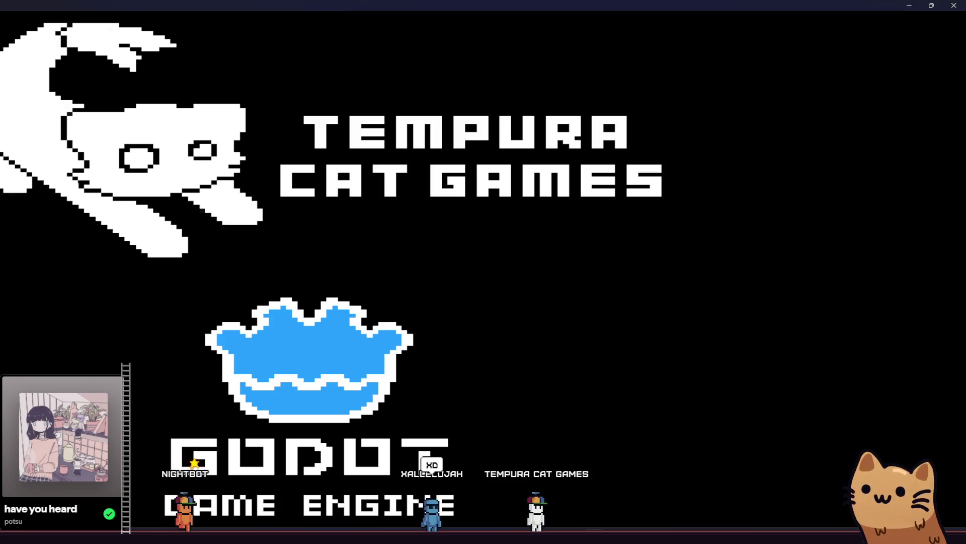
key(d)
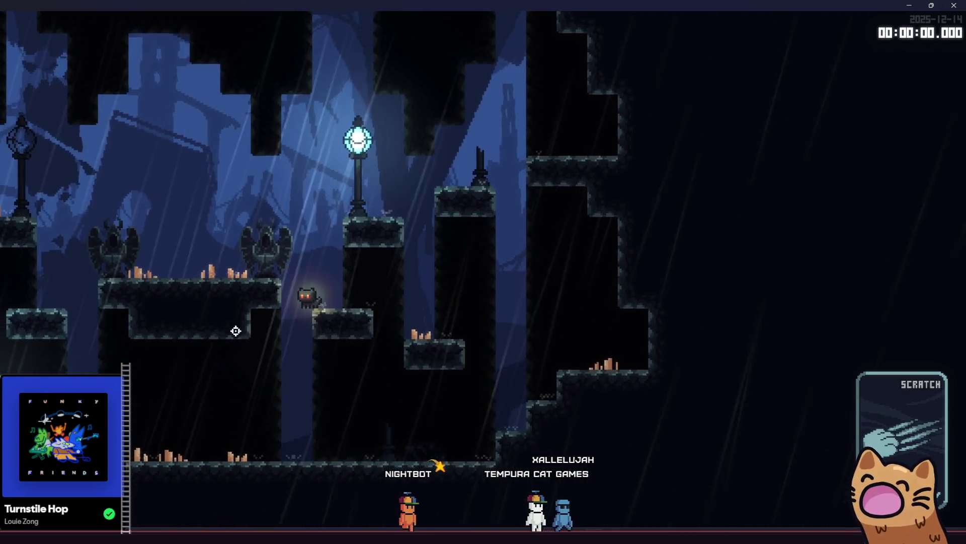
key(a)
key(space)
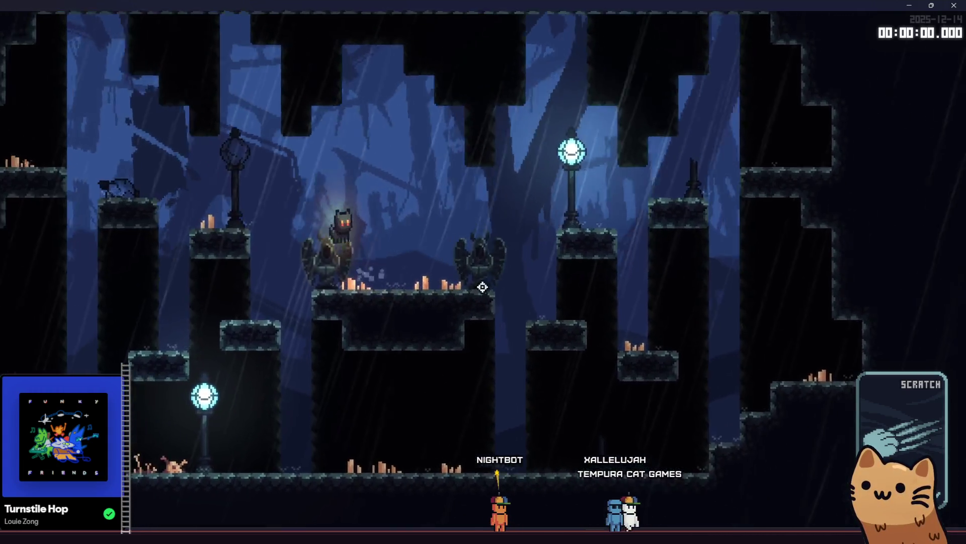
key(a)
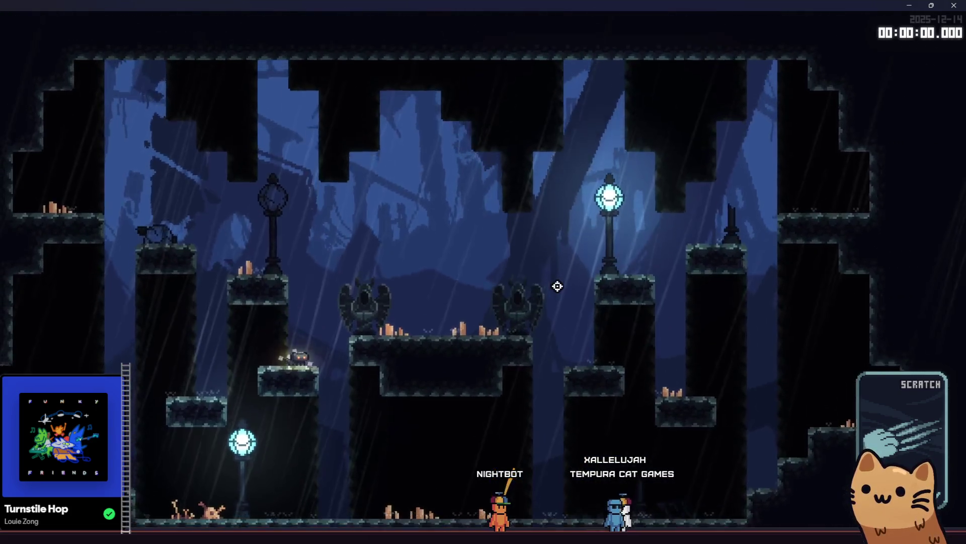
key(d)
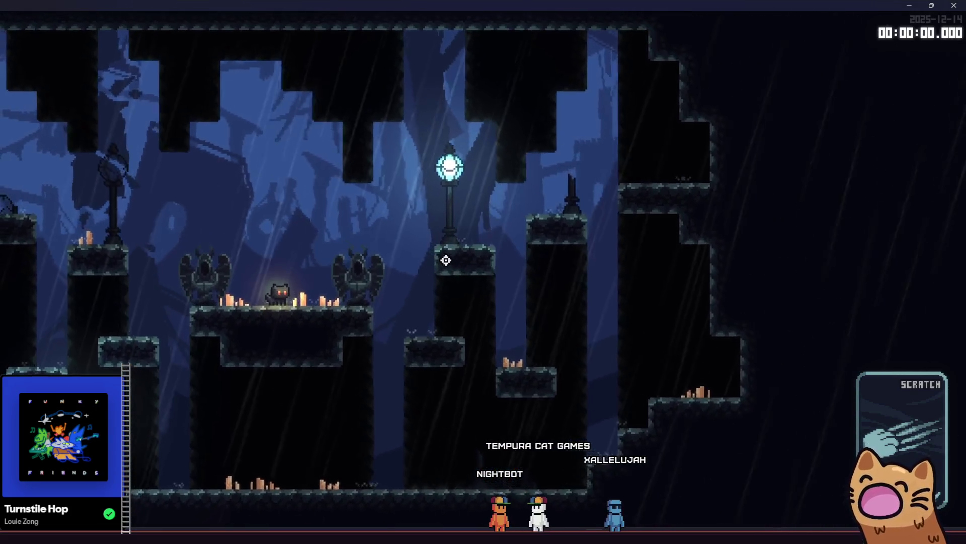
key(F5)
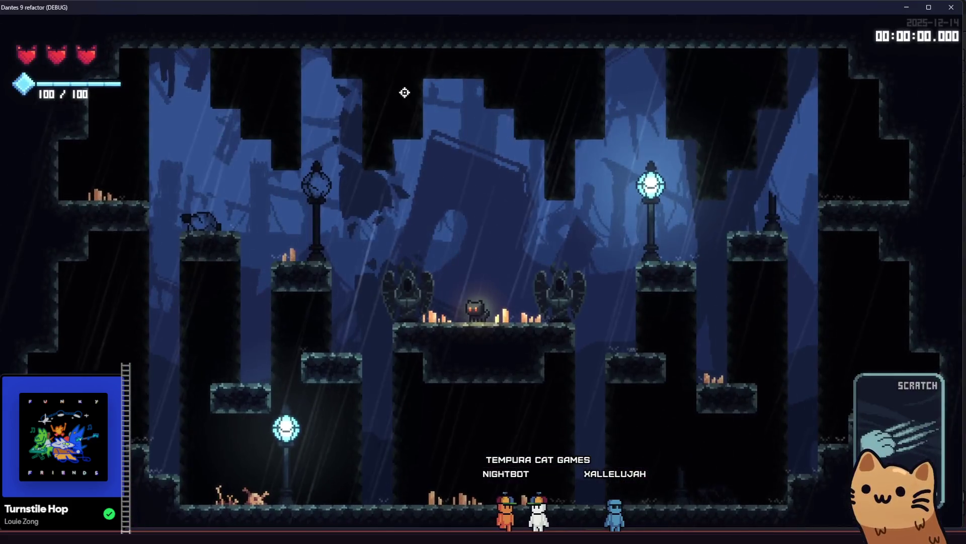
Step: Move the cat between the central gargoyle platform, ground floor, lamp ledge and the unlit-lamp pillar
key(d)
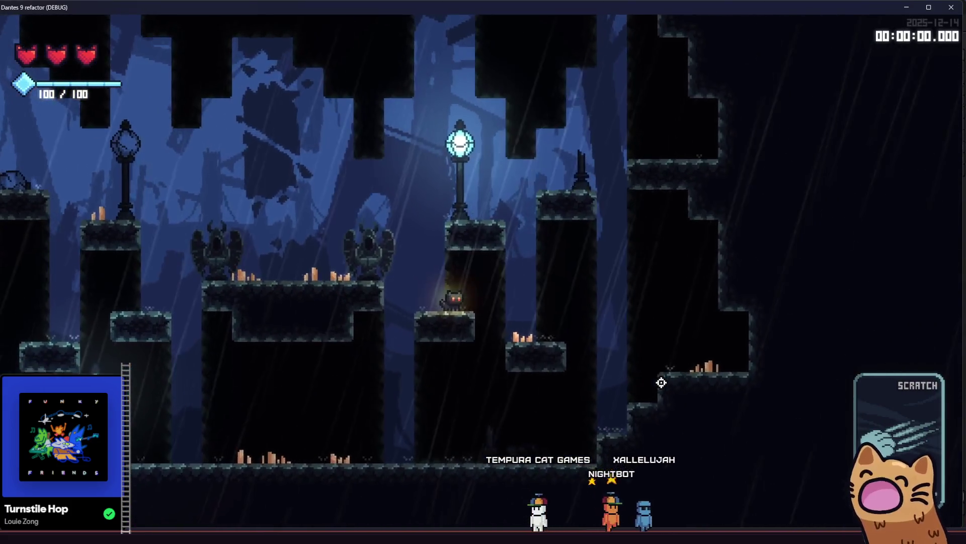
key(space)
key(a)
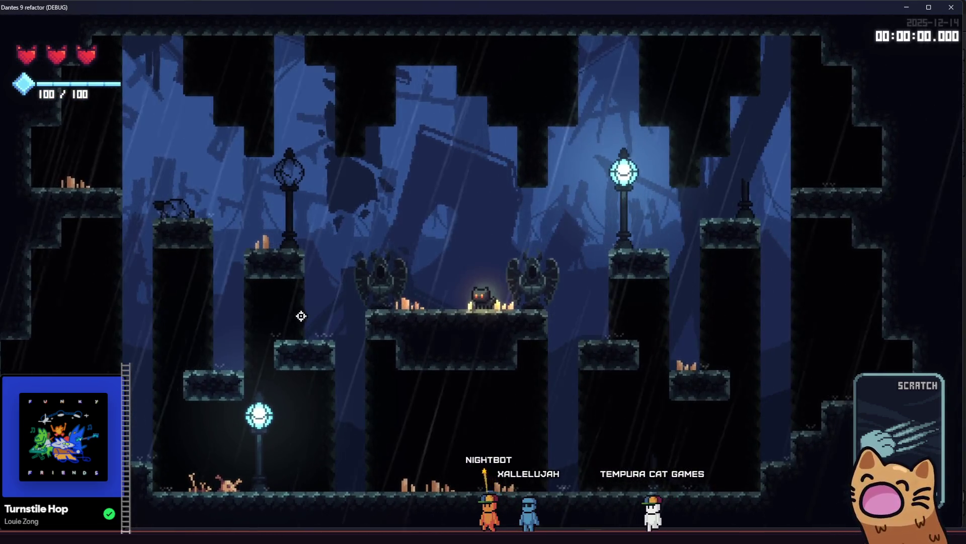
key(d)
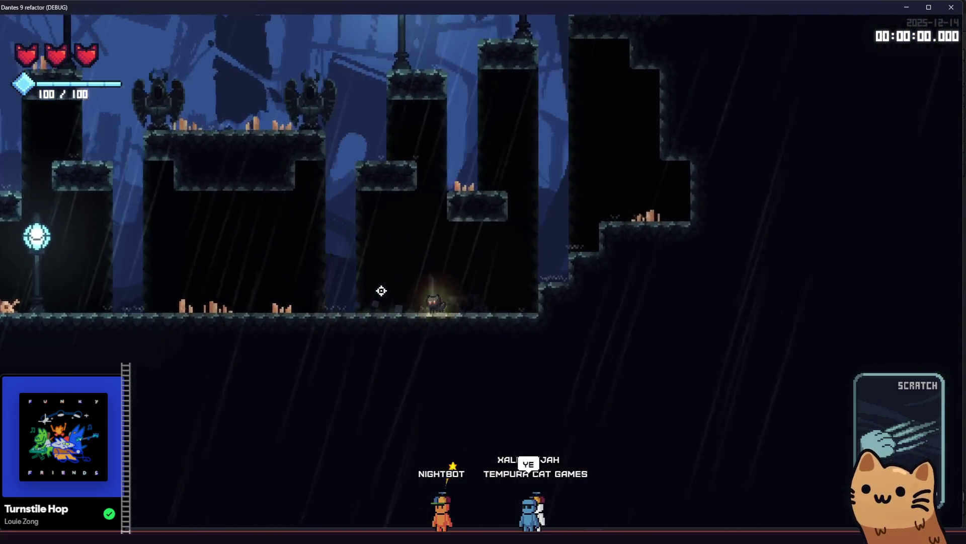
key(space)
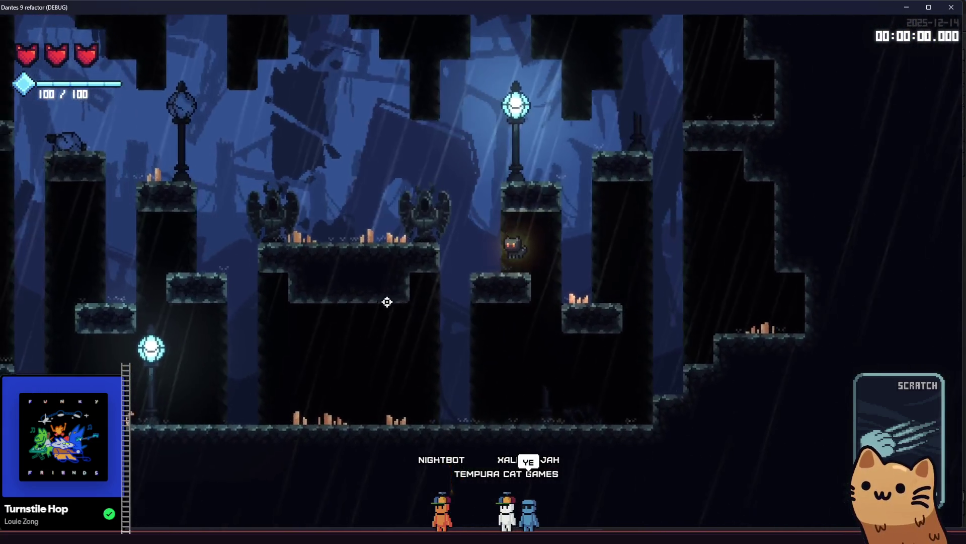
key(a)
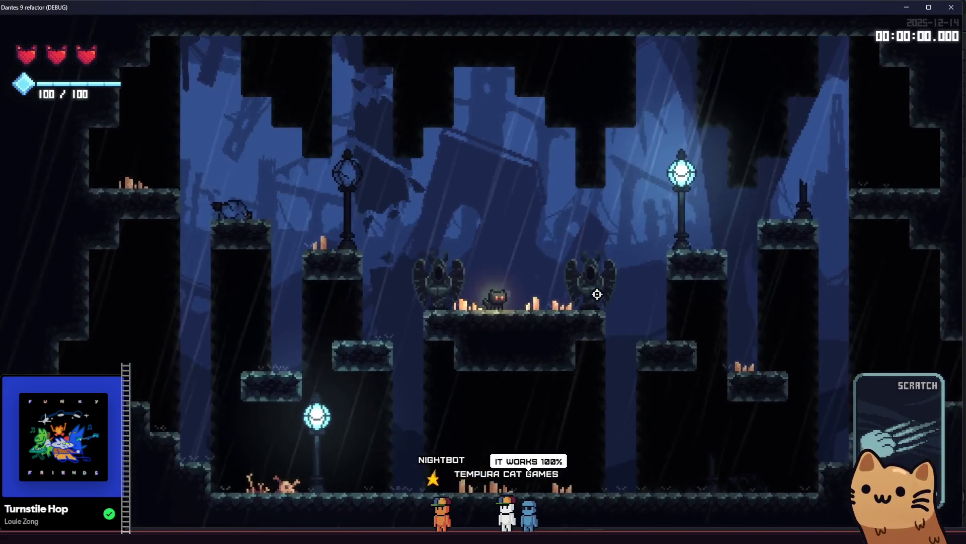
key(a)
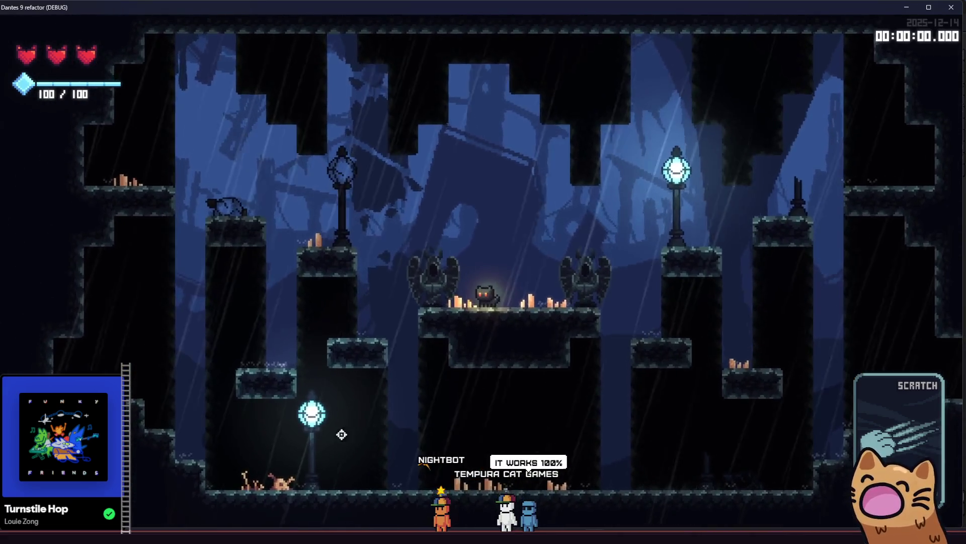
key(d)
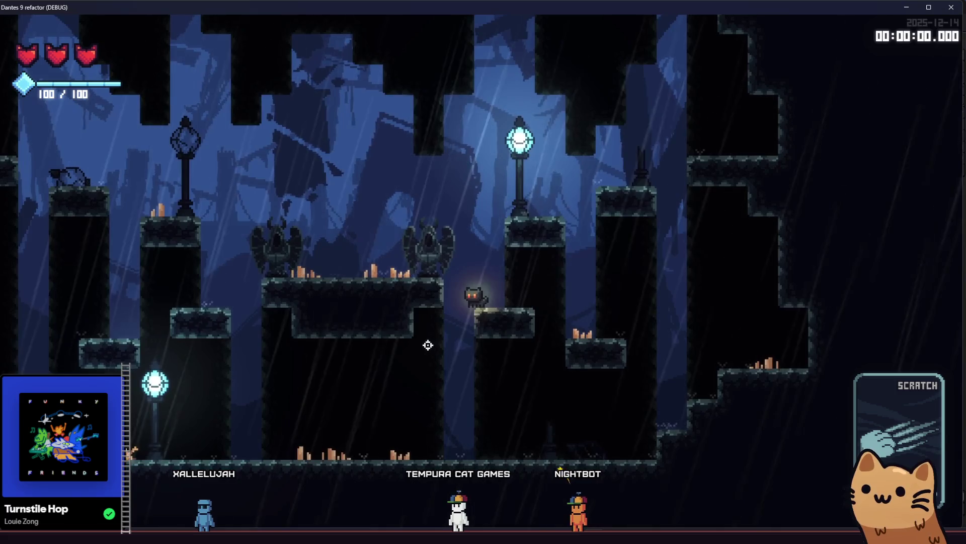
key(space)
key(a)
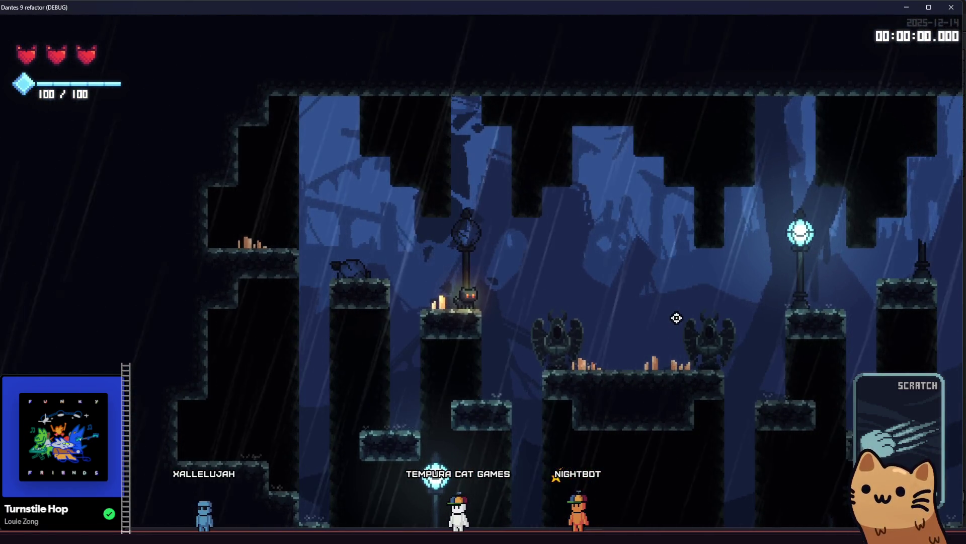
Step: Take the cat past the statue platform and lit-lamp pillar into the next room, then stop with F8
key(d)
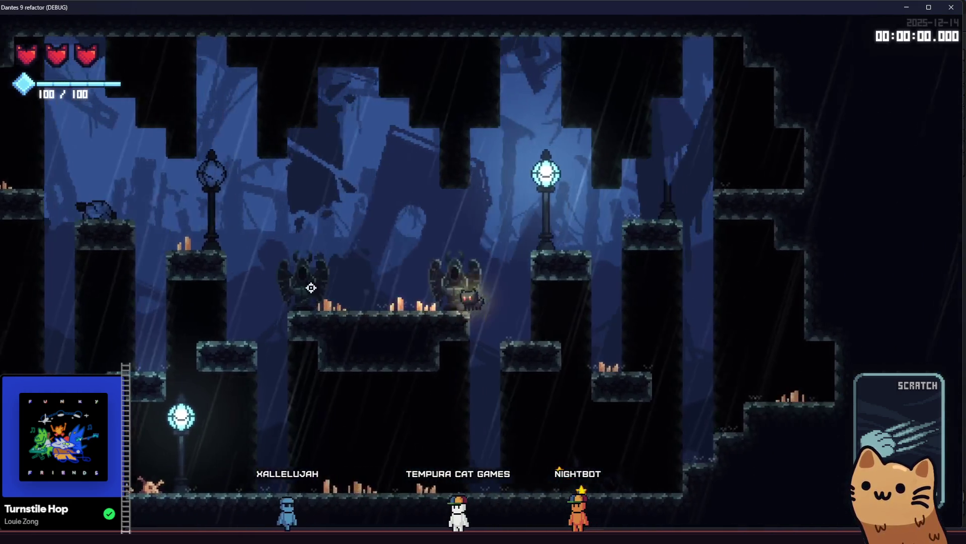
key(d)
key(space)
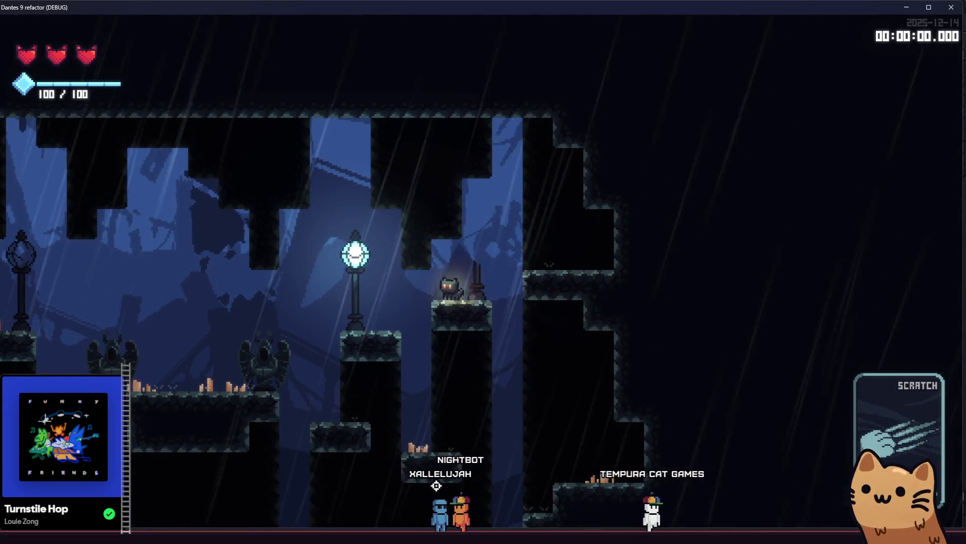
key(a)
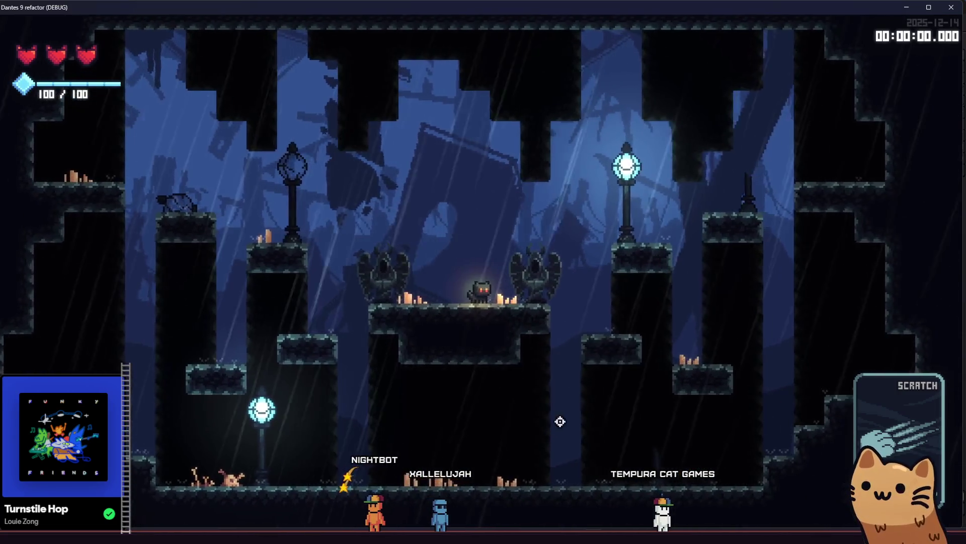
key(d)
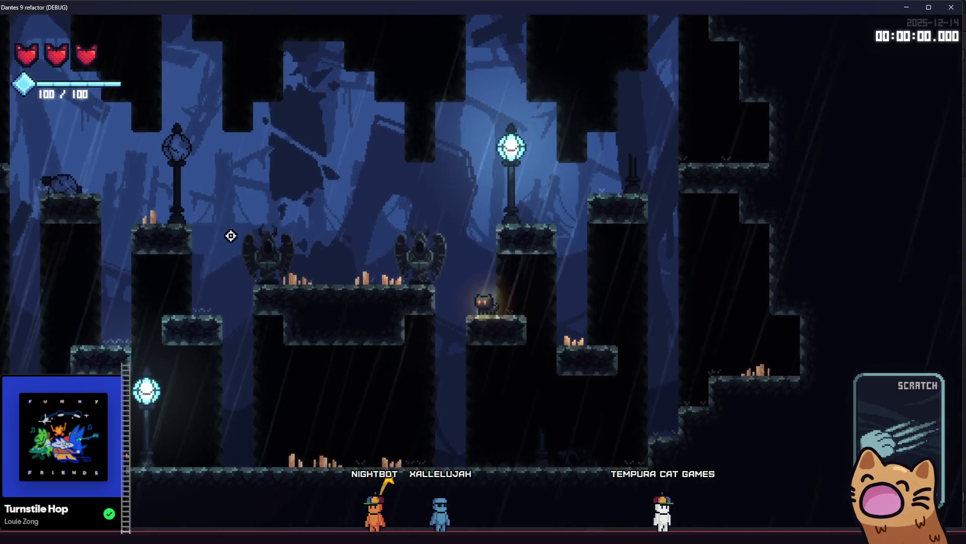
key(space)
key(a)
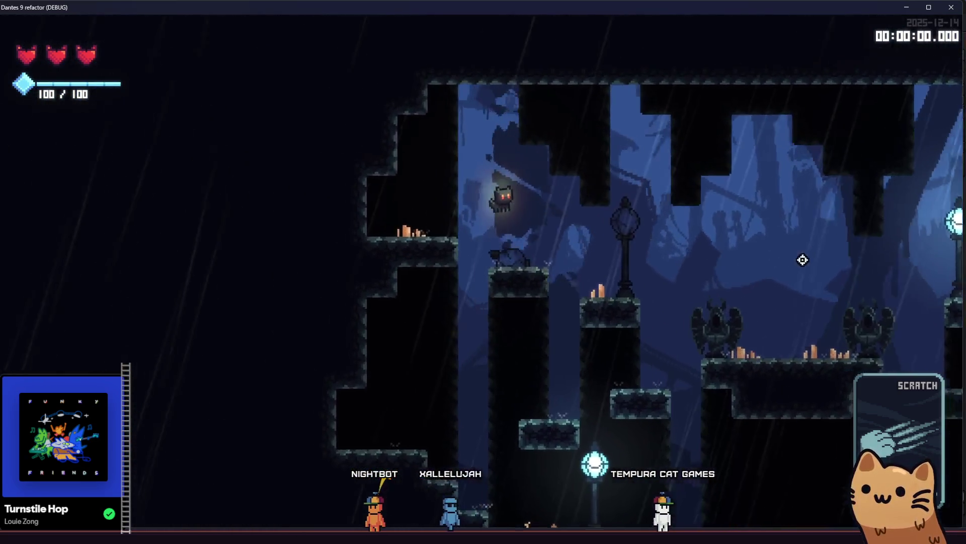
key(d)
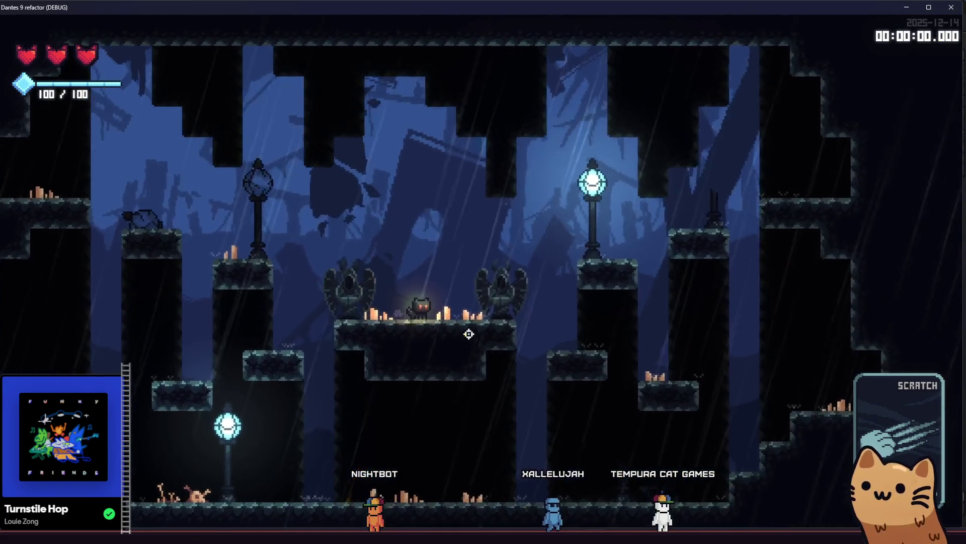
key(F8)
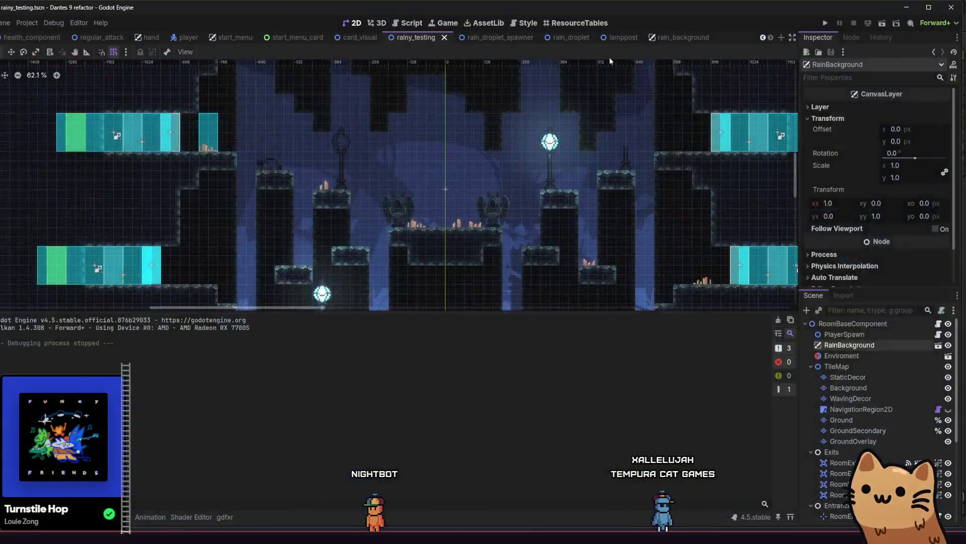
Step: In rain_background, set the vertical scroll offset of ParallaxLayer6 and ParallaxLayer2 to -1600
click(679, 37)
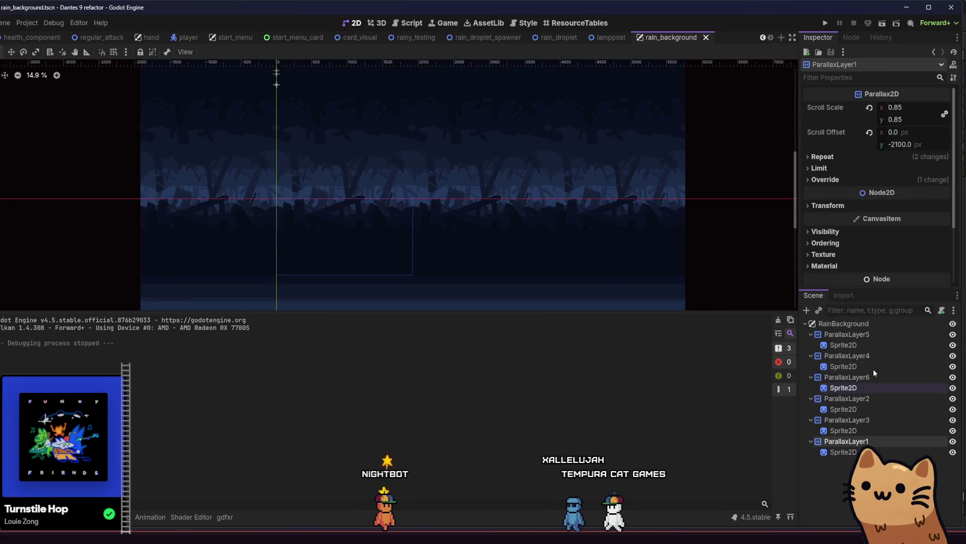
click(908, 145)
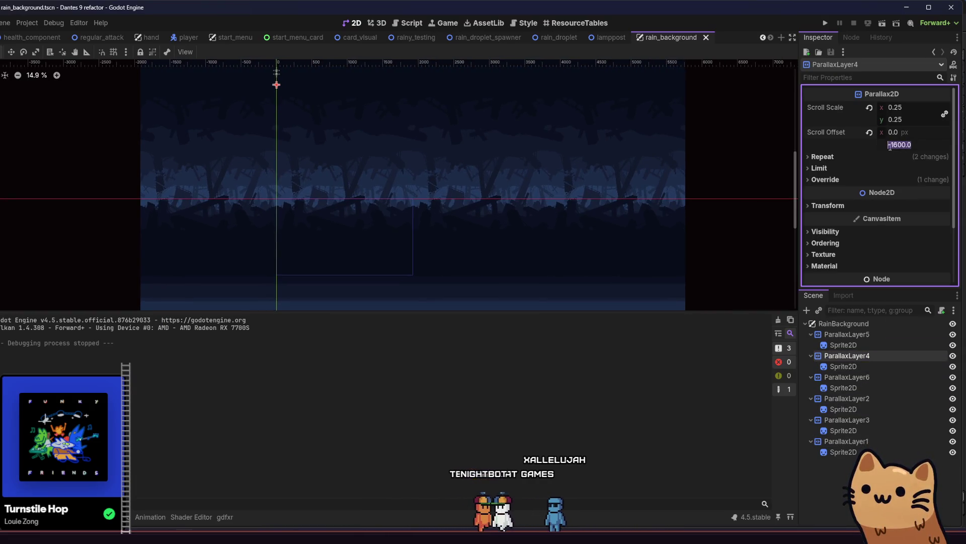
click(848, 334)
click(837, 388)
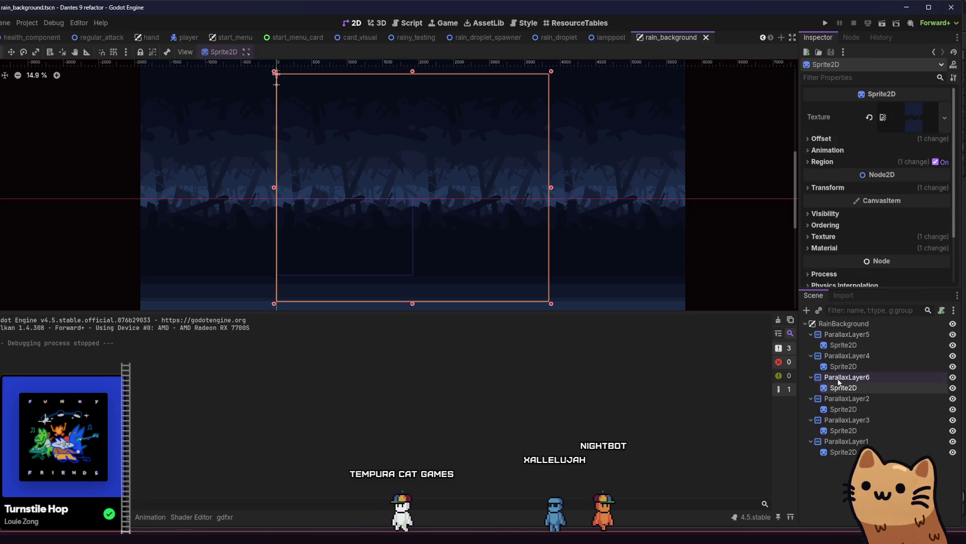
click(841, 377)
key(Return)
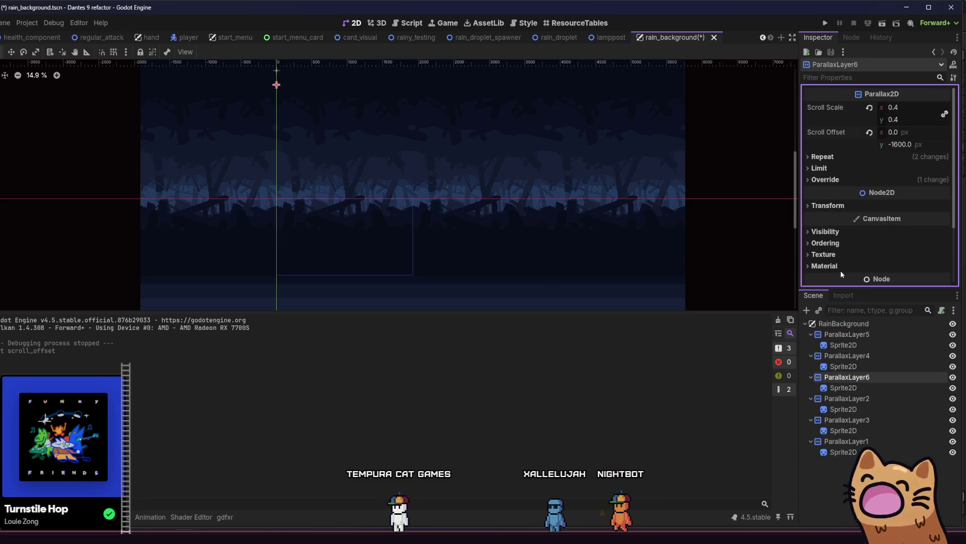
click(854, 399)
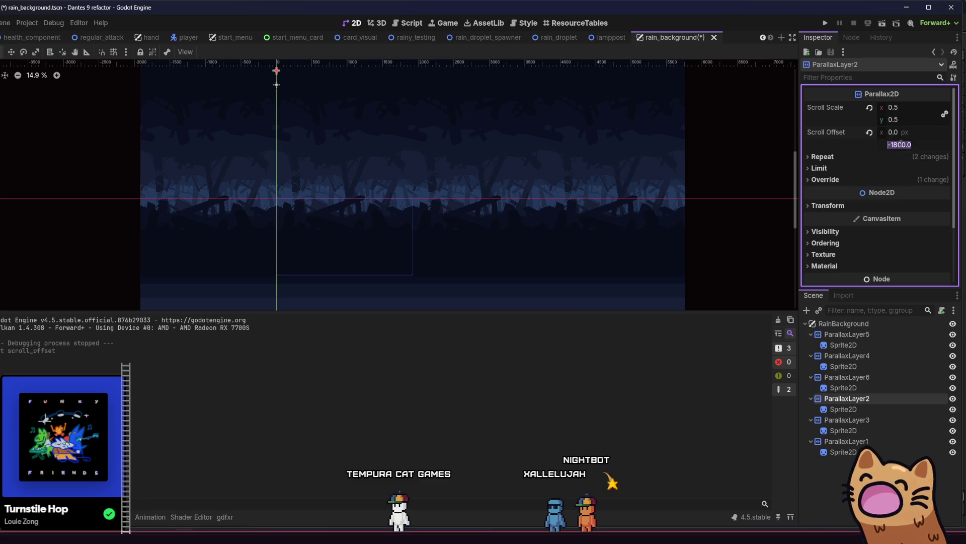
key(Return)
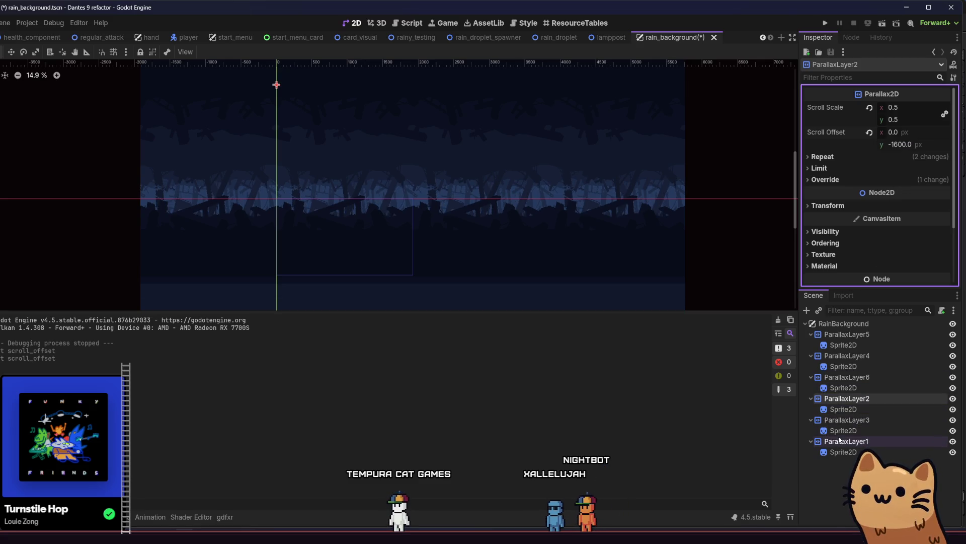
Step: Set ParallaxLayer3 and ParallaxLayer1 vertical offsets to -1600, save, and rerun the rainy_testing level
click(844, 420)
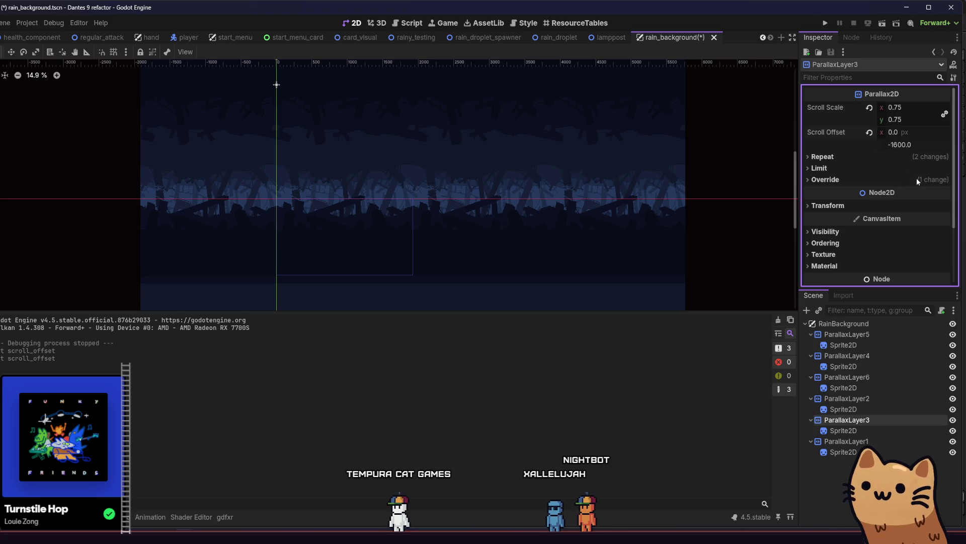
key(Return)
click(870, 441)
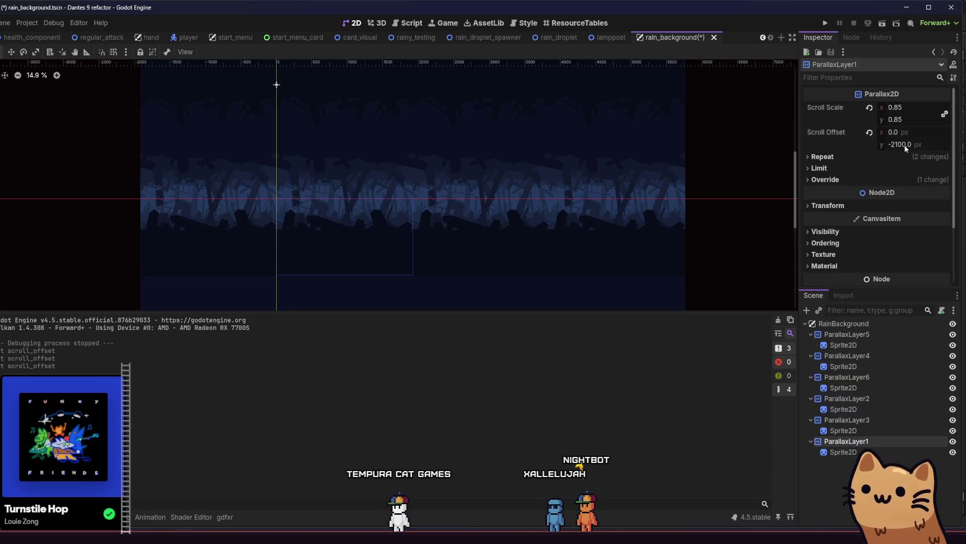
text(-1600)
key(Return)
key(ctrl+s)
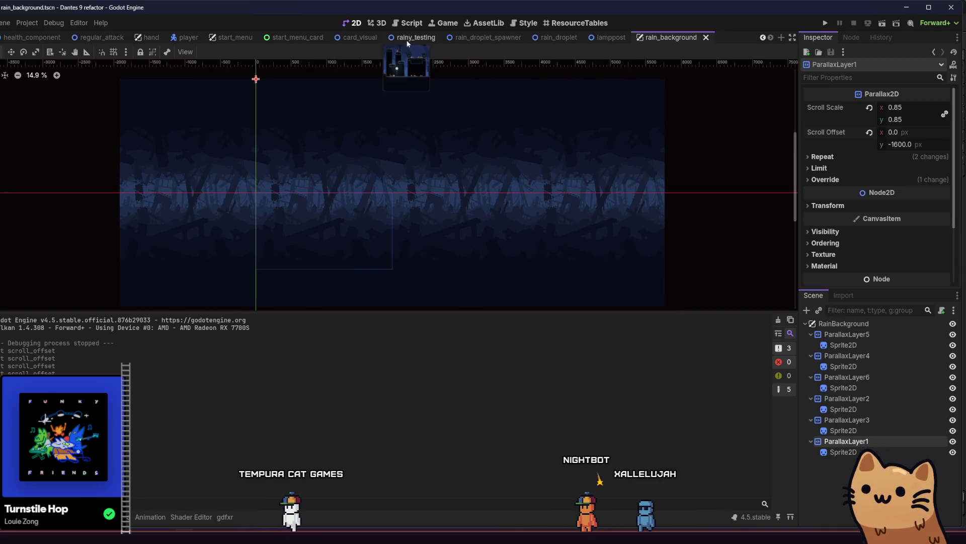
click(418, 37)
click(882, 22)
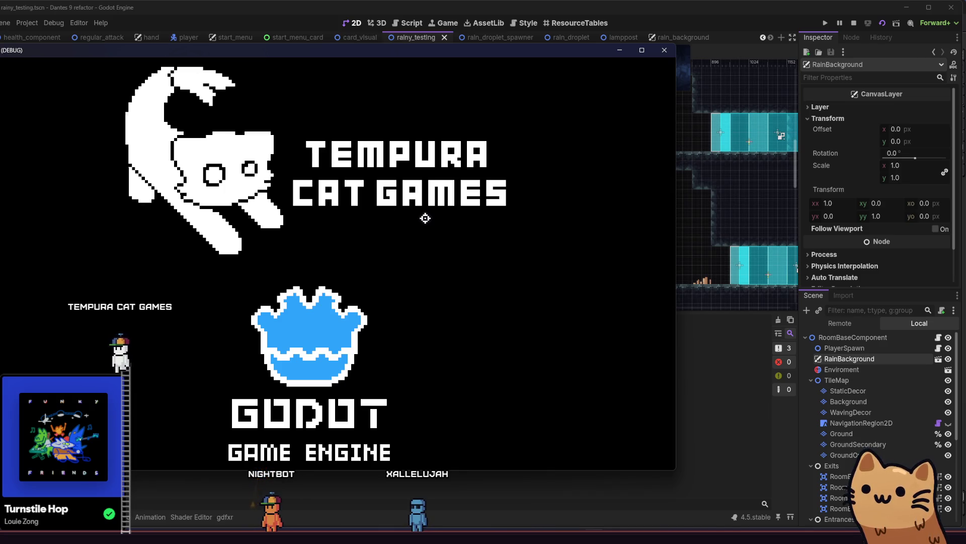
Step: Maximize the game window and move the cat over the central candle platform down to the floor
key(super+Up)
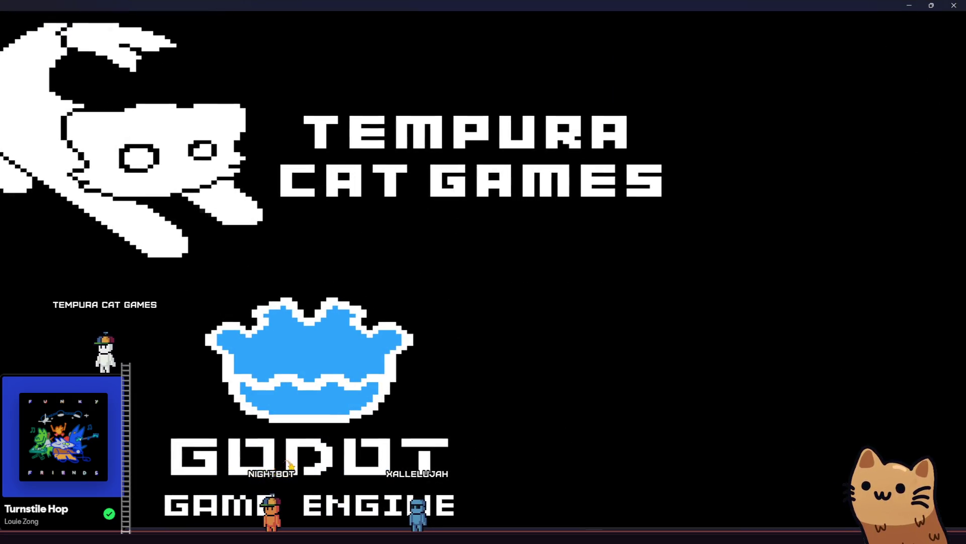
key(a)
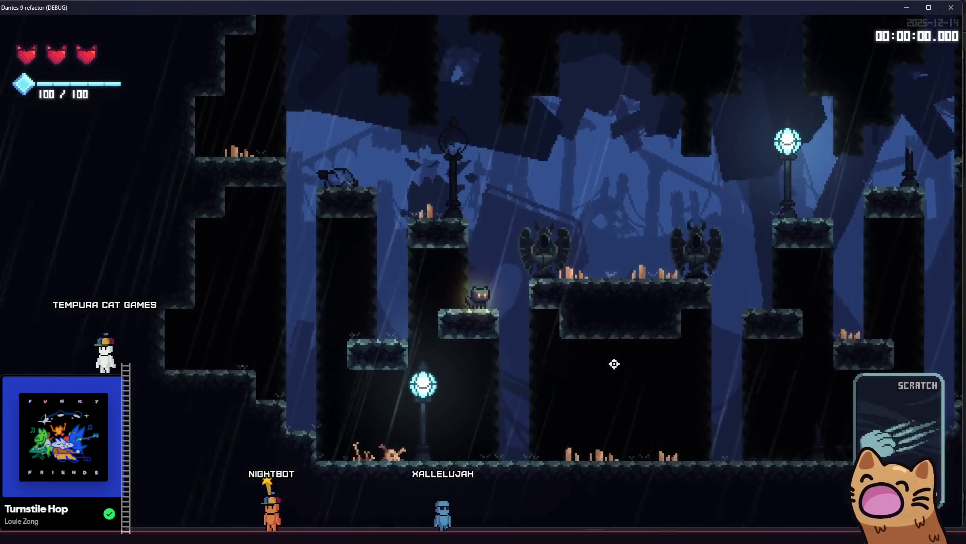
key(d)
key(space)
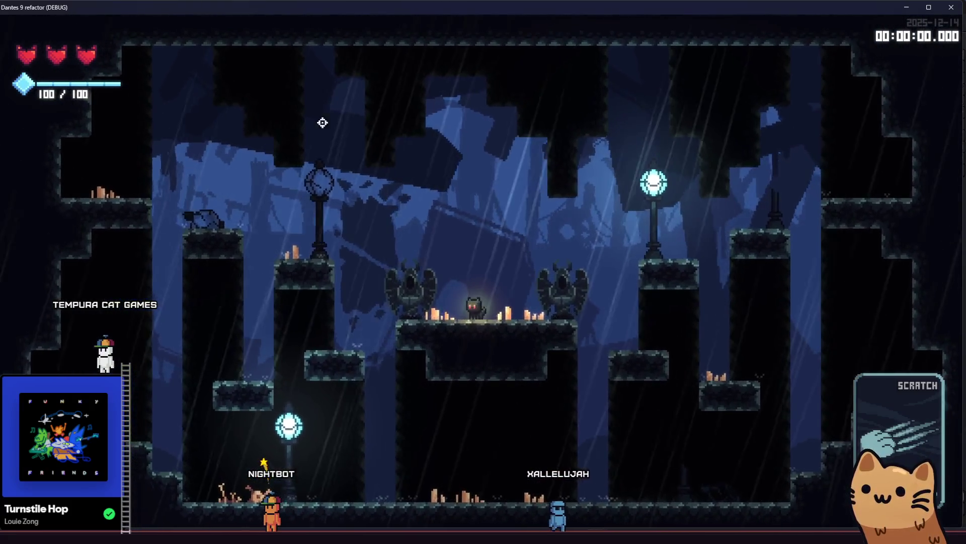
key(d)
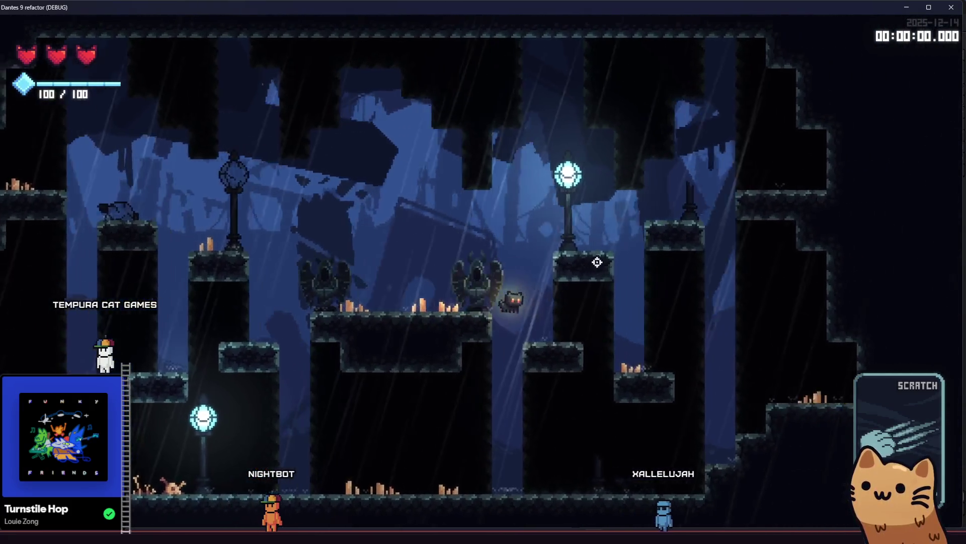
key(a)
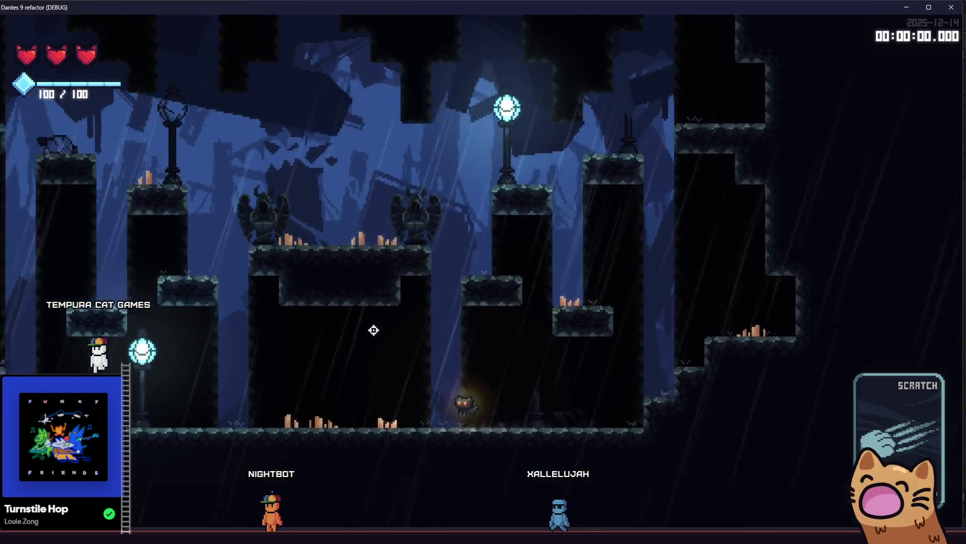
key(a)
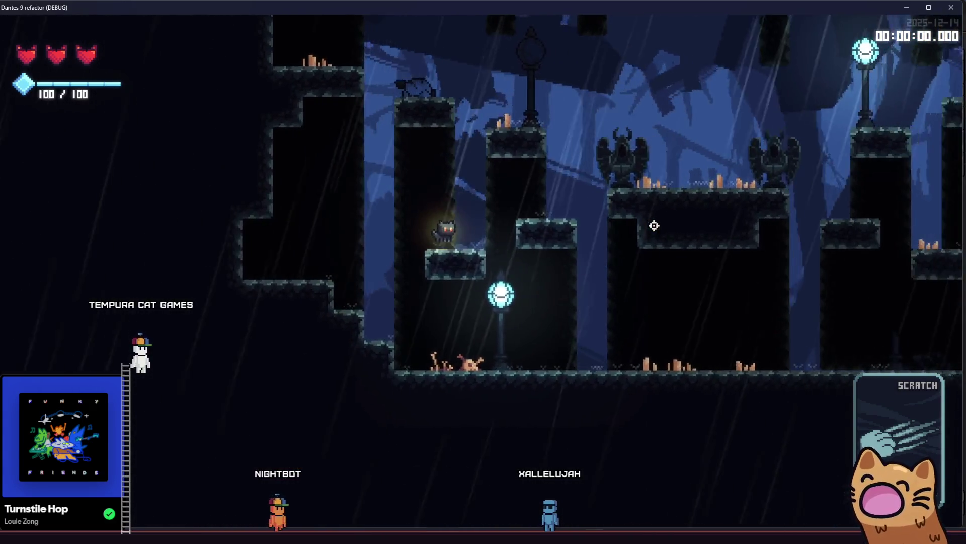
Step: Jump the cat between the gargoyle platform and the left lamp-post pillar, then stop with F8
key(d)
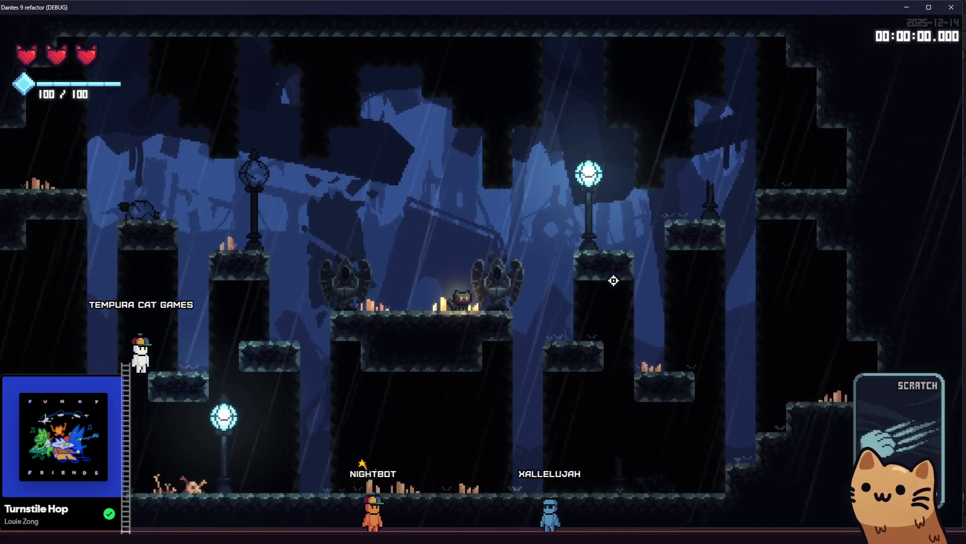
key(a)
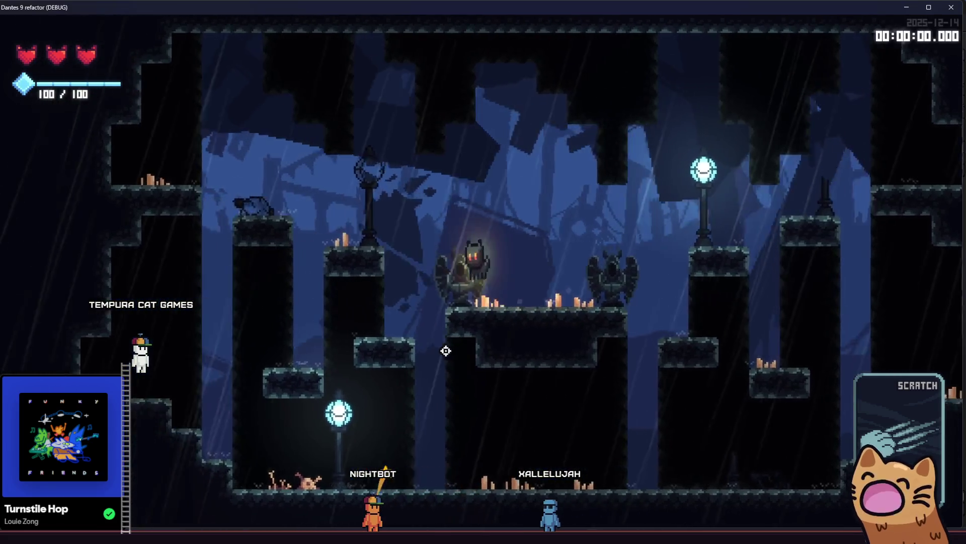
key(d)
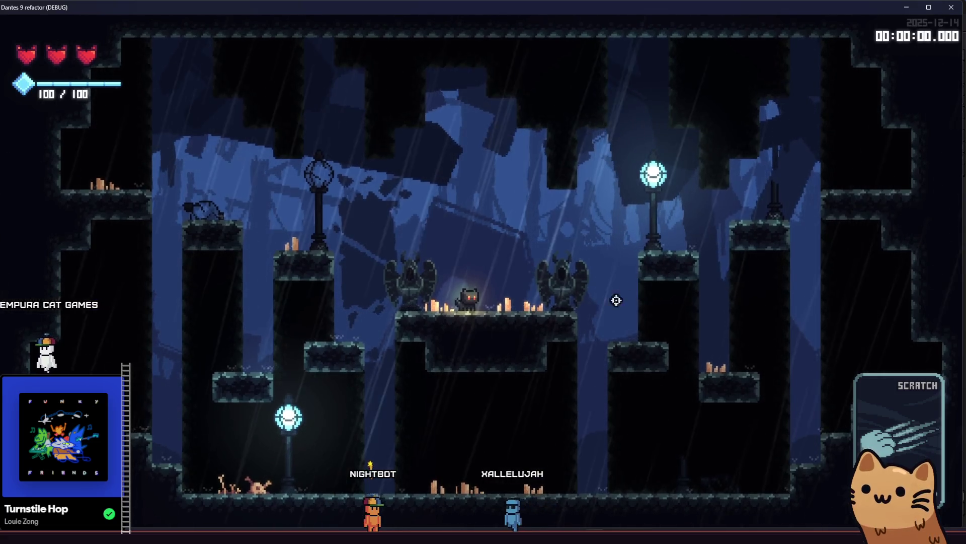
key(a)
key(space)
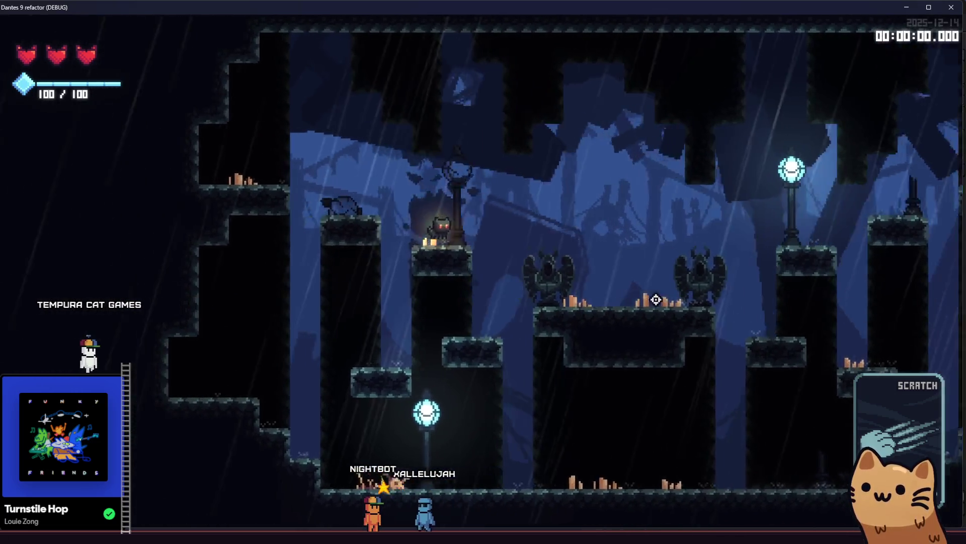
key(d)
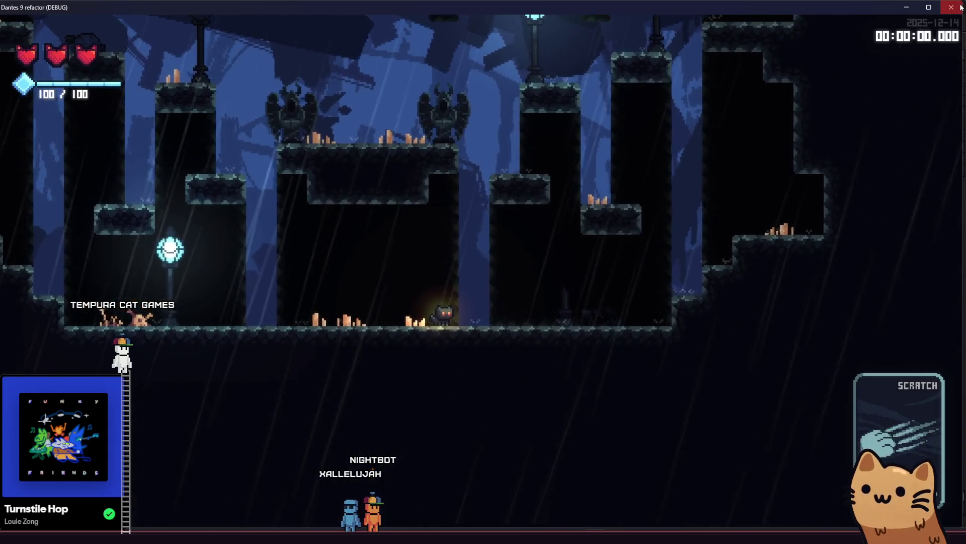
key(F8)
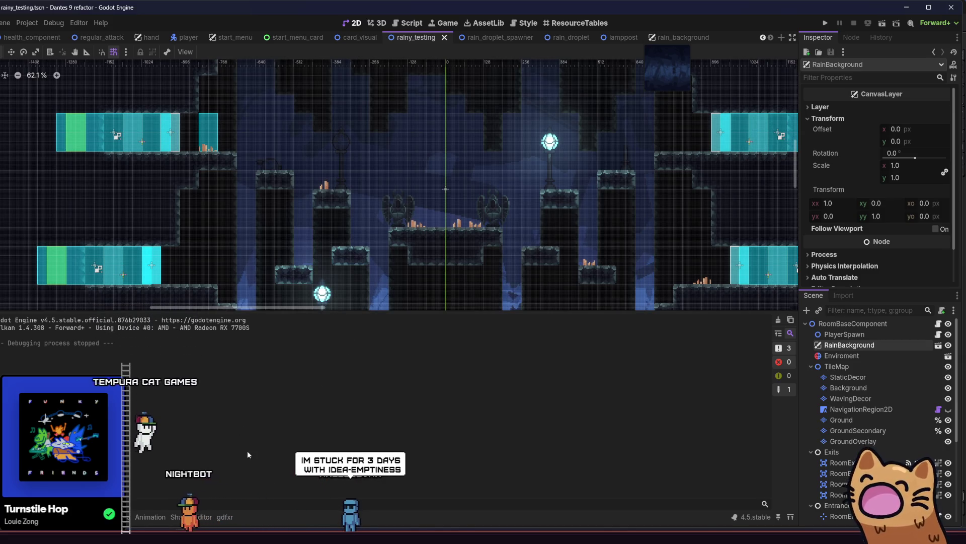
Step: Switch to parallax.aseprite in Aseprite and play its animation preview
key(alt+Tab)
key(Return)
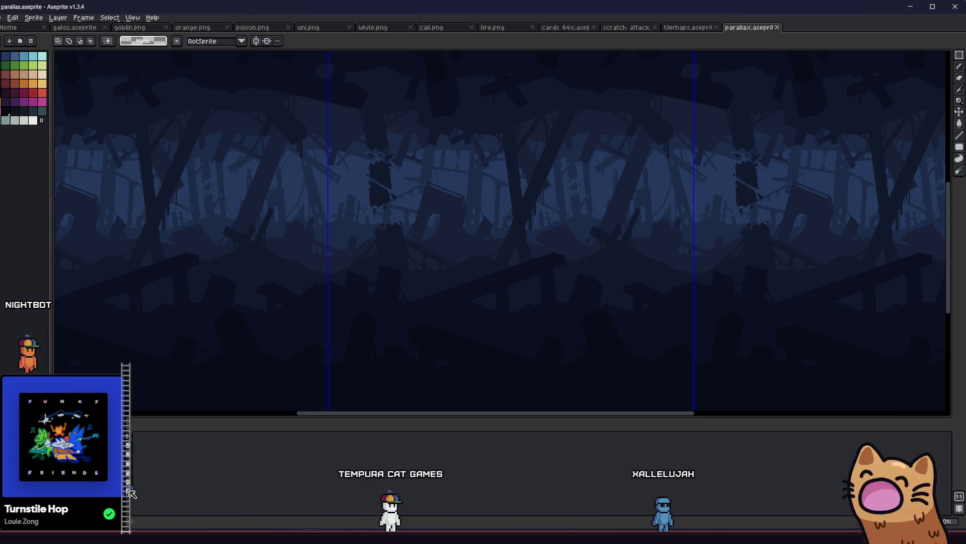
scroll(298, 229, down, 2)
scroll(301, 242, up, 2)
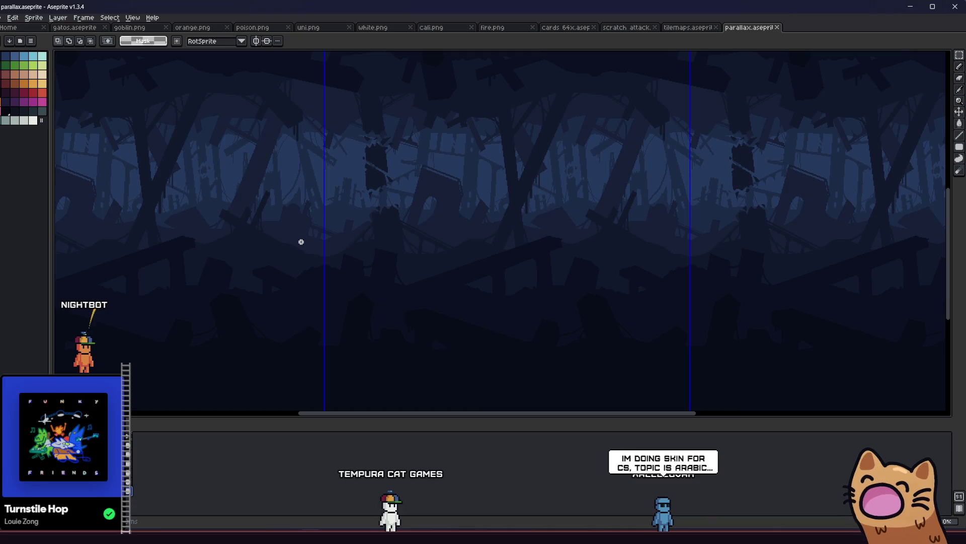
mouse_move(305, 234)
mouse_down()
mouse_move(298, 265)
mouse_move(289, 262)
mouse_up()
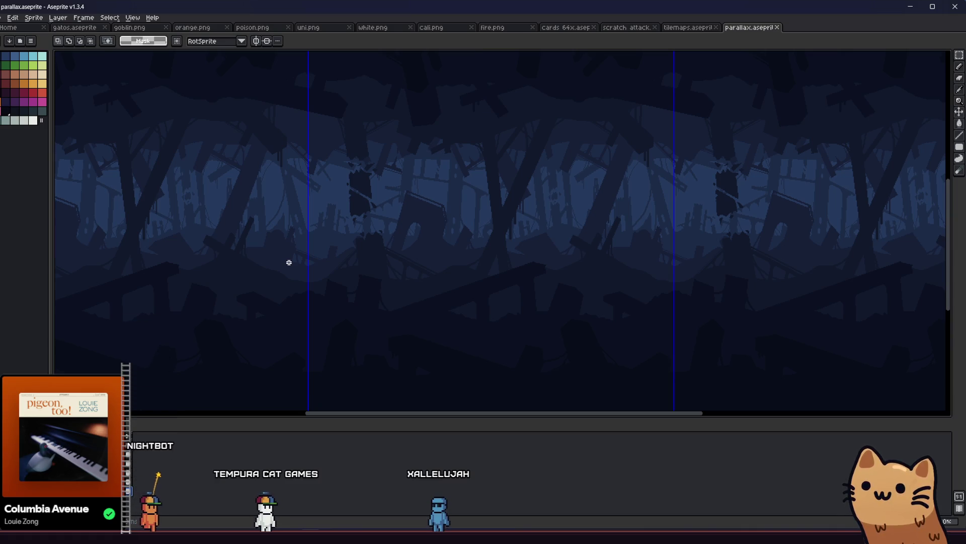
mouse_move(284, 260)
mouse_down()
mouse_move(244, 259)
mouse_move(255, 273)
mouse_up()
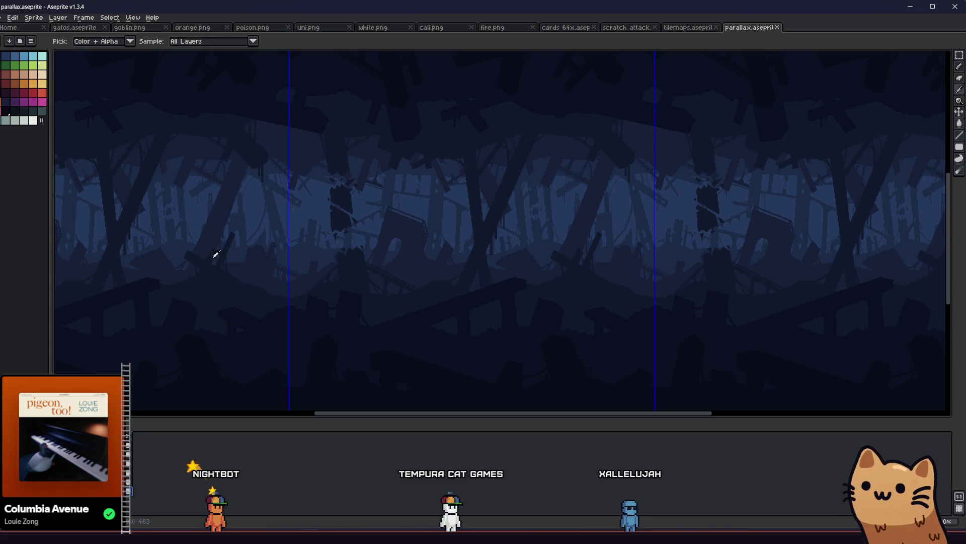
drag(217, 255, 178, 245)
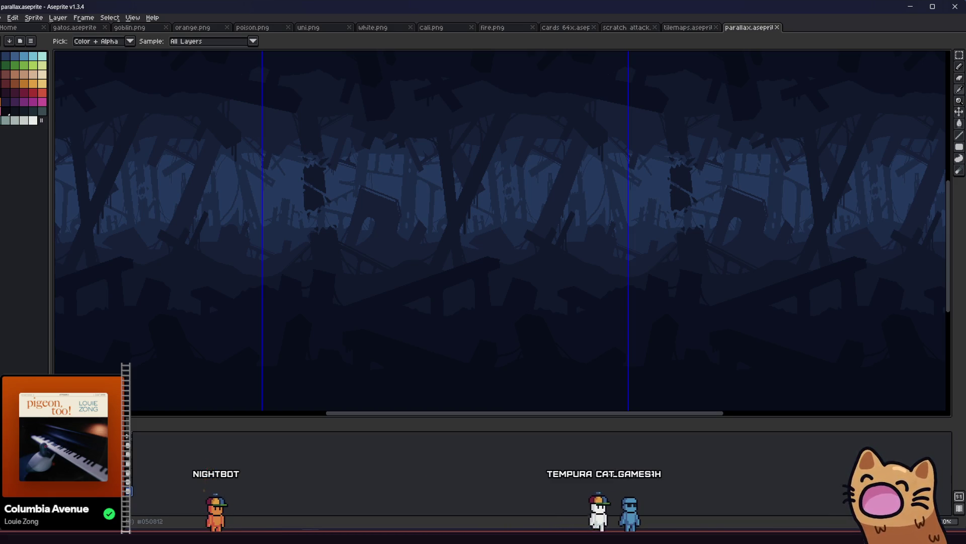
Step: Paint-bucket the sky band and nearby background areas darker, sampling a colour from the background
key(g)
click(367, 296)
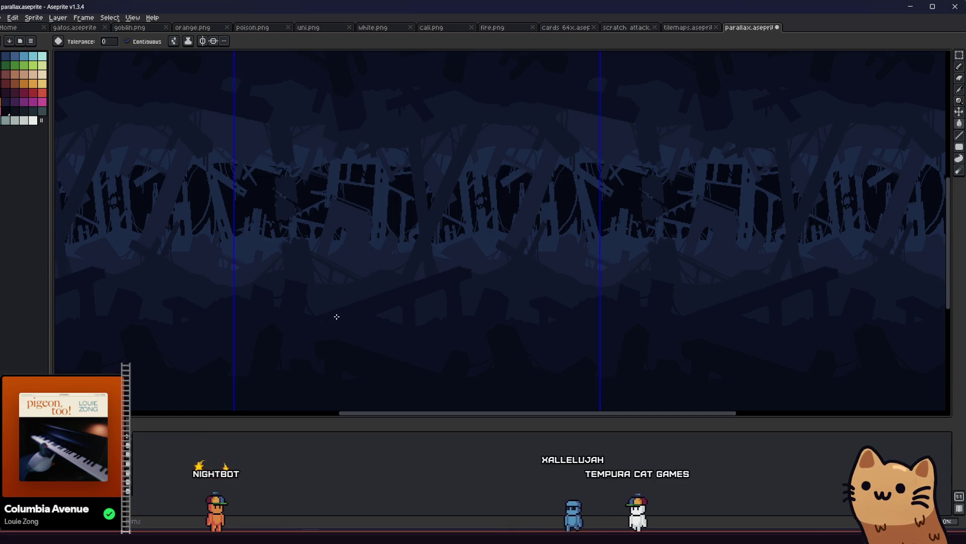
key(ctrl+z)
click(334, 362)
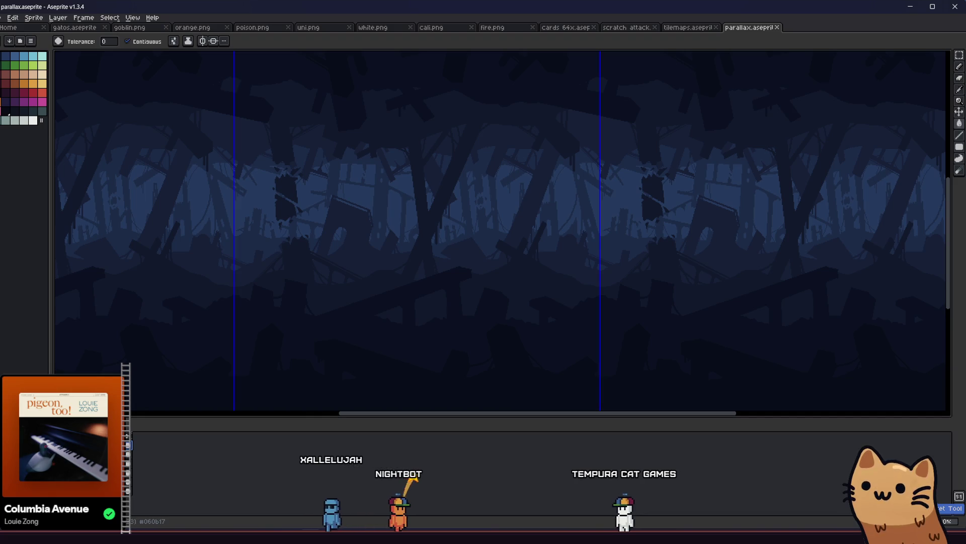
key(alt)
click(130, 456)
click(130, 491)
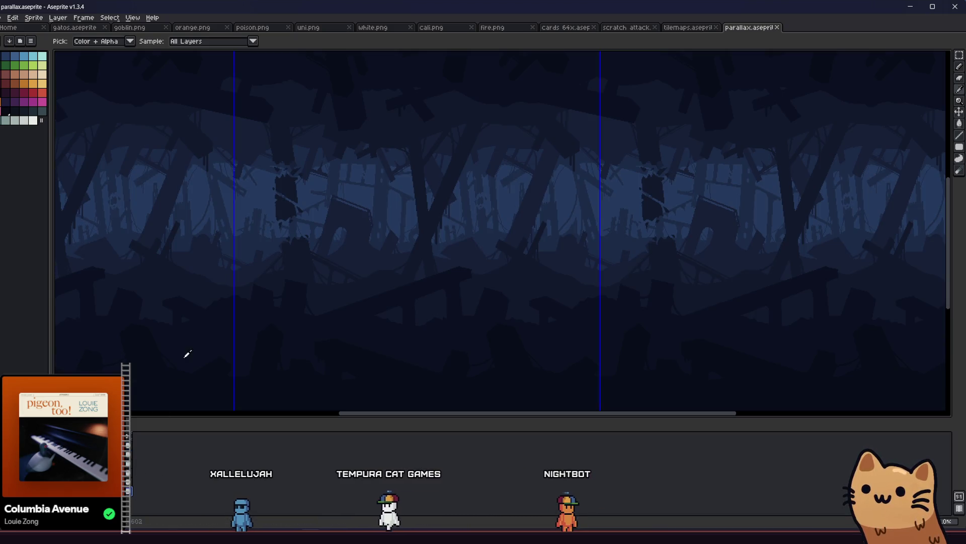
click(256, 210)
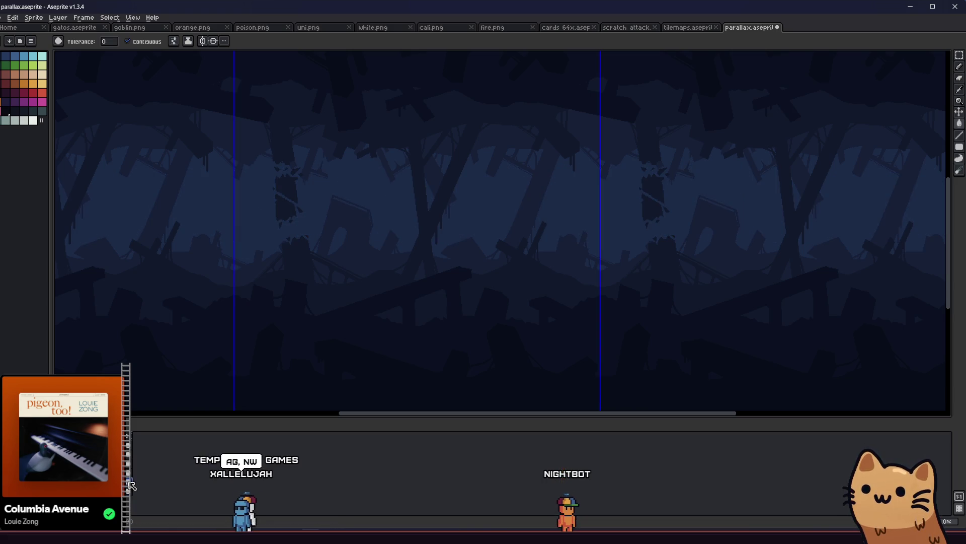
Step: Darken the middle and top background bands in both tiles, undoing and redoing fills as needed
alt+click(210, 265)
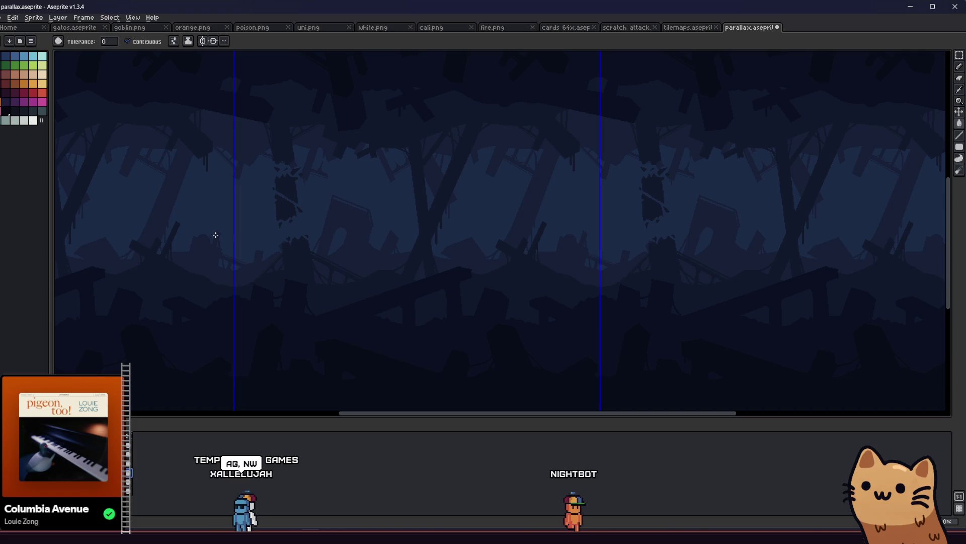
click(237, 246)
key(ctrl+z)
click(242, 248)
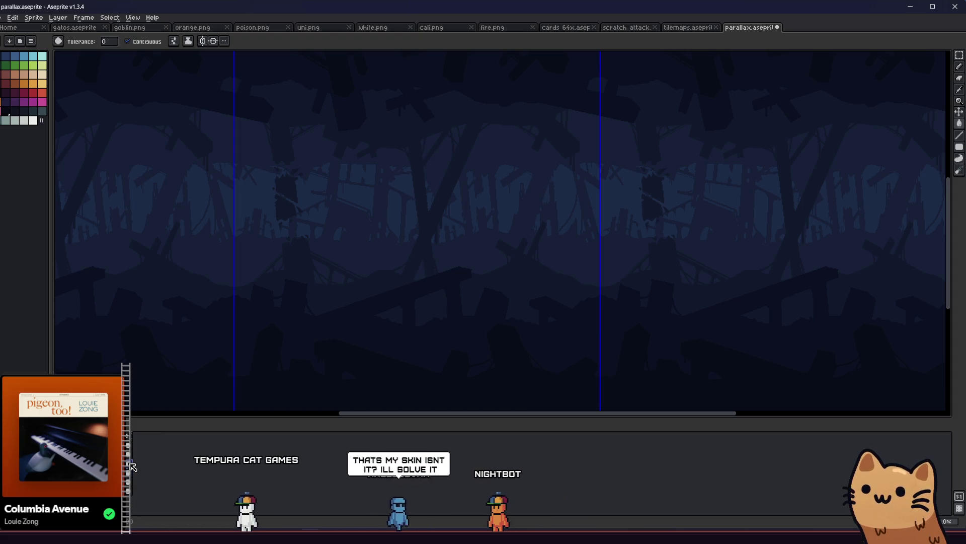
key(i)
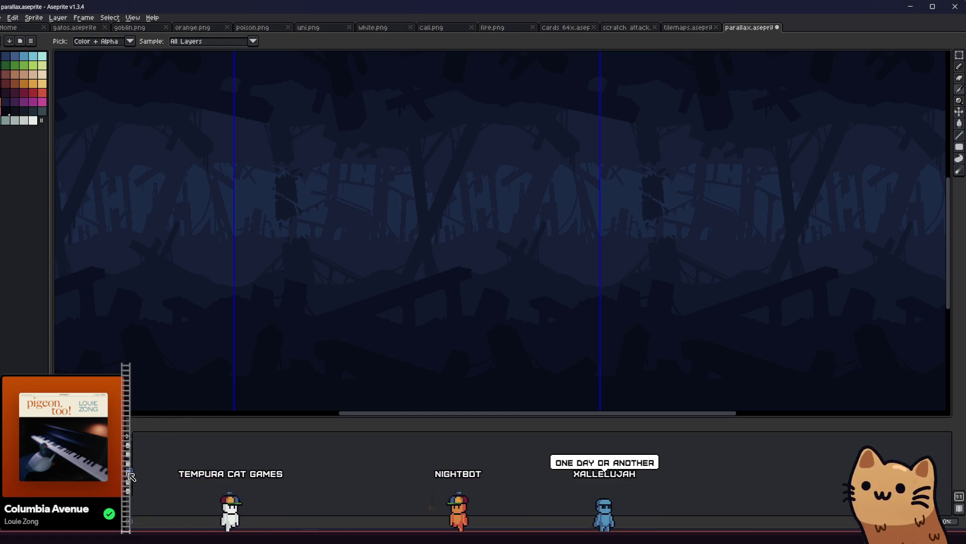
key(g)
key(ctrl+z)
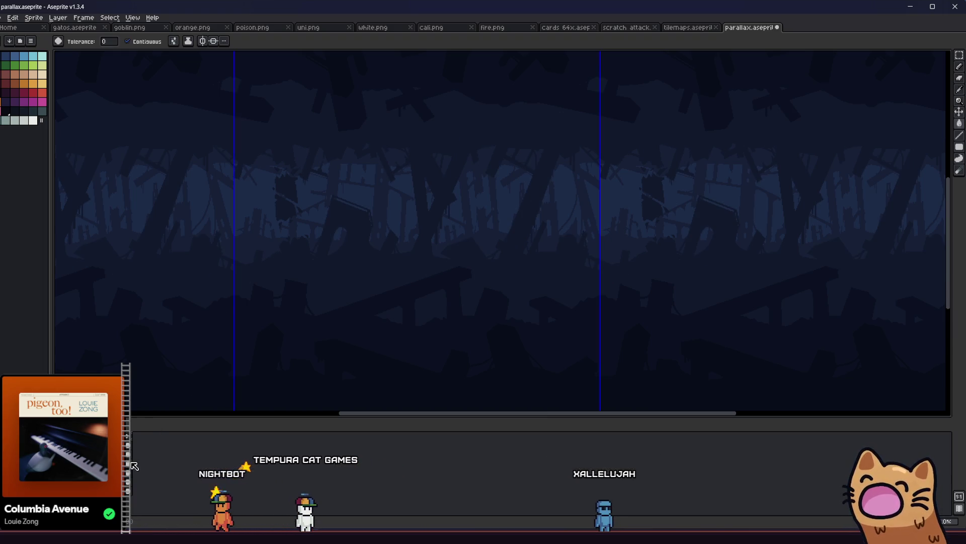
click(210, 289)
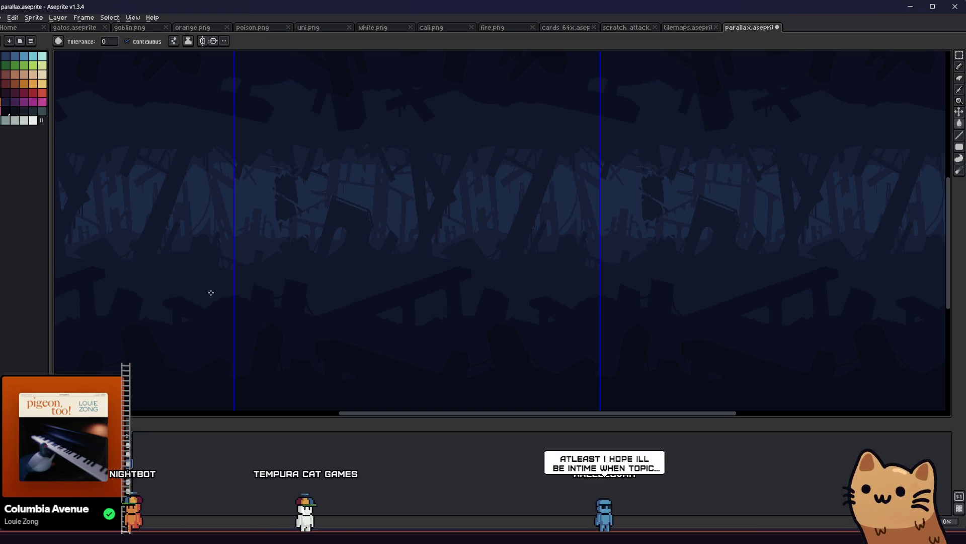
key(i)
key(g)
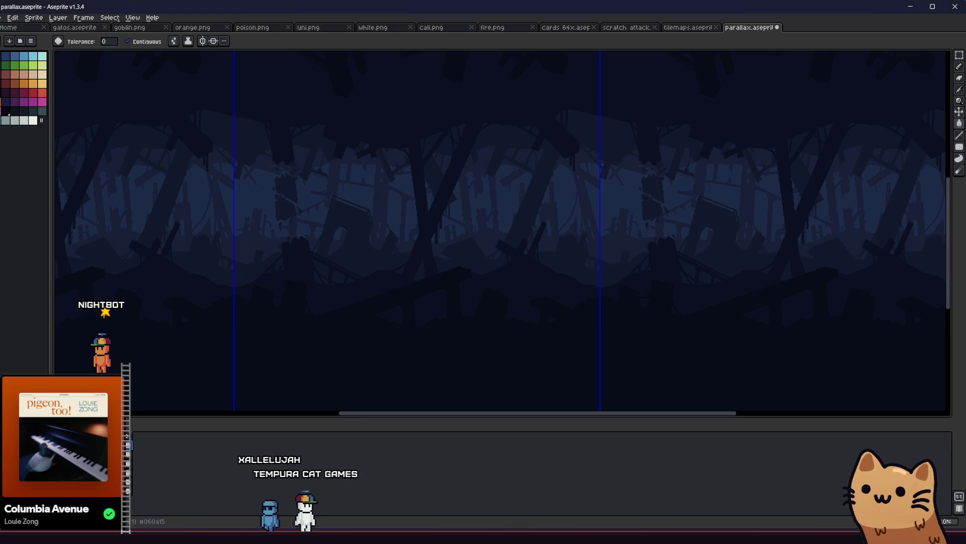
scroll(231, 338, down, 1)
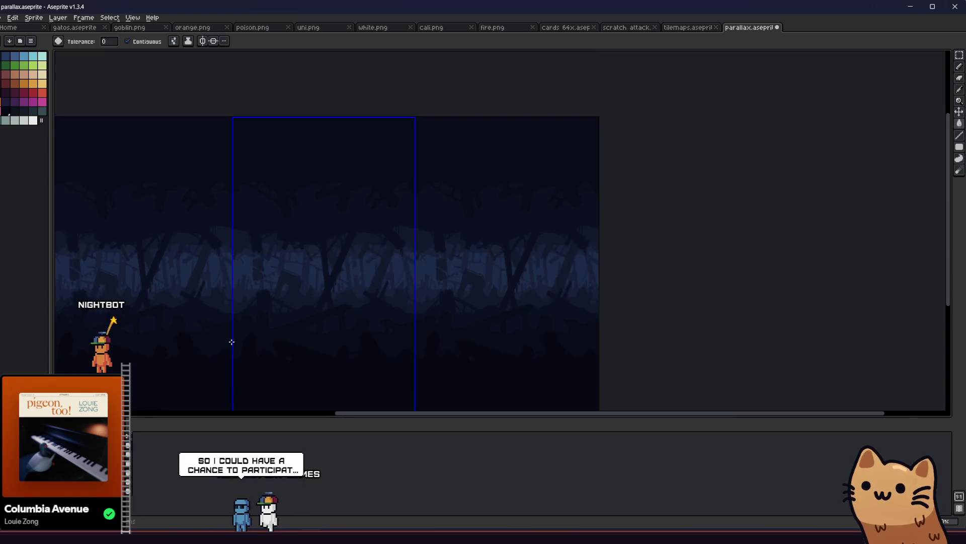
Step: Save parallax.aseprite repeatedly while panning across the darkened forest backdrop, with the Move tool selected
scroll(231, 339, up, 1)
key(ctrl+s)
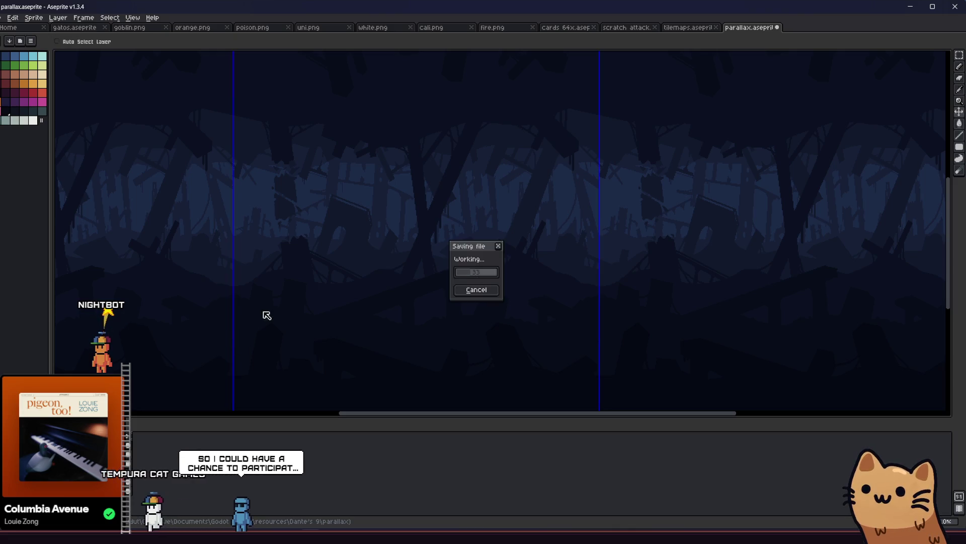
drag(274, 317, 287, 299)
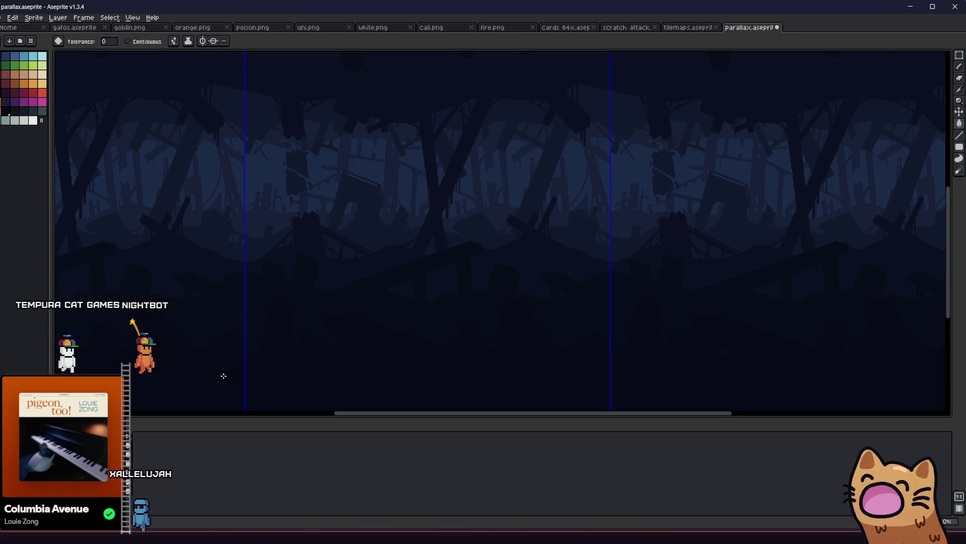
key(ctrl+s)
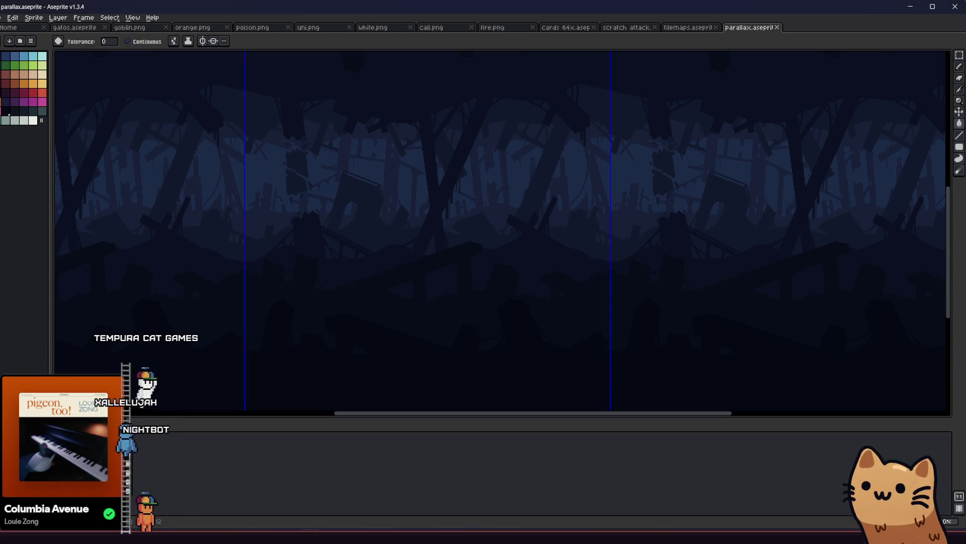
key(ctrl+s)
key(v)
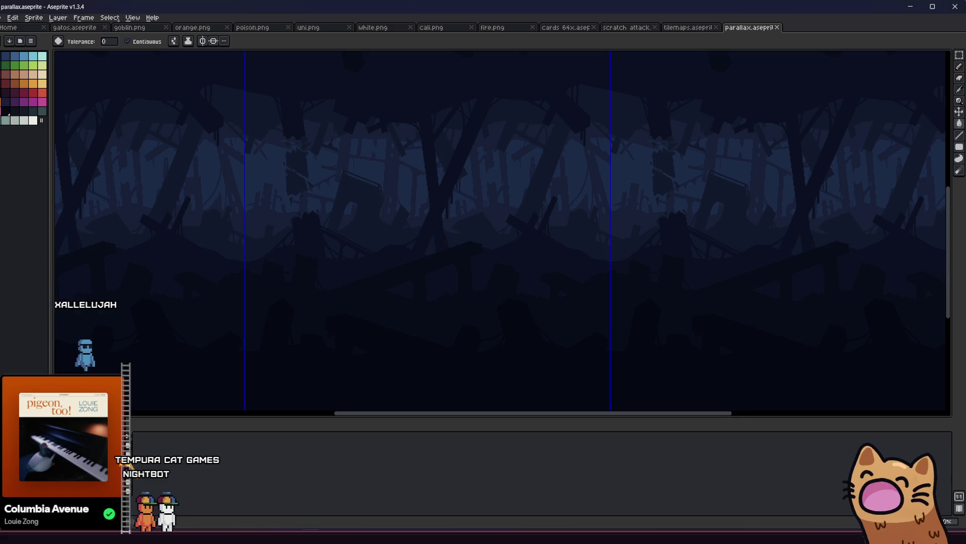
key(ctrl+s)
scroll(233, 323, down, 1)
scroll(266, 274, up, 1)
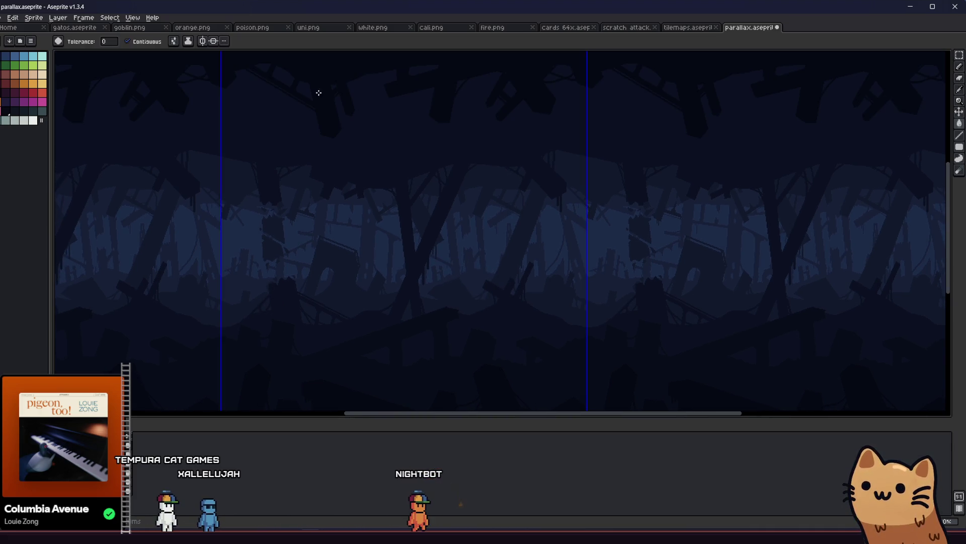
Step: Paint-bucket the flat backdrop colour behind the tree silhouettes to transparency across the middle band
scroll(305, 233, down, 1)
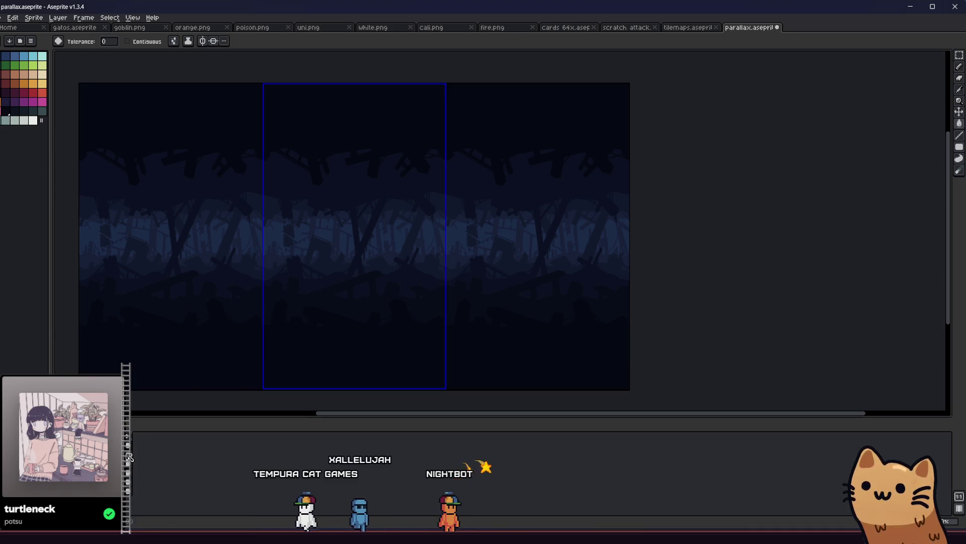
key(i)
key(g)
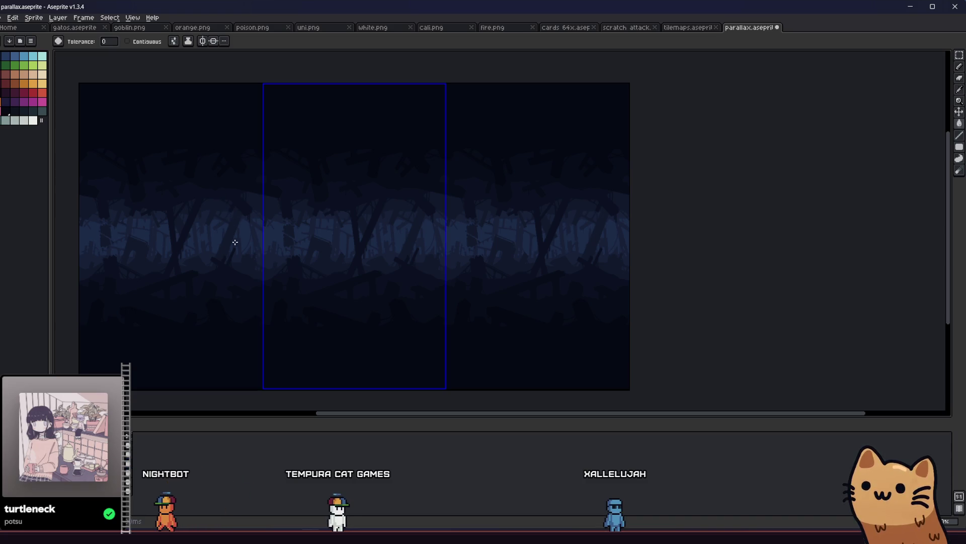
scroll(235, 242, up, 2)
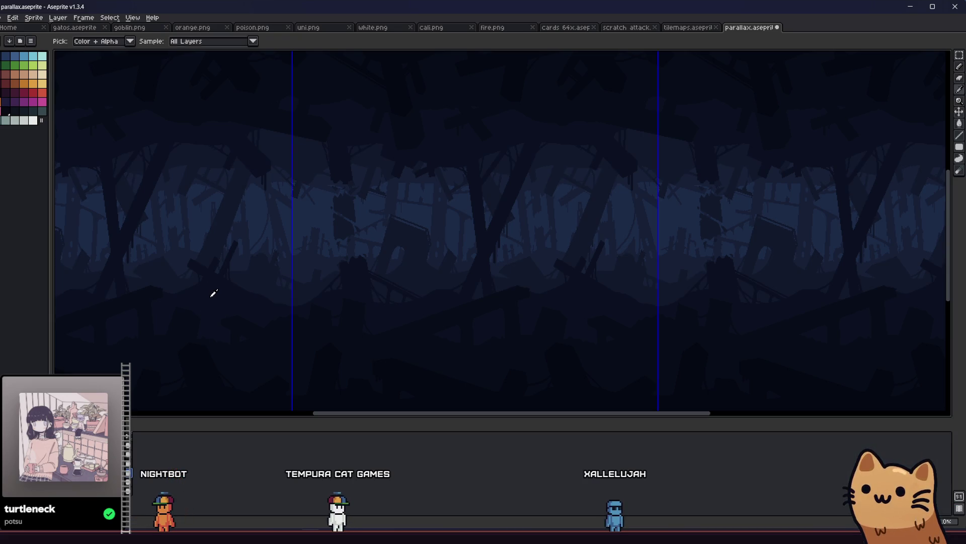
key(g)
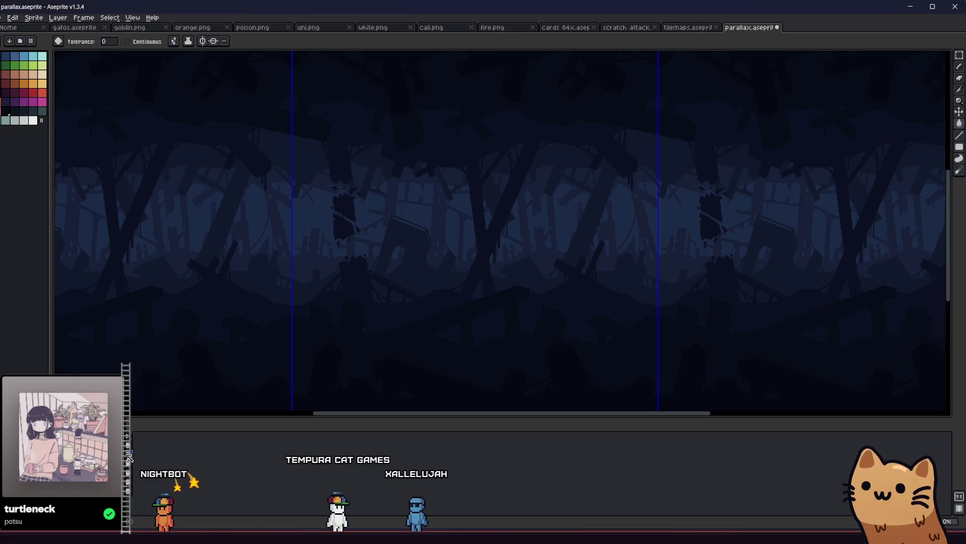
key(i)
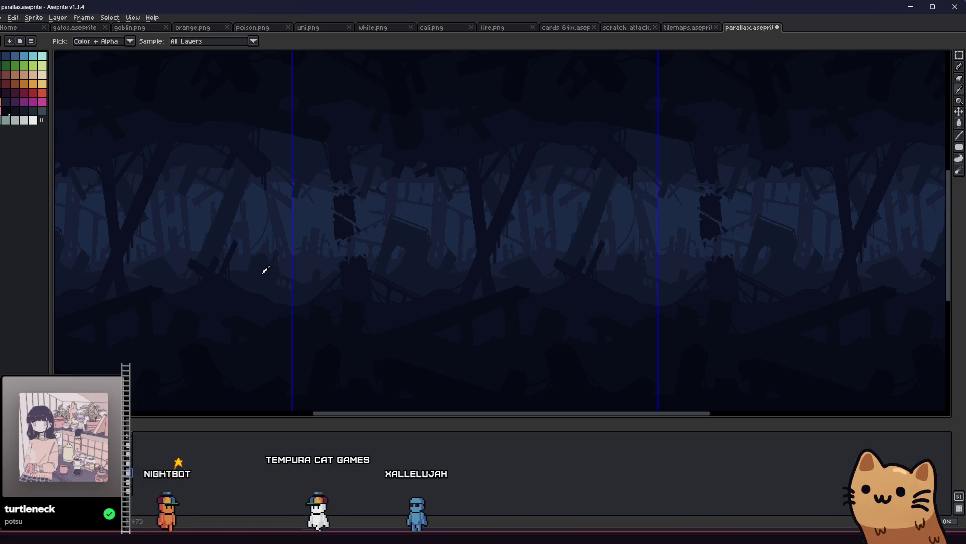
key(g)
drag(597, 242, 548, 255)
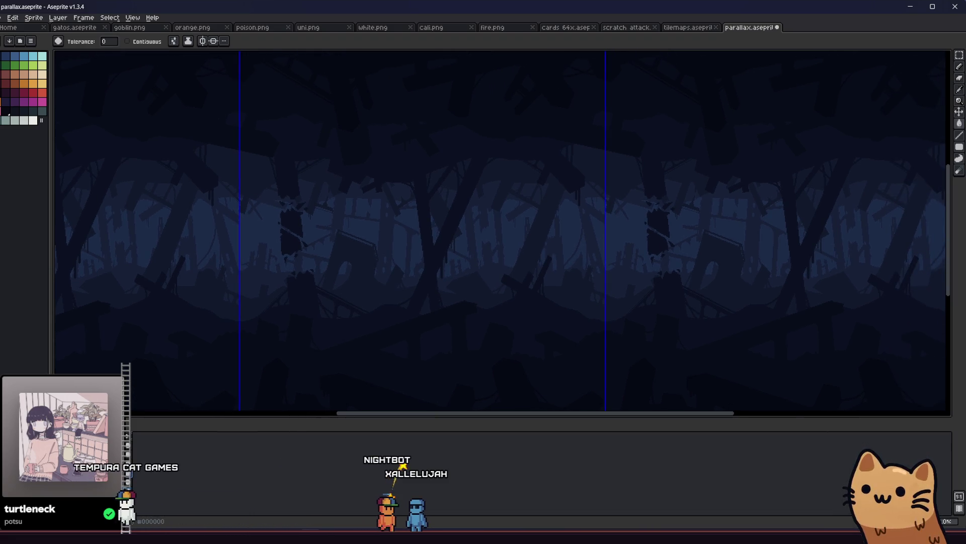
click(548, 254)
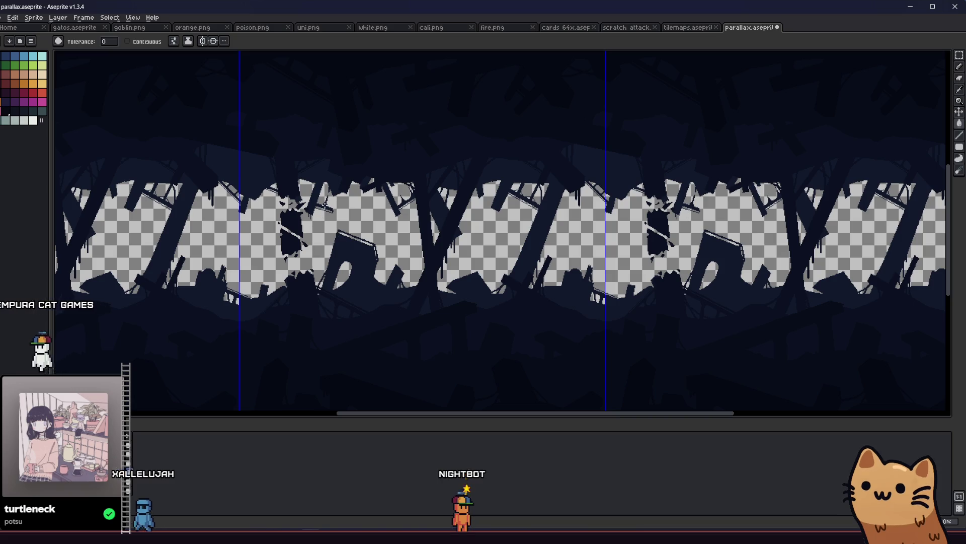
Step: Zoom in on the cut-out edges, then undo the clear so the dark backdrop returns
scroll(425, 179, up, 5)
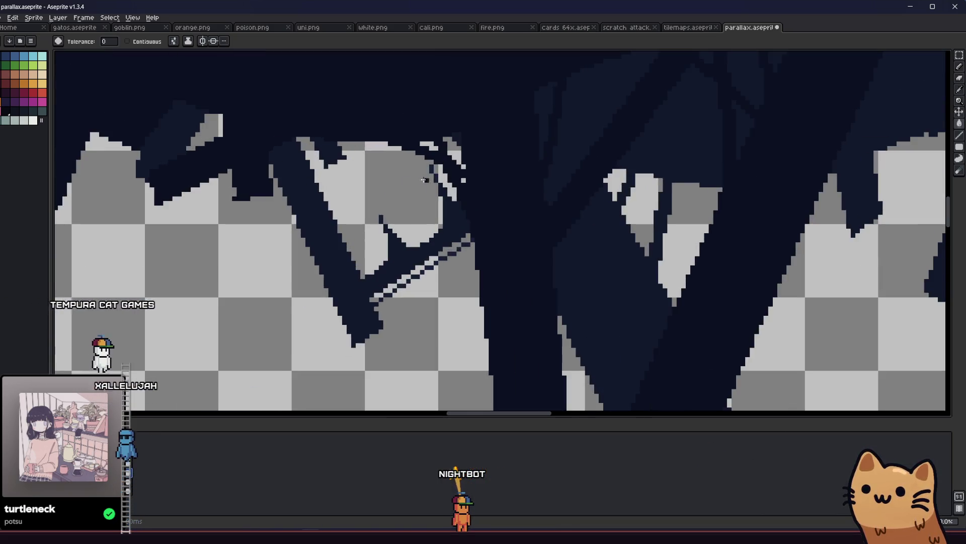
scroll(425, 179, up, 3)
scroll(425, 166, down, 5)
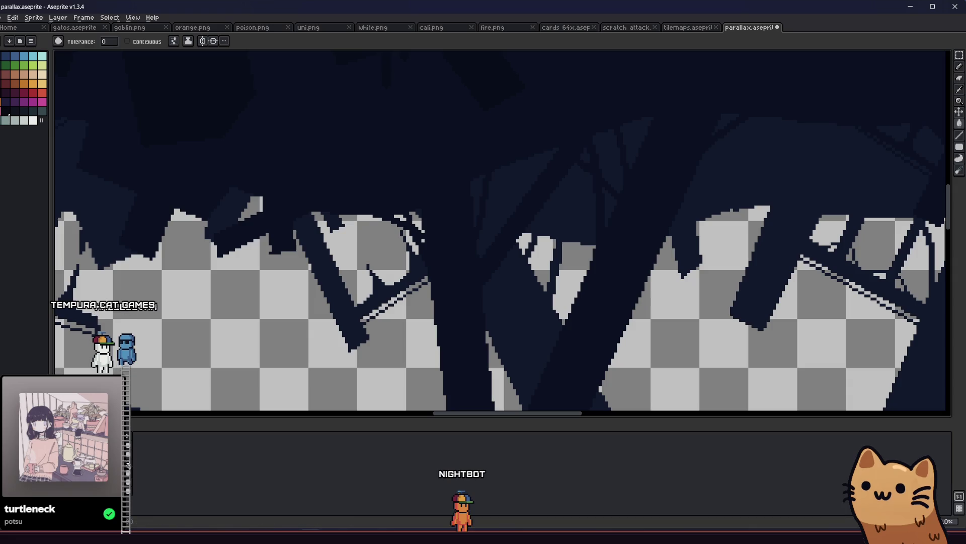
key(ctrl+z)
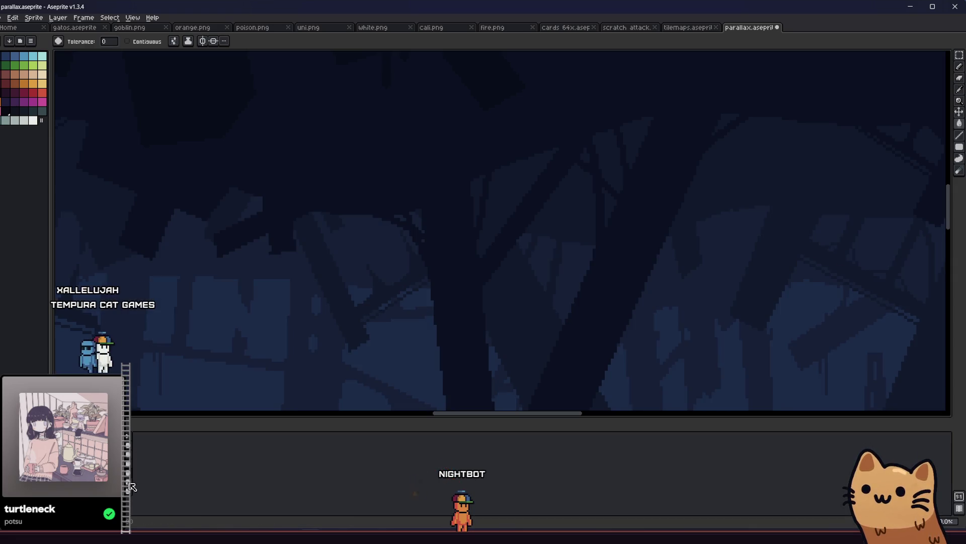
Step: Switch between Eyedropper and Paint Bucket and pan to view the whole parallax strip
key(i)
scroll(266, 304, down, 2)
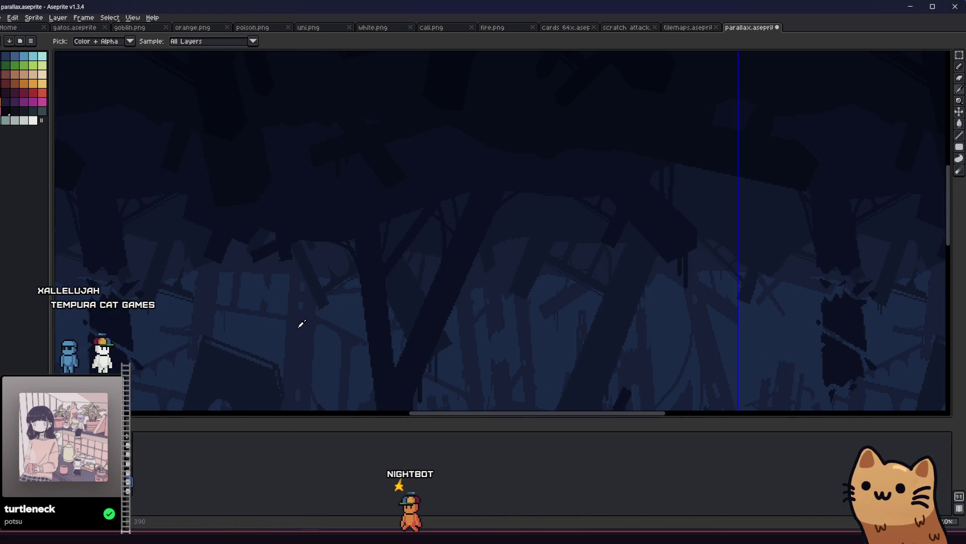
scroll(301, 334, down, 2)
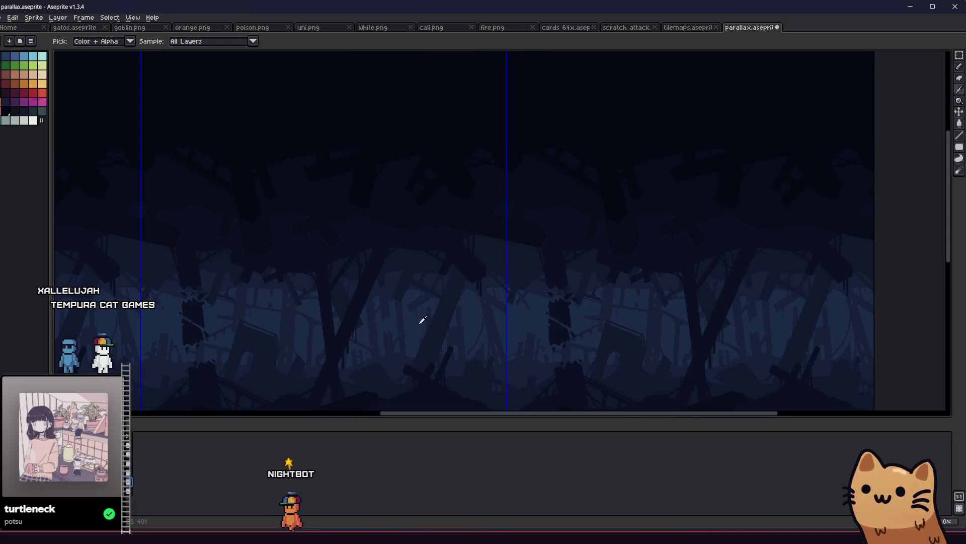
key(g)
scroll(396, 335, up, 2)
scroll(395, 335, down, 1)
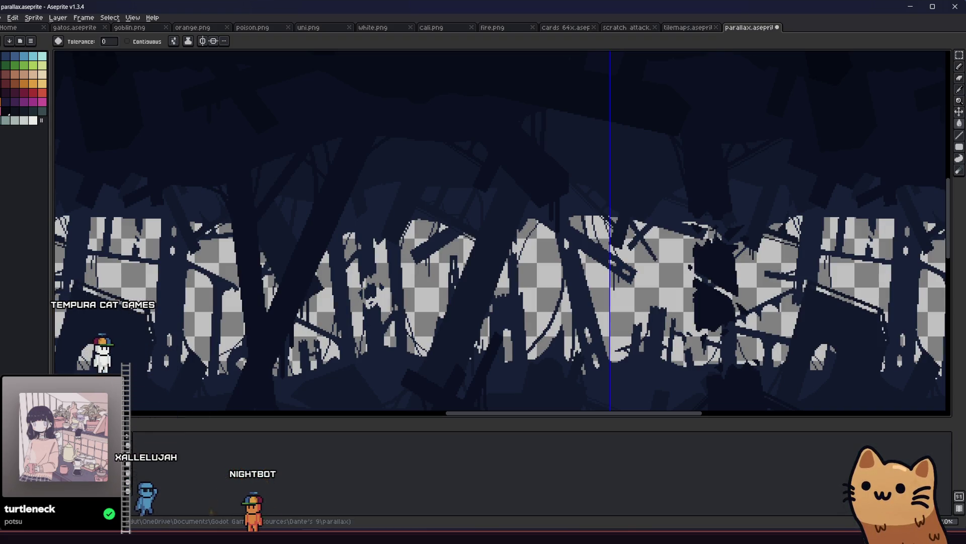
scroll(242, 320, down, 2)
drag(212, 345, 292, 290)
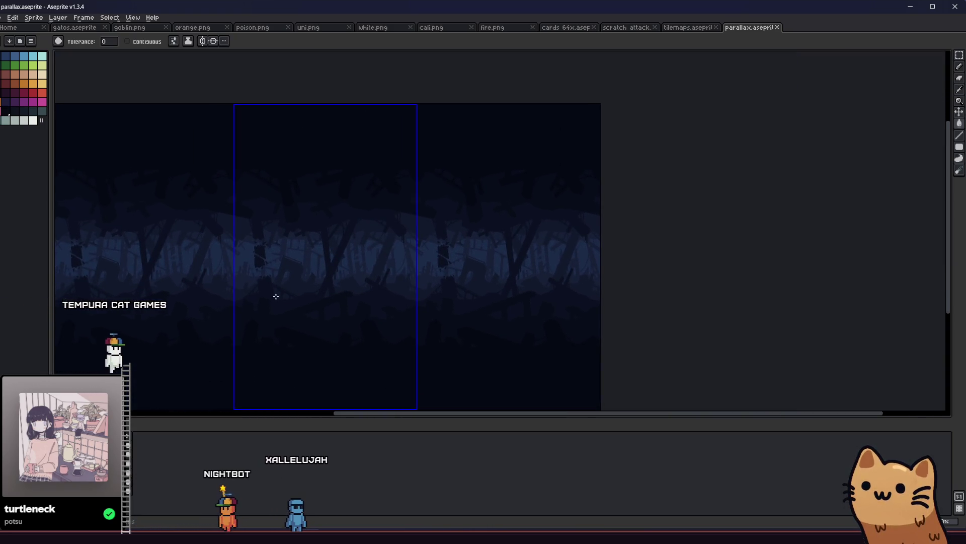
scroll(201, 373, down, 1)
key(i)
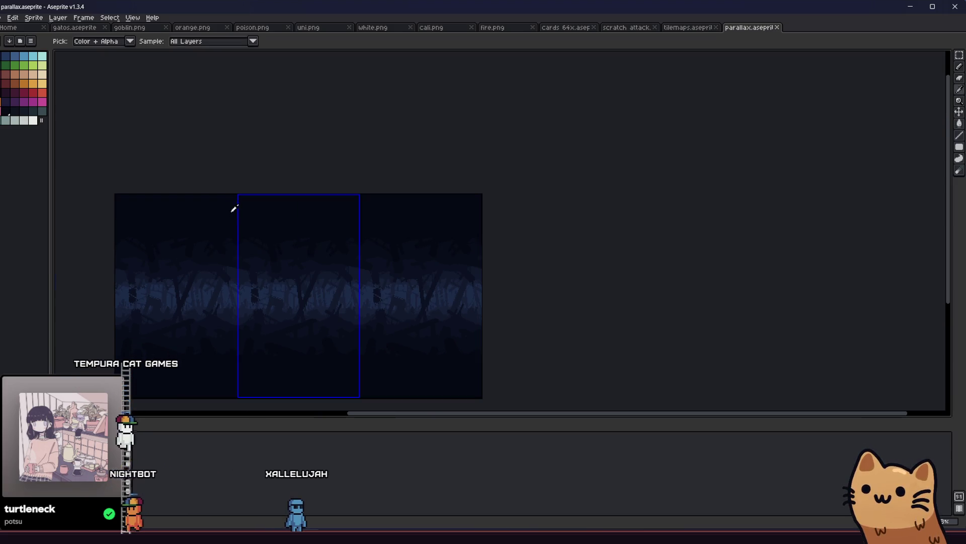
scroll(178, 375, up, 1)
key(w)
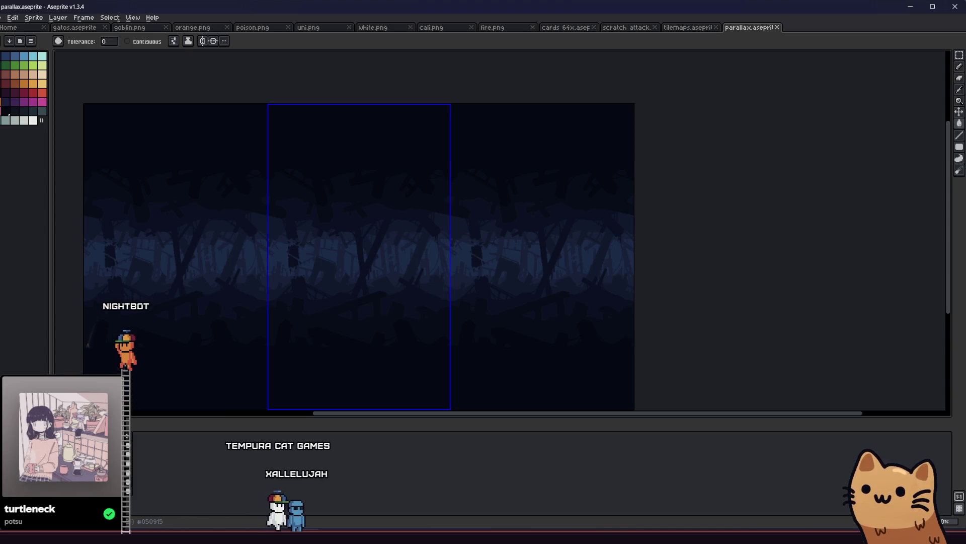
click(198, 353)
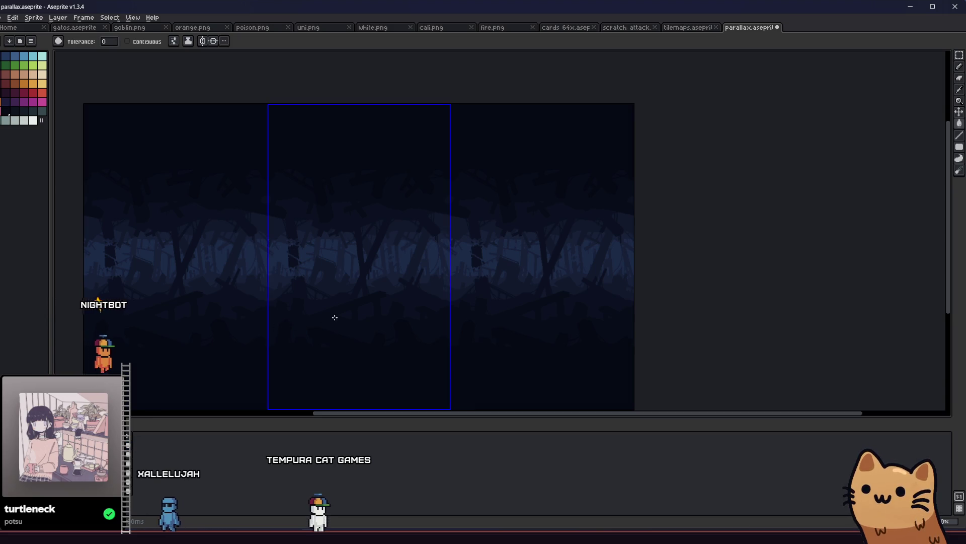
scroll(334, 317, up, 1)
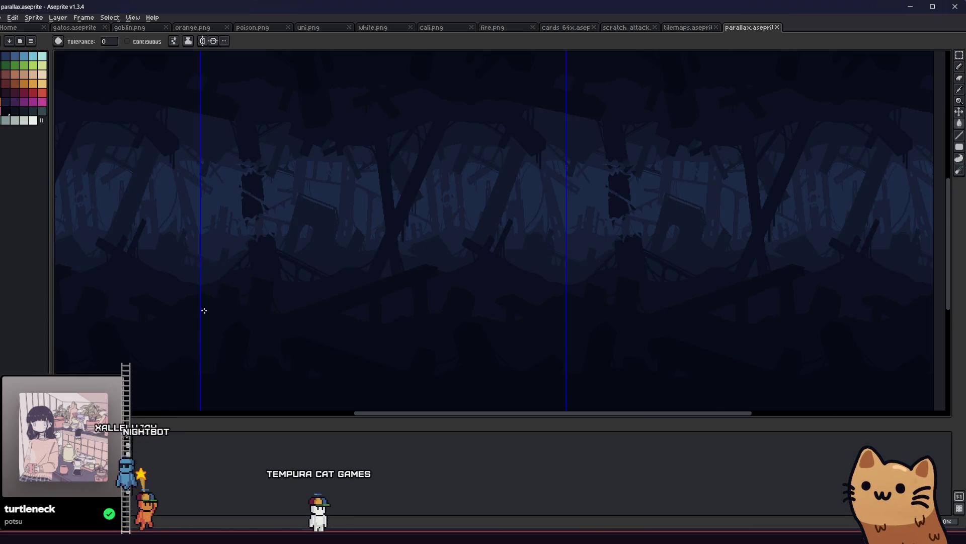
scroll(202, 309, down, 1)
drag(204, 308, 244, 309)
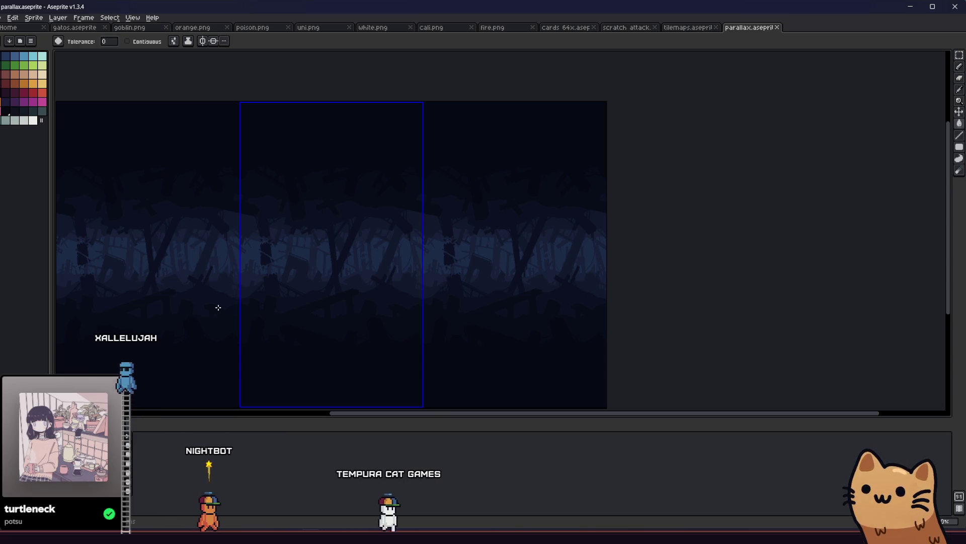
scroll(218, 306, left, 2)
key(Right)
key(Right)
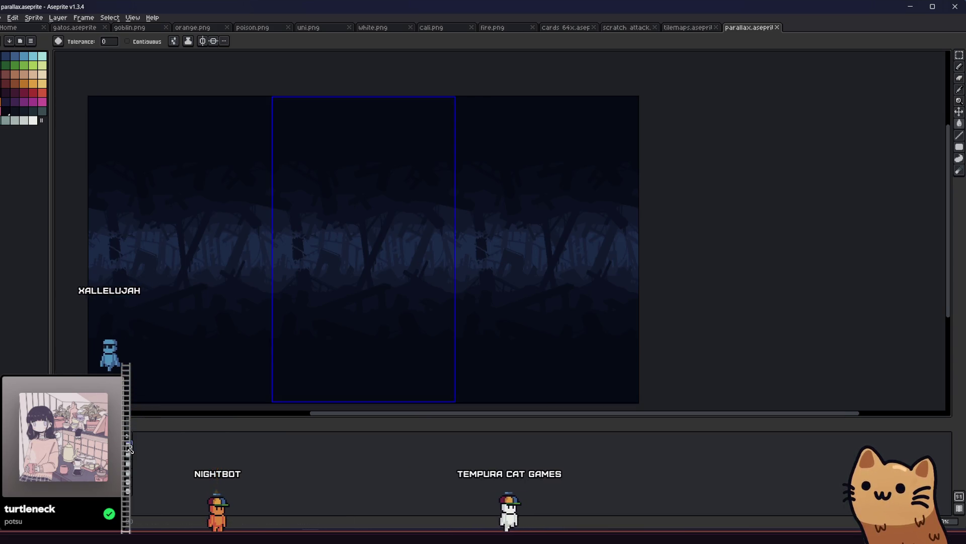
key(Right)
key(Right)
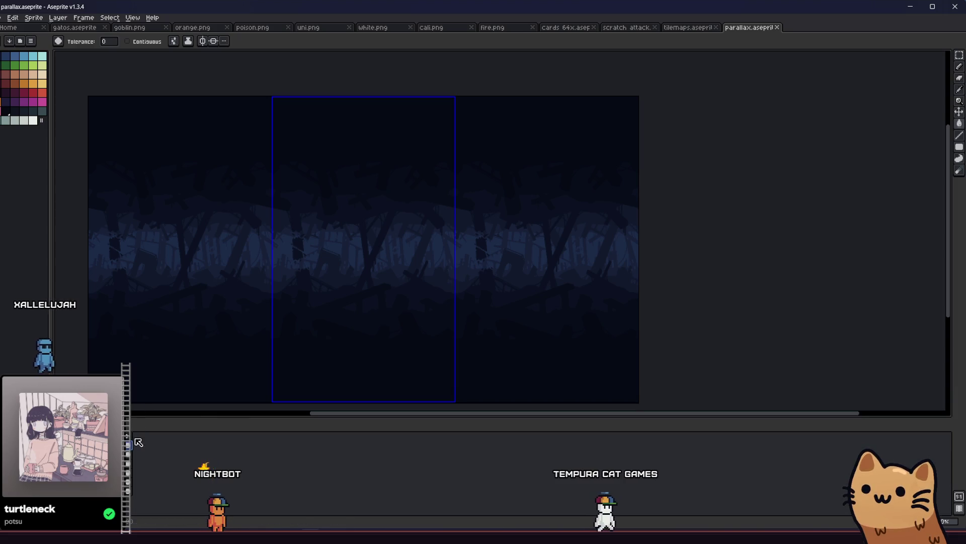
Step: Export the current parallax layer as PNG, overwriting its existing layer image
click(4, 17)
mouse_move(40, 81)
click(136, 94)
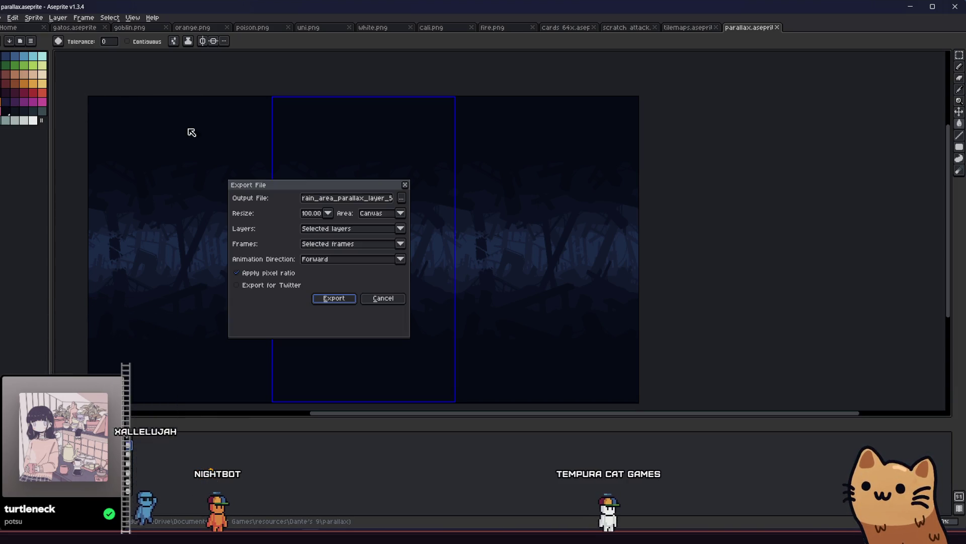
click(335, 299)
click(430, 298)
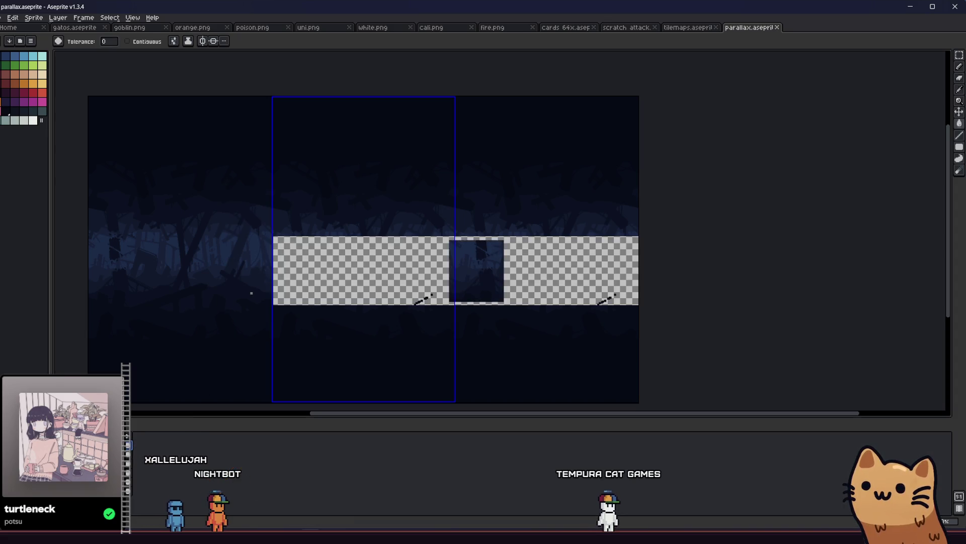
Step: Export the artwork as rain_area_parallax_layer_4.png, overwriting the old file
click(2, 17)
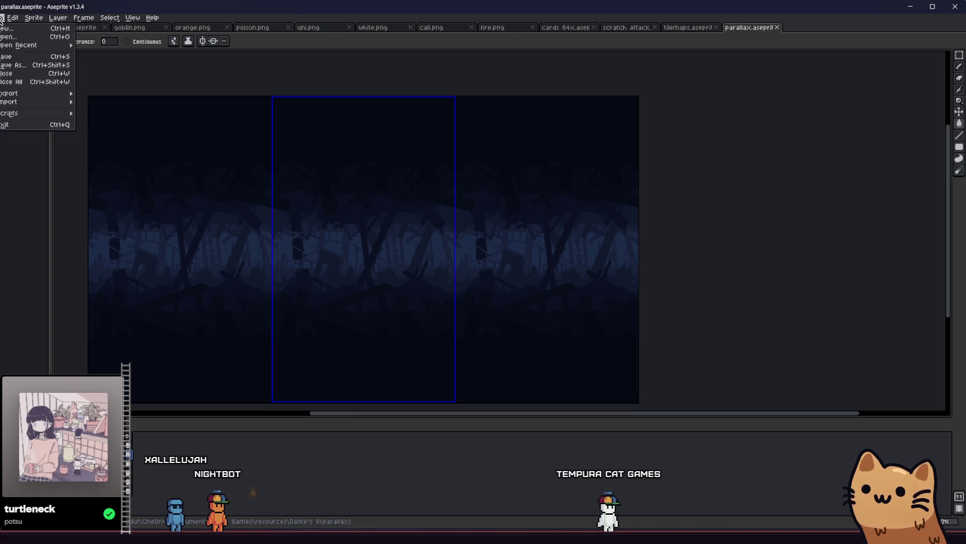
mouse_move(20, 93)
click(101, 92)
click(381, 198)
key(BackSpace)
text(4)
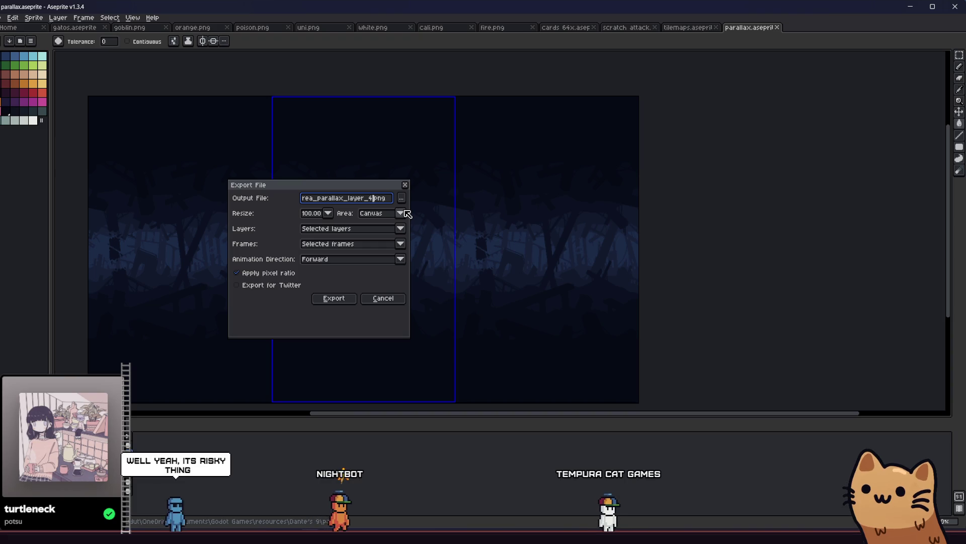
click(335, 298)
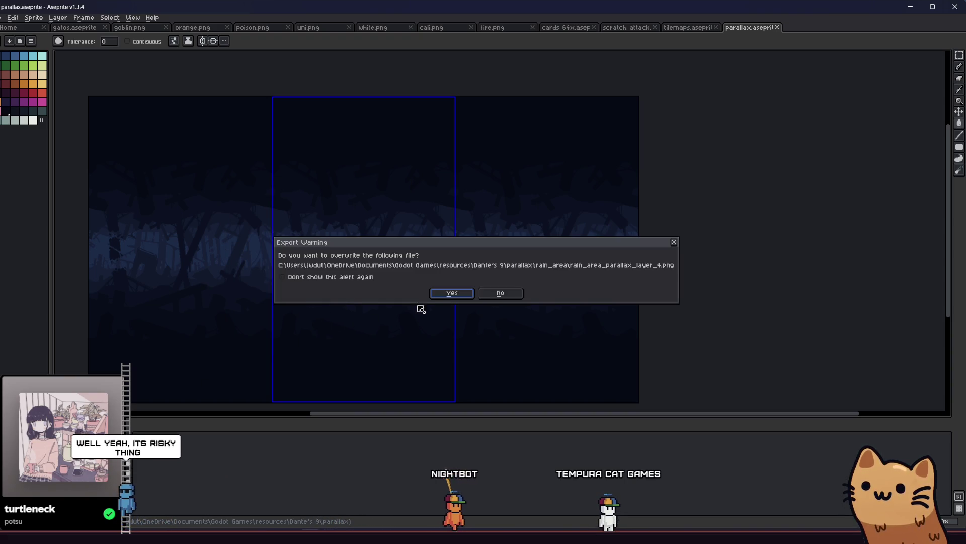
key(Return)
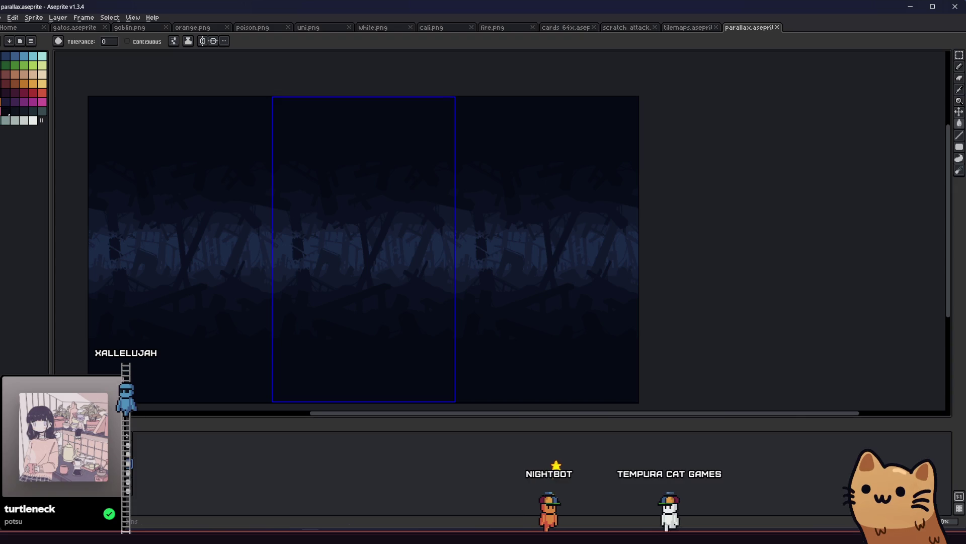
Step: Export the next parallax layer image, overwriting the existing file
click(2, 17)
mouse_move(43, 94)
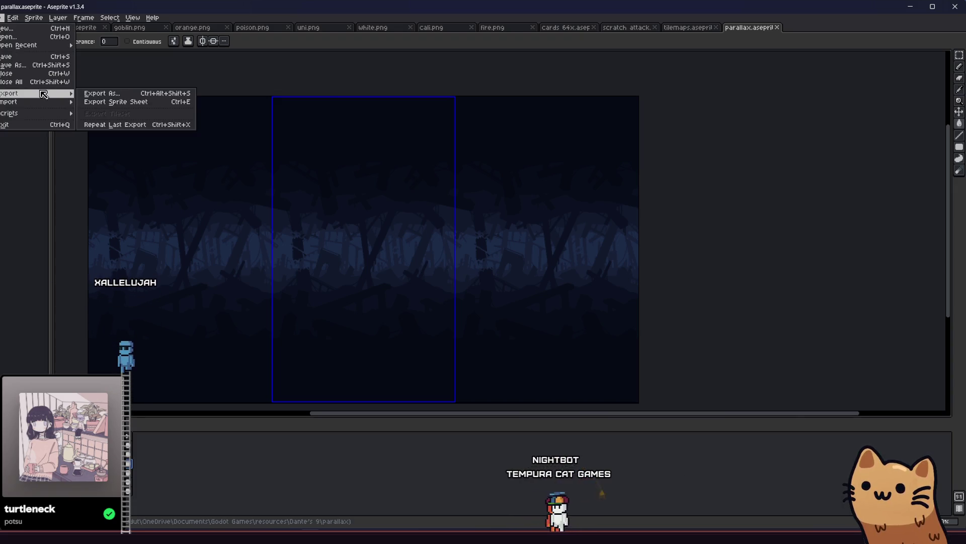
click(102, 93)
click(392, 200)
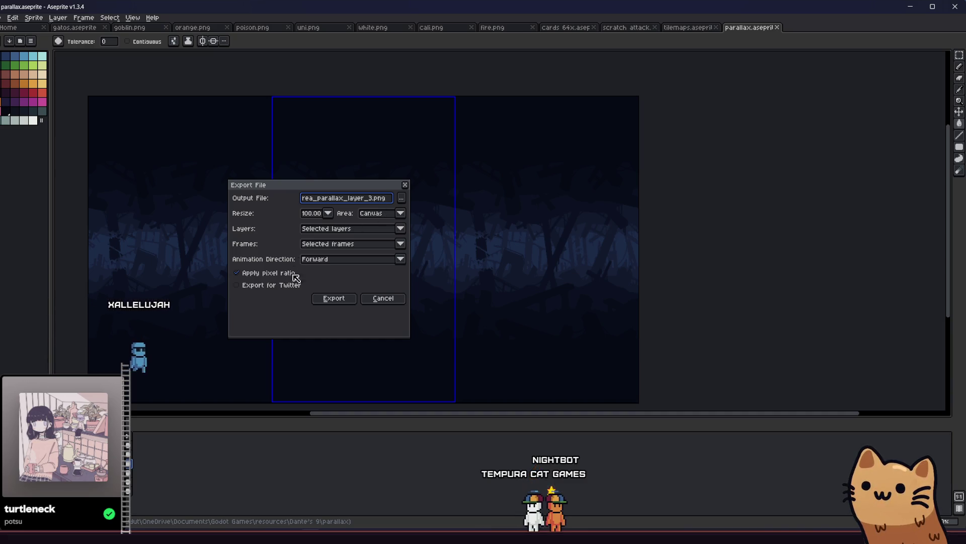
click(322, 298)
click(448, 292)
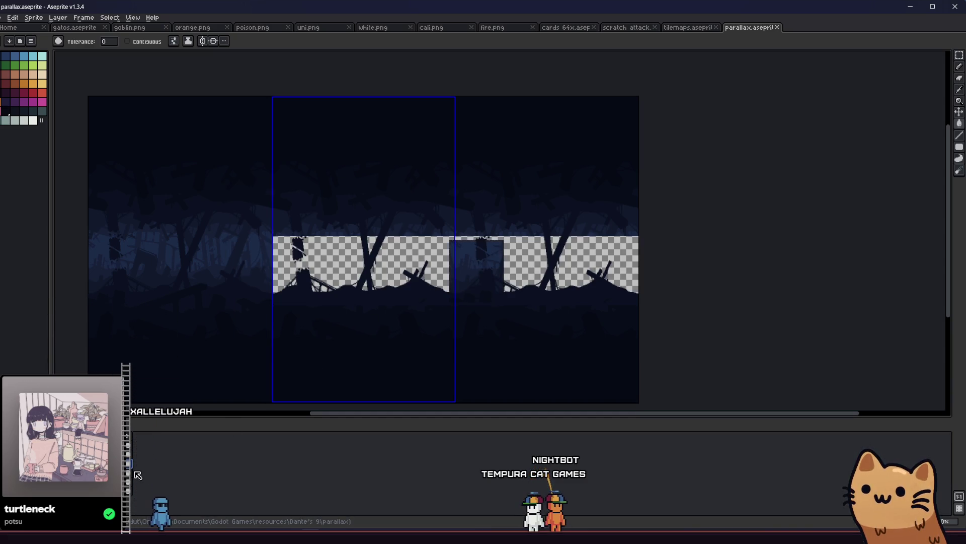
Step: Export the artwork as rain_area_parallax_layer_2.png, overwriting the old file
click(2, 17)
mouse_move(30, 96)
click(131, 95)
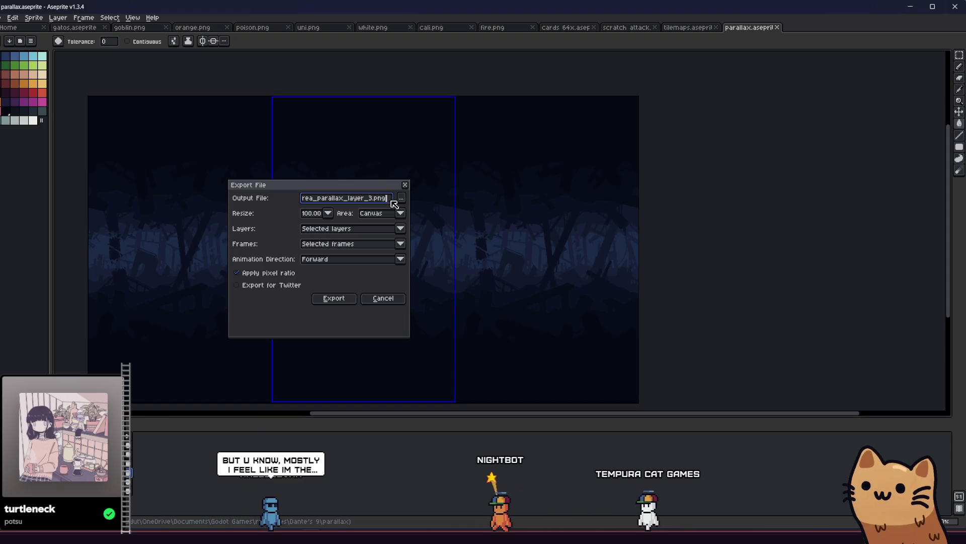
key(Left)
key(Left)
key(Left)
key(BackSpace)
text(2)
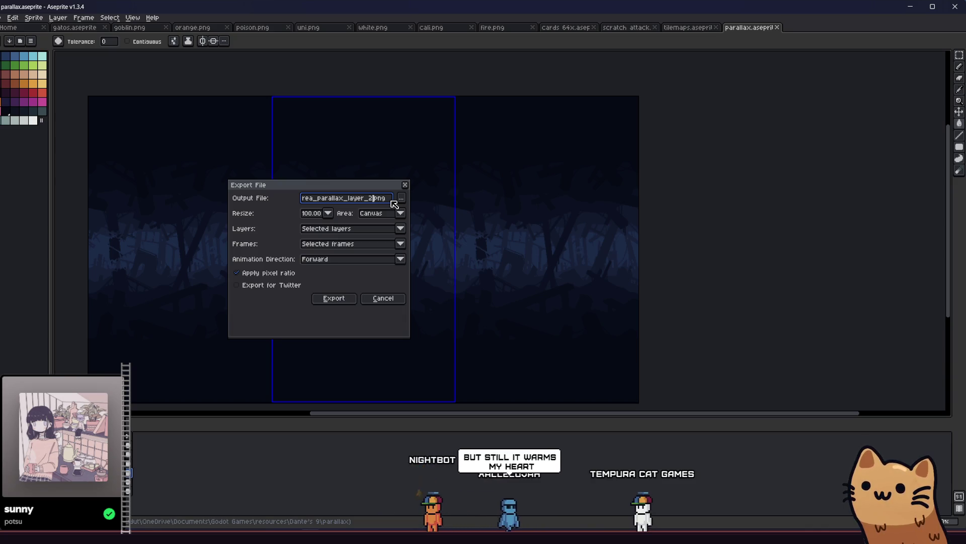
click(334, 298)
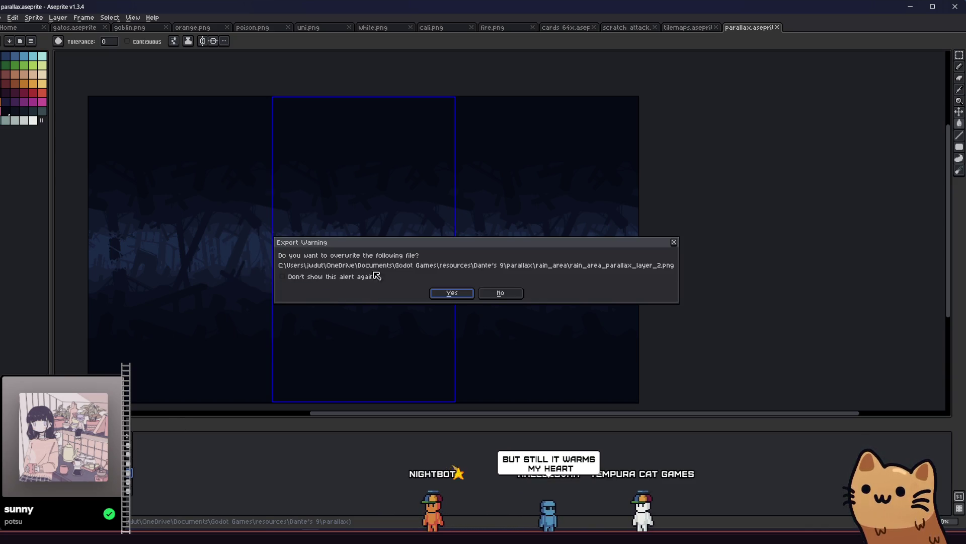
click(441, 294)
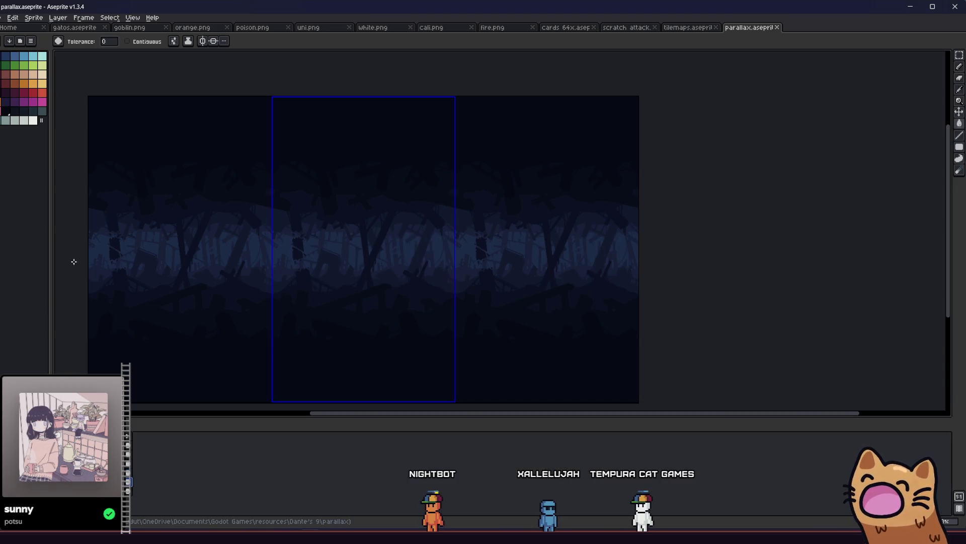
Step: Export the artwork over rain_area_parallax_layer_1.png, confirming the overwrite
click(2, 18)
mouse_move(50, 94)
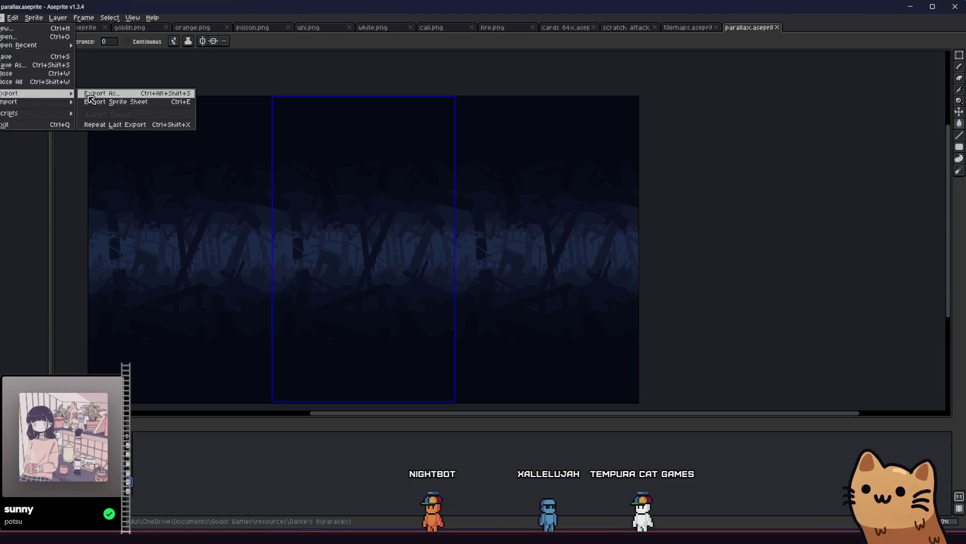
click(93, 94)
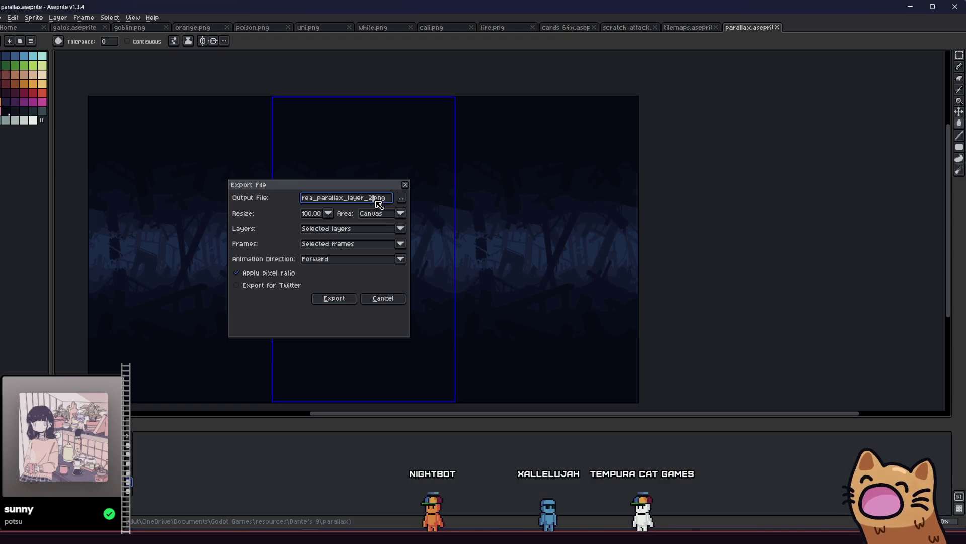
click(347, 299)
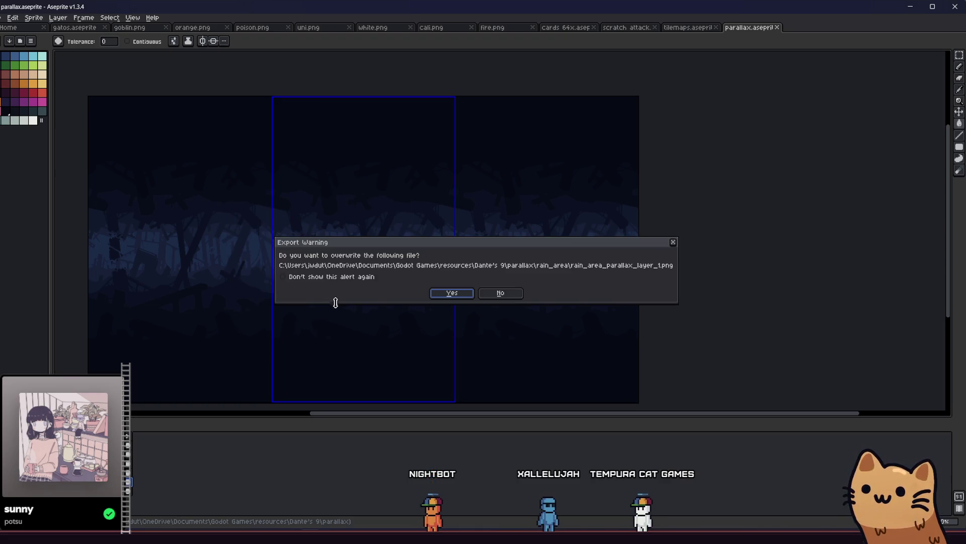
click(455, 298)
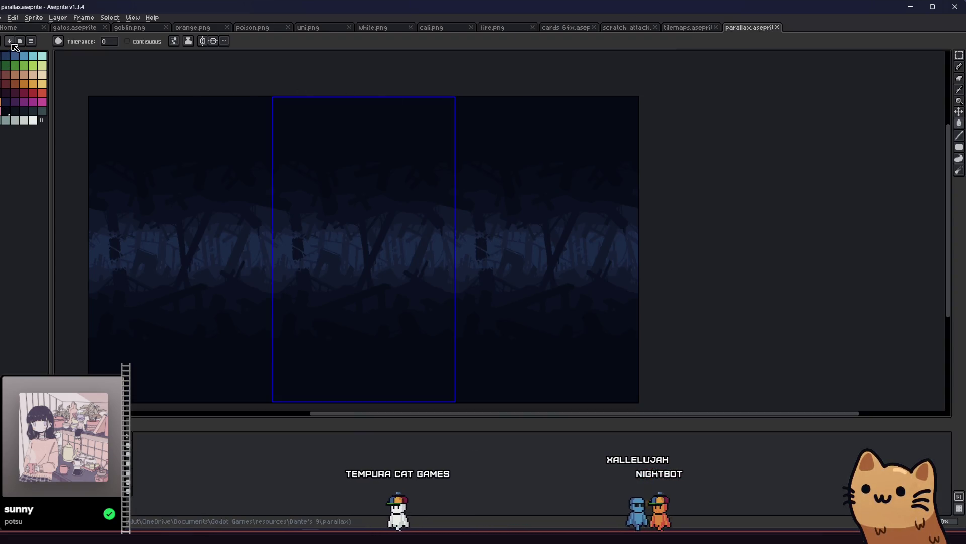
Step: Export the artwork over rain_area_parallax_layer_0.png, confirm the overwrite, and bring up the rain_area folder
click(2, 17)
mouse_move(50, 93)
click(89, 94)
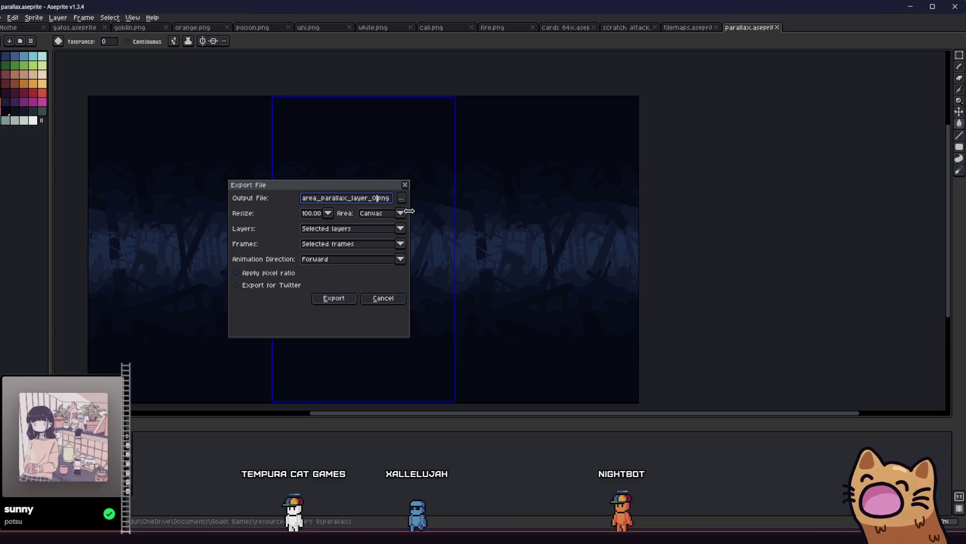
click(352, 301)
click(471, 294)
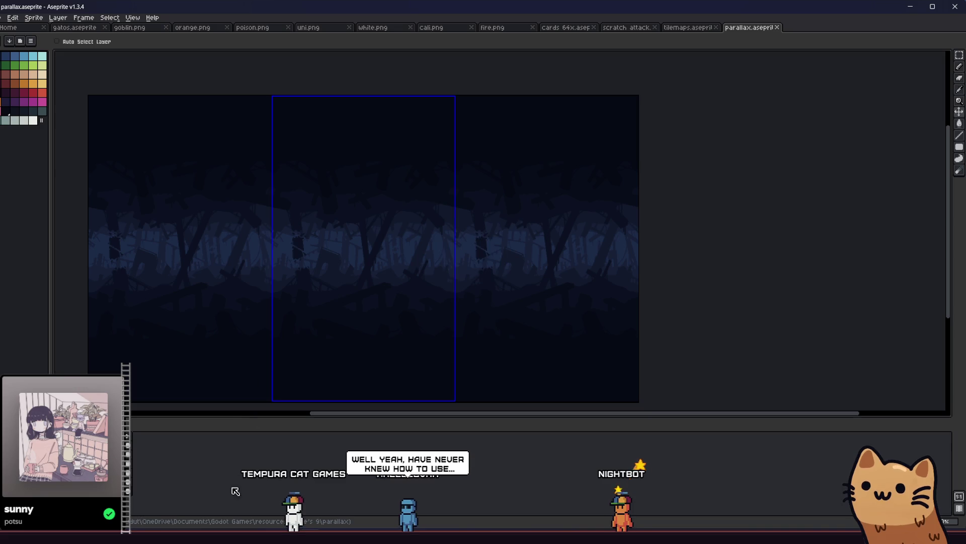
ctrl+click(221, 521)
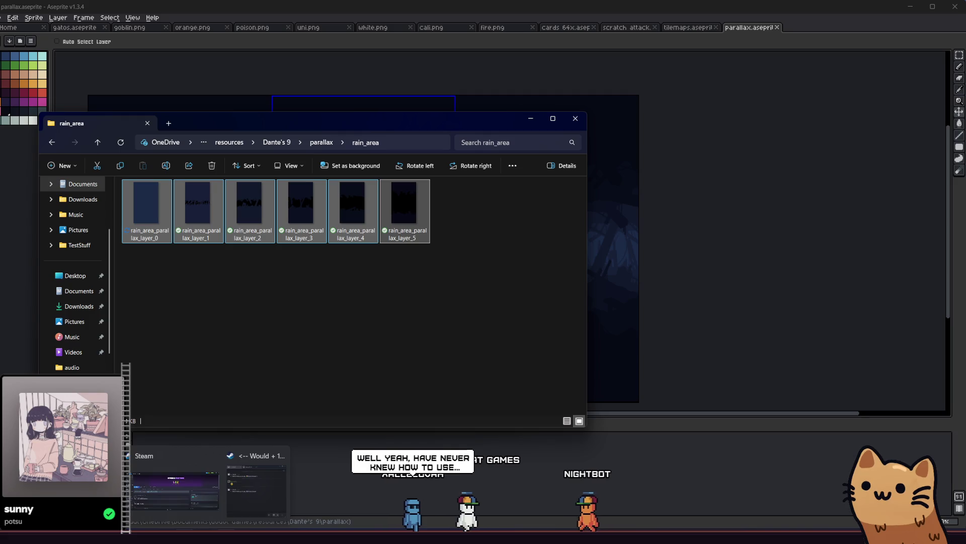
Step: Glance at Godot's project files, then rubber-band select all six rain_area_parallax_layer PNGs in File Explorer
click(171, 453)
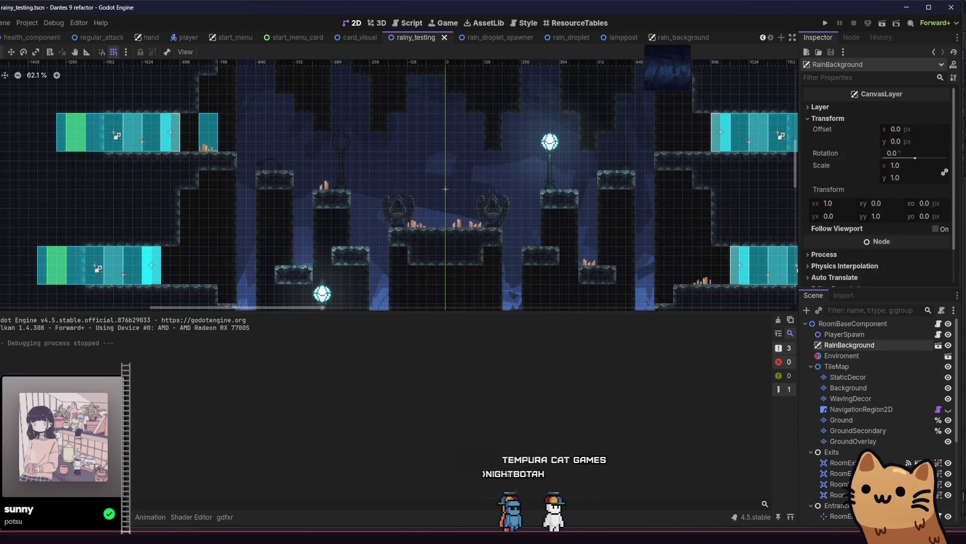
key(alt+f)
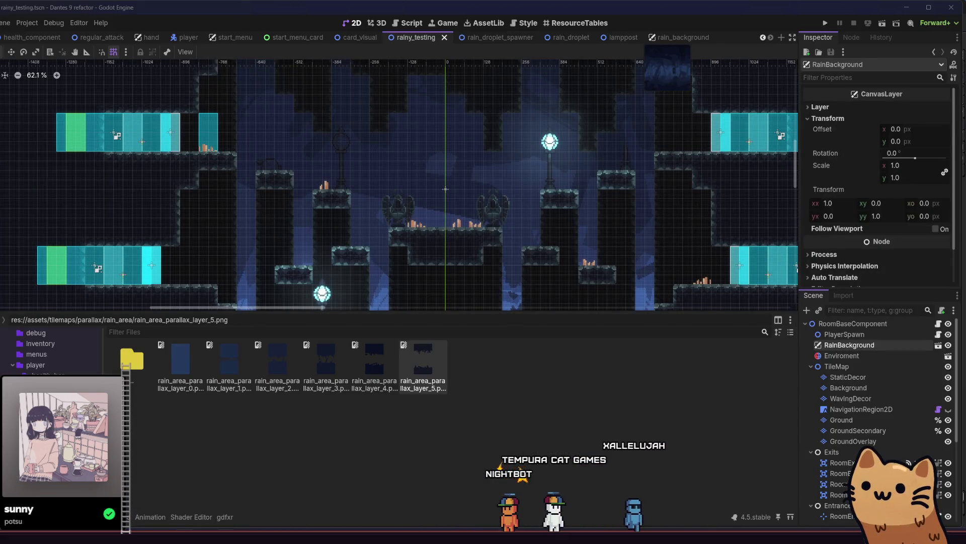
key(alt+Tab)
click(235, 327)
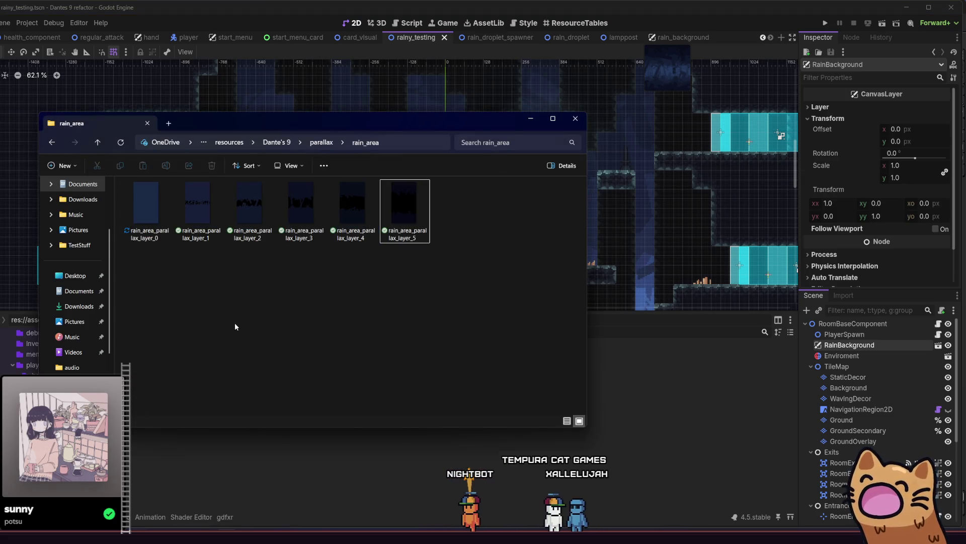
mouse_move(390, 270)
mouse_down()
mouse_move(156, 220)
mouse_move(315, 235)
mouse_move(640, 412)
mouse_up()
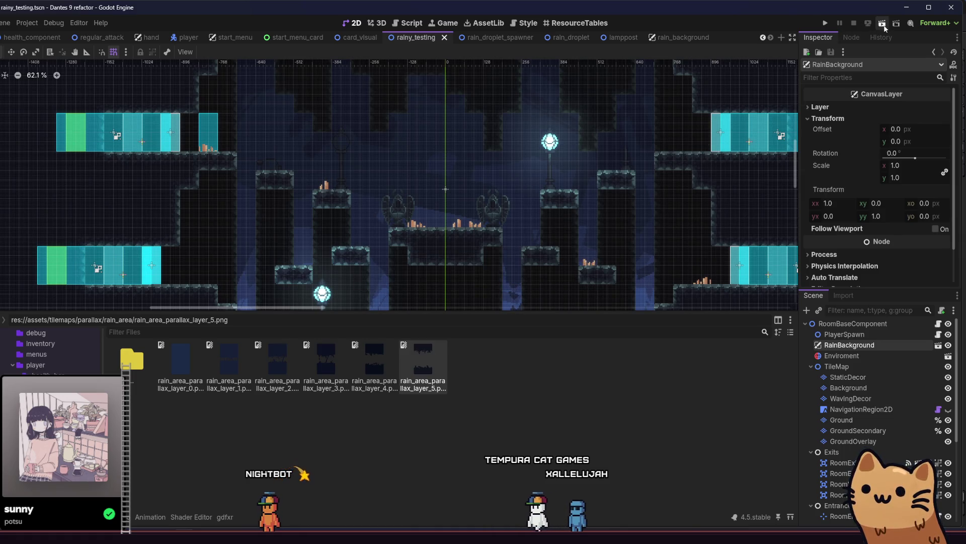
click(883, 24)
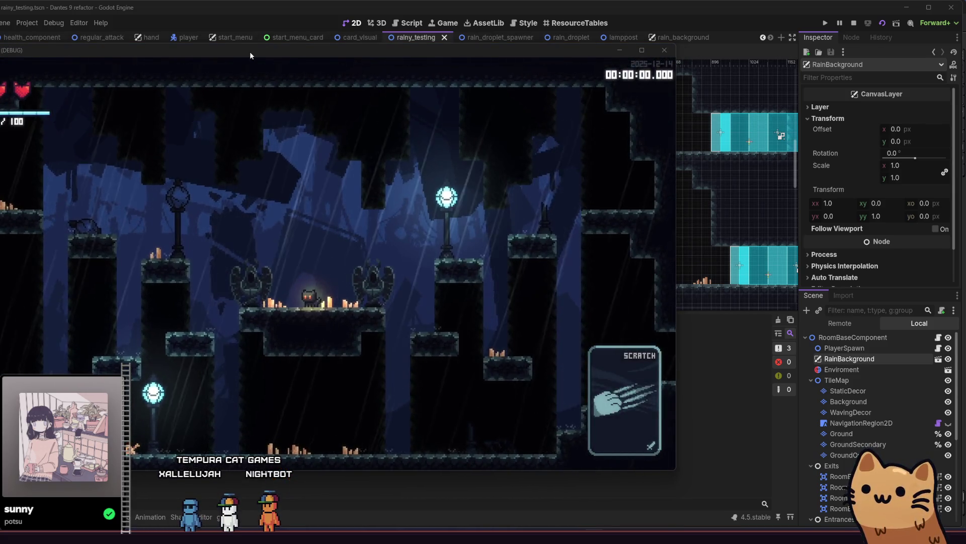
double_click(249, 51)
key(Right)
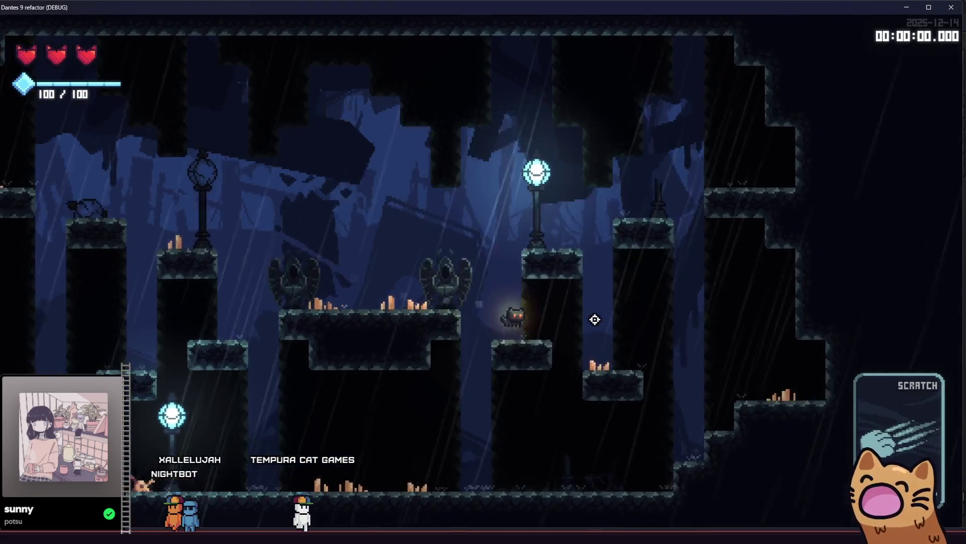
key(Right)
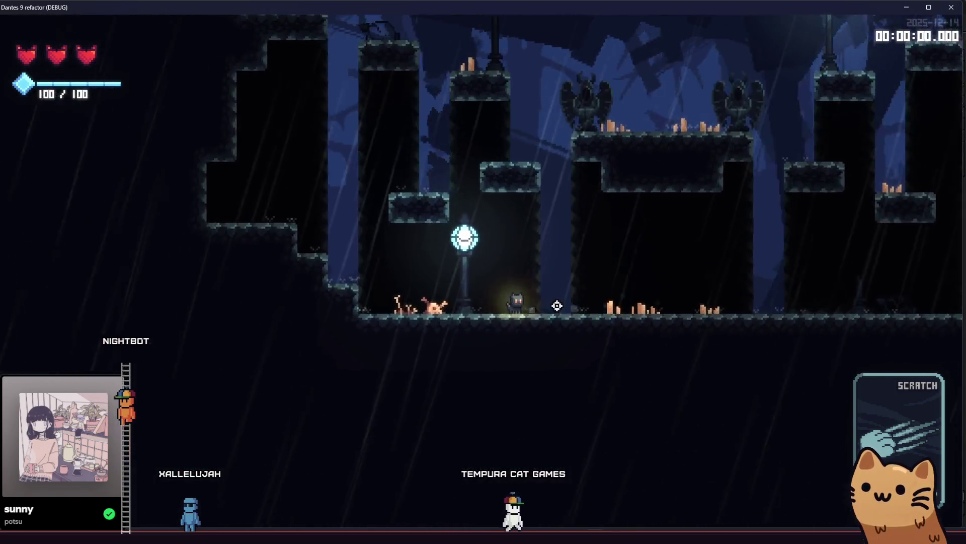
key(space)
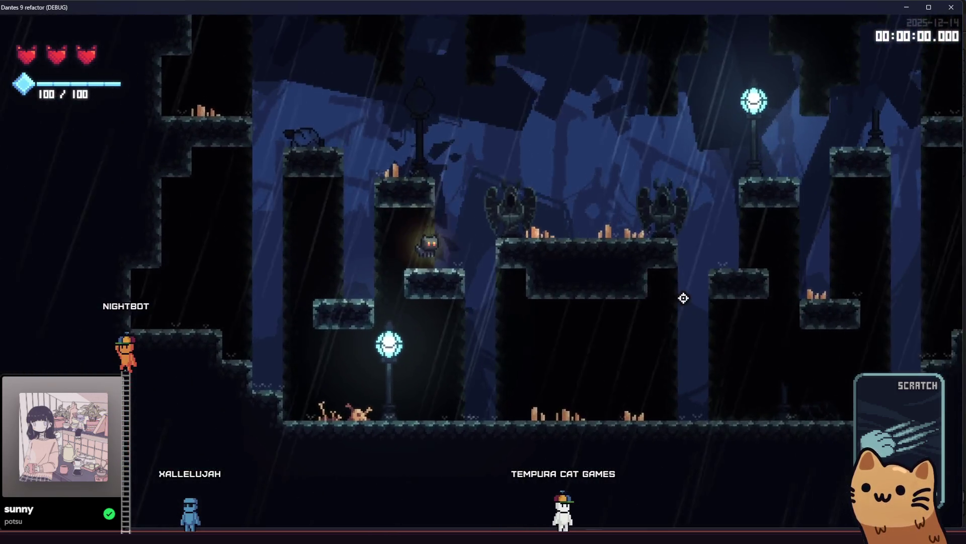
key(space)
key(Right)
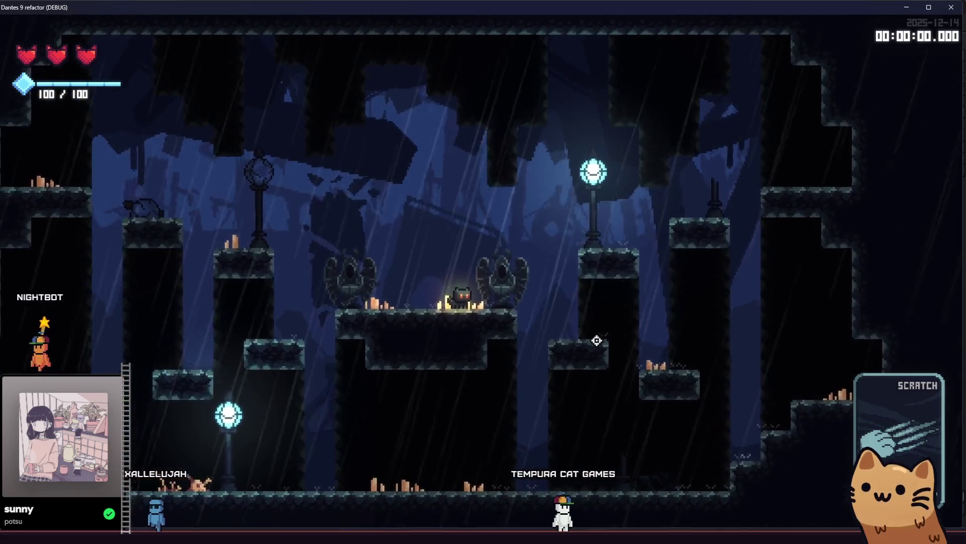
key(Left)
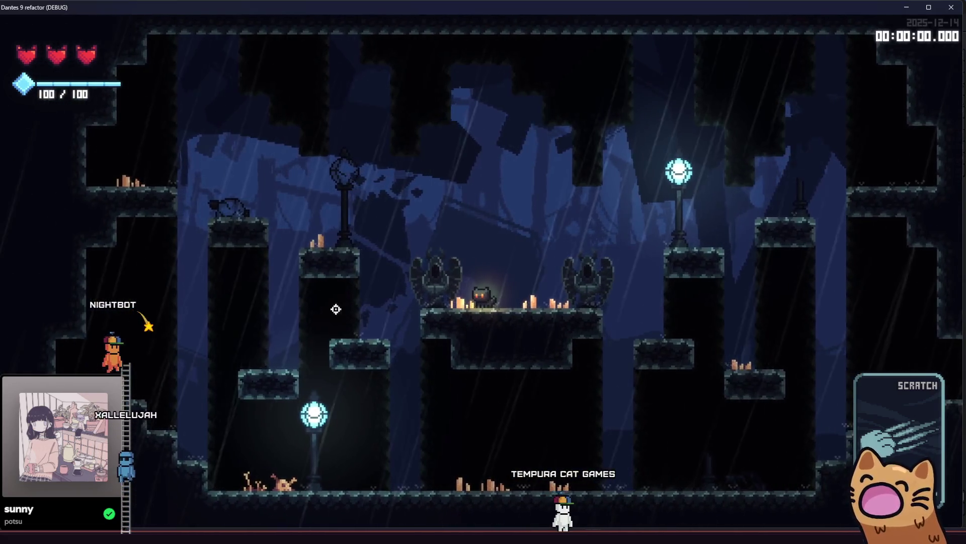
key(Right)
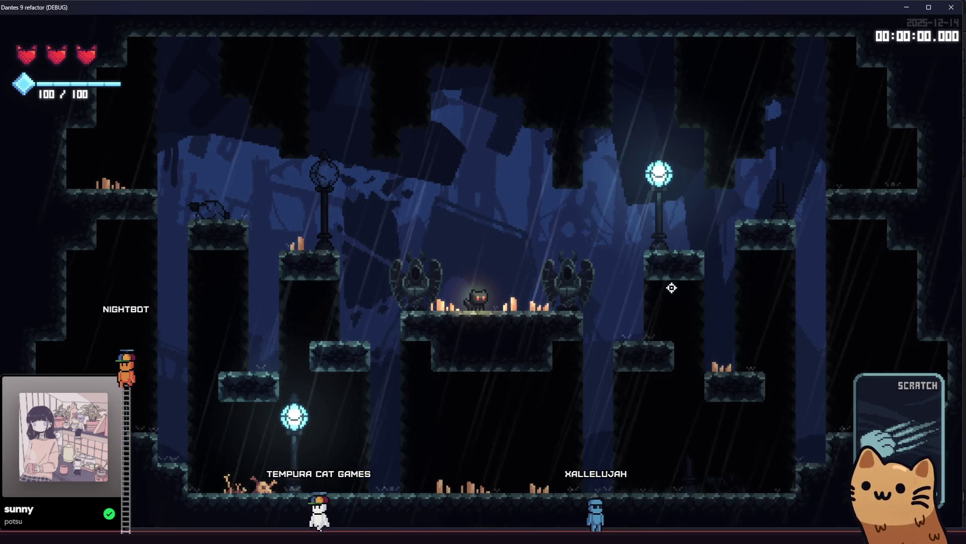
key(d)
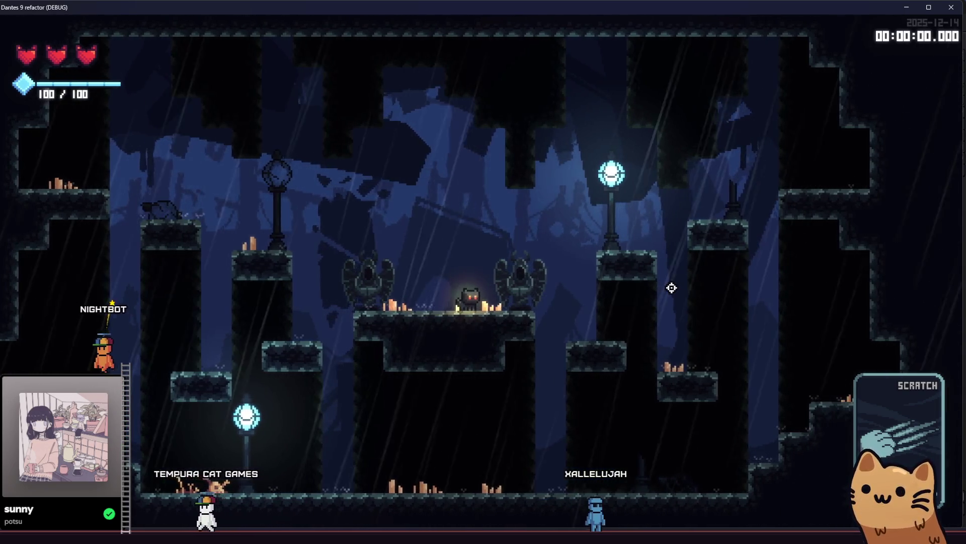
key(d)
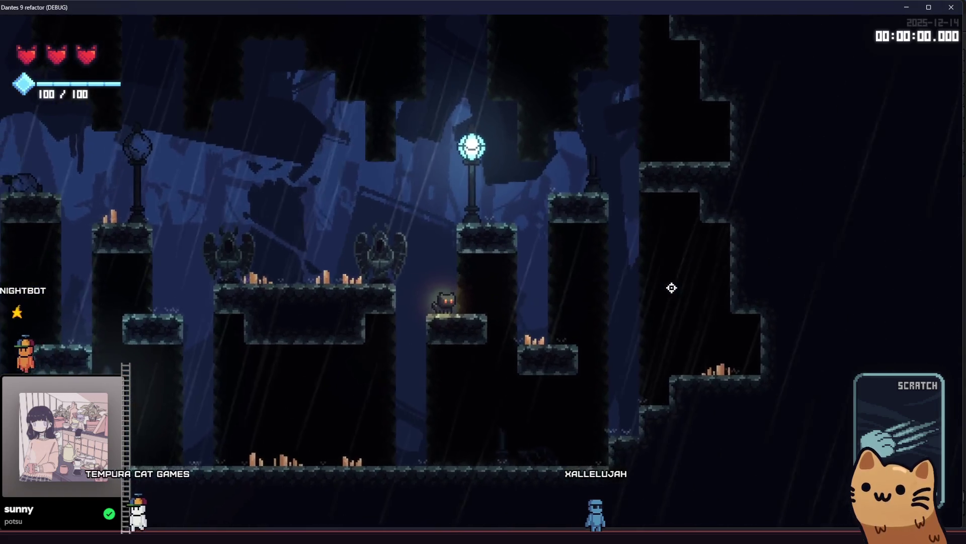
key(space)
key(a)
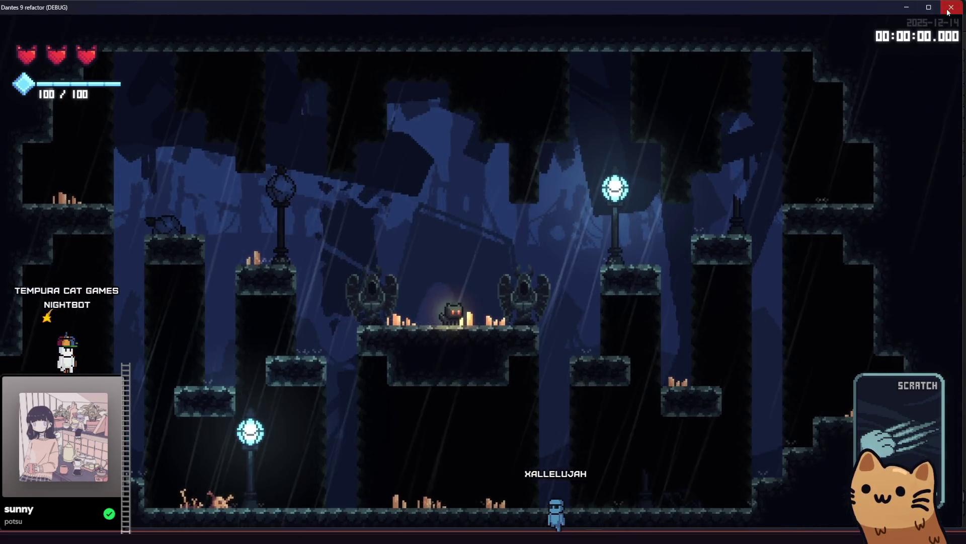
click(949, 11)
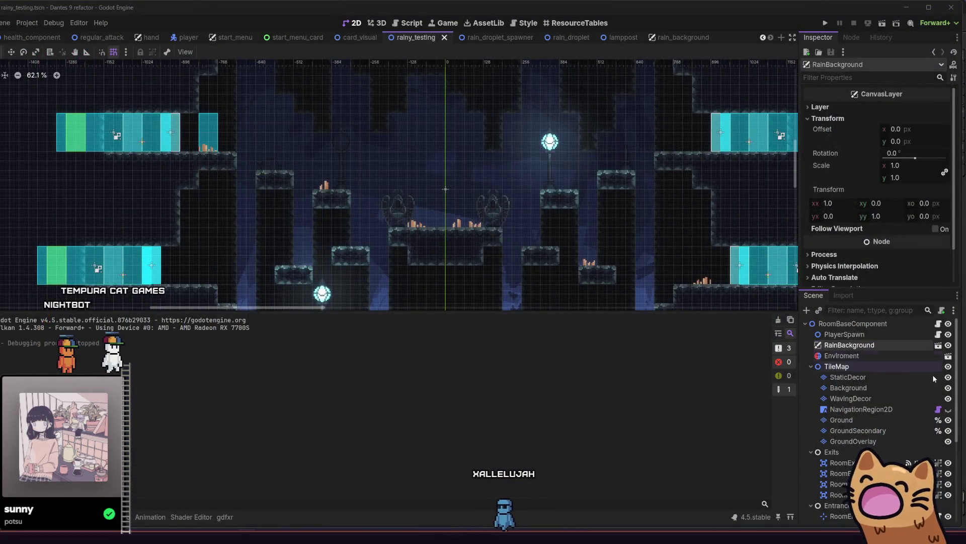
Step: Hide the Background tilemap layer and run the scene in a maximized game window
click(948, 388)
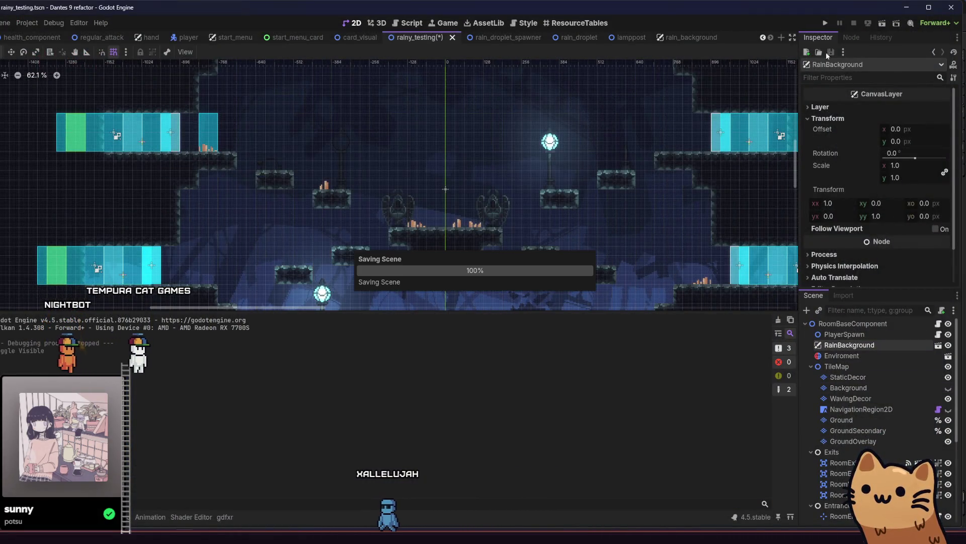
click(878, 25)
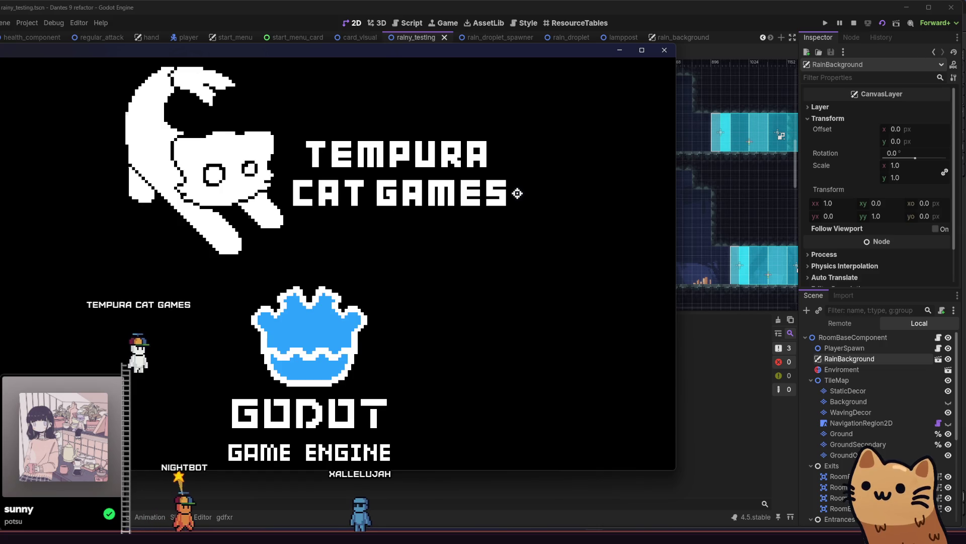
key(super+Up)
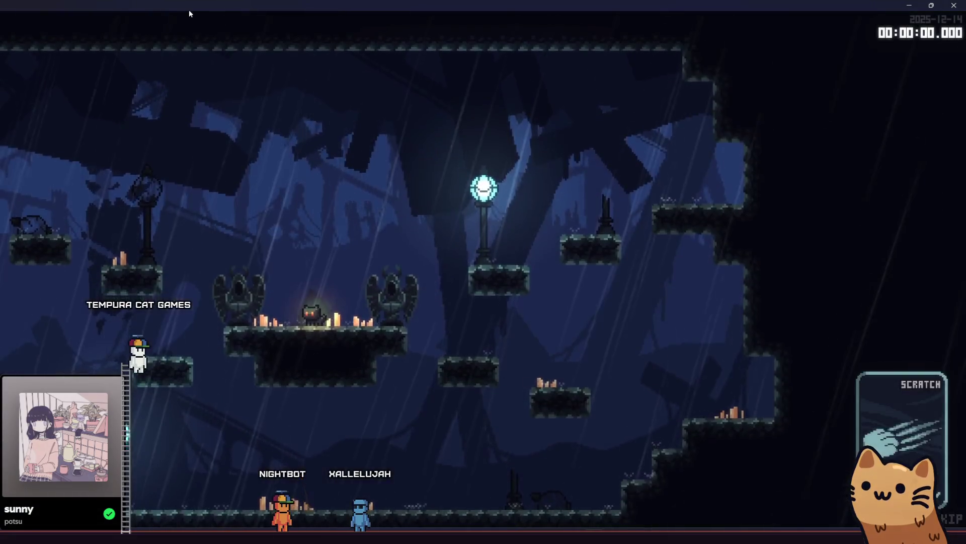
Step: Walk the cat along the central platform, drop to the floor, and jump onto the statue platform
key(d)
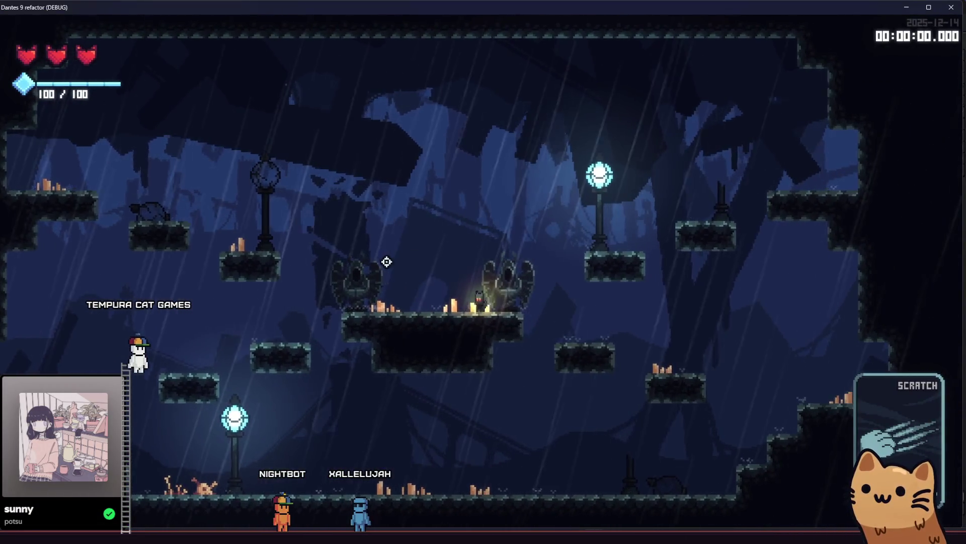
key(a)
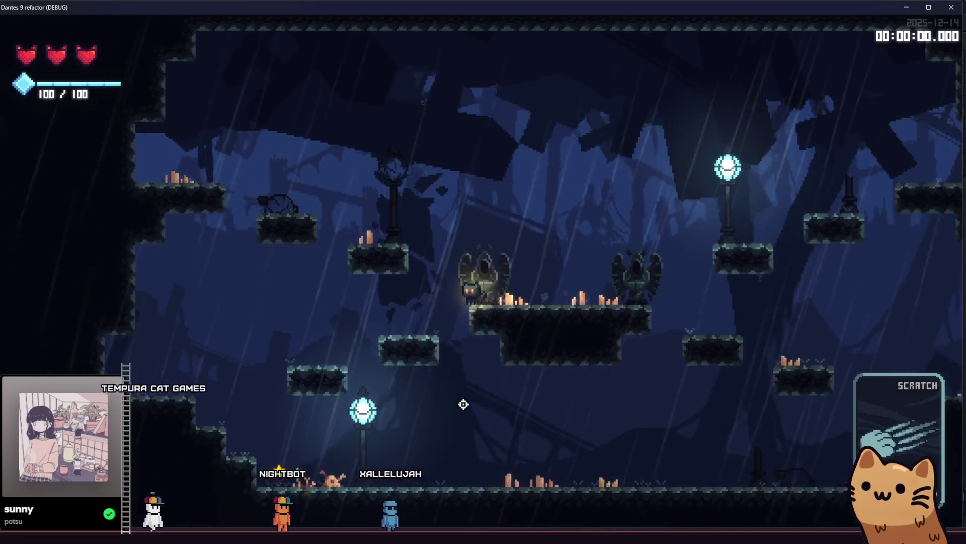
key(a)
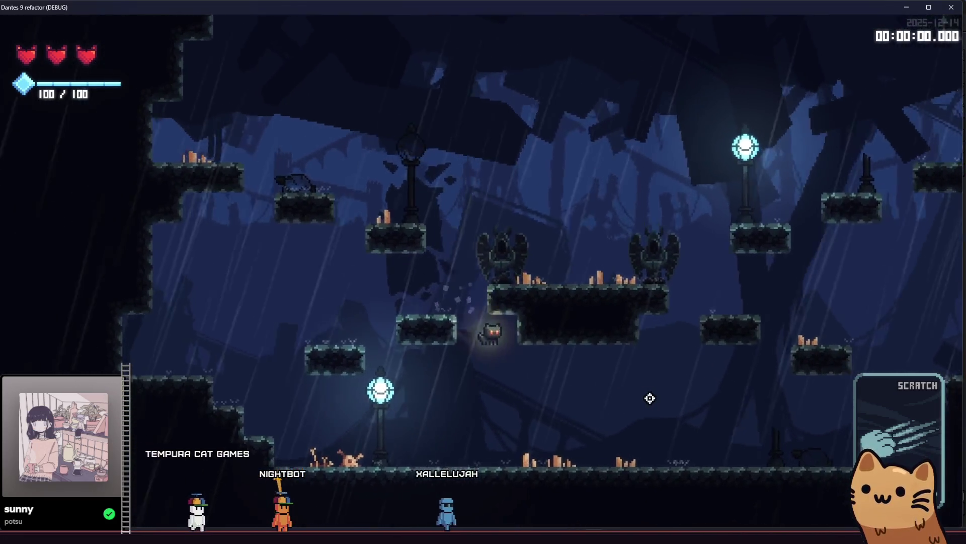
key(d)
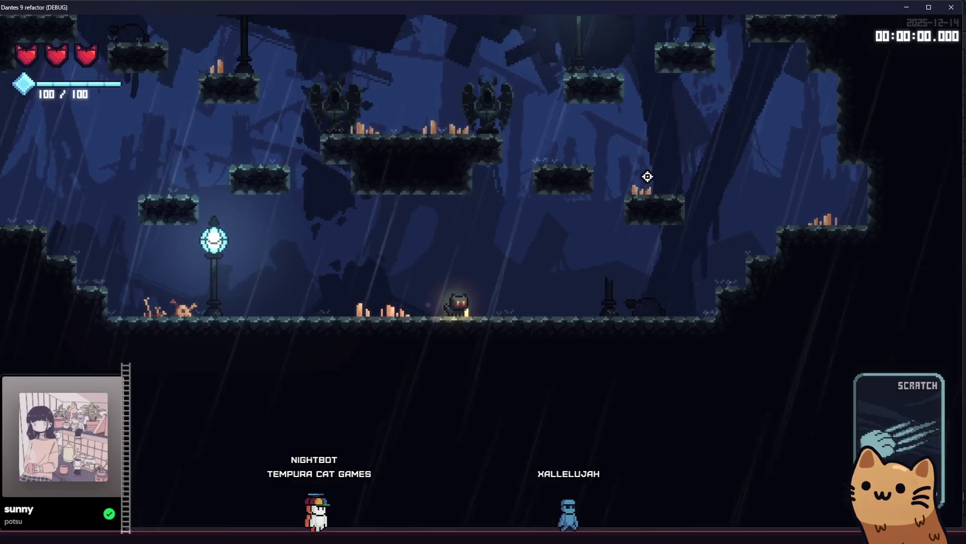
key(a)
key(a)
key(space)
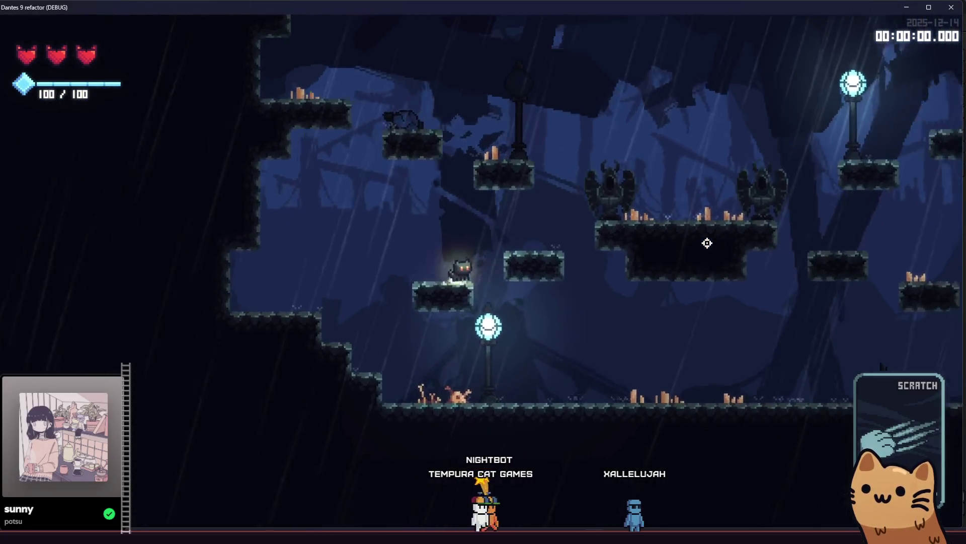
key(d)
key(space)
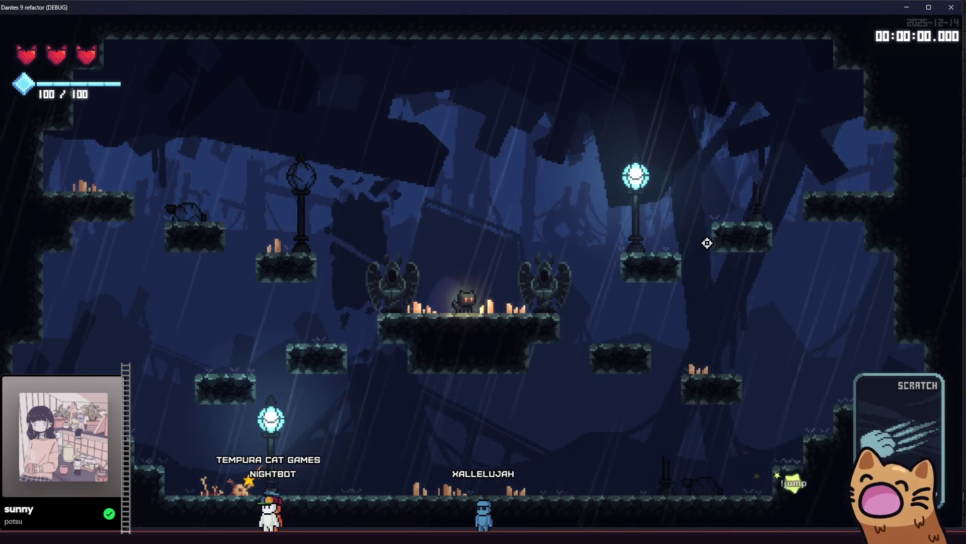
Step: Hop the cat between the lamp-post platform, central altar and floating platform, then close the game
key(Left)
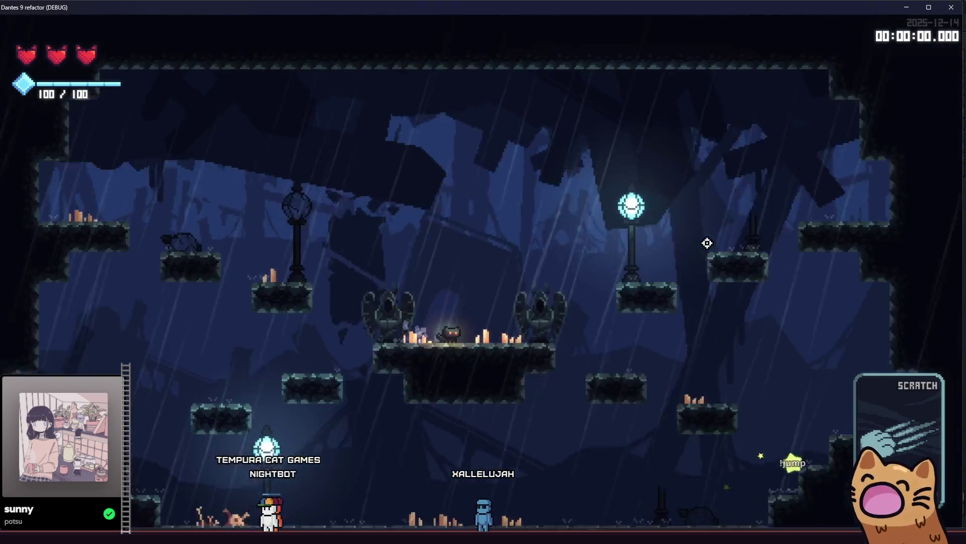
key(Right)
key(space)
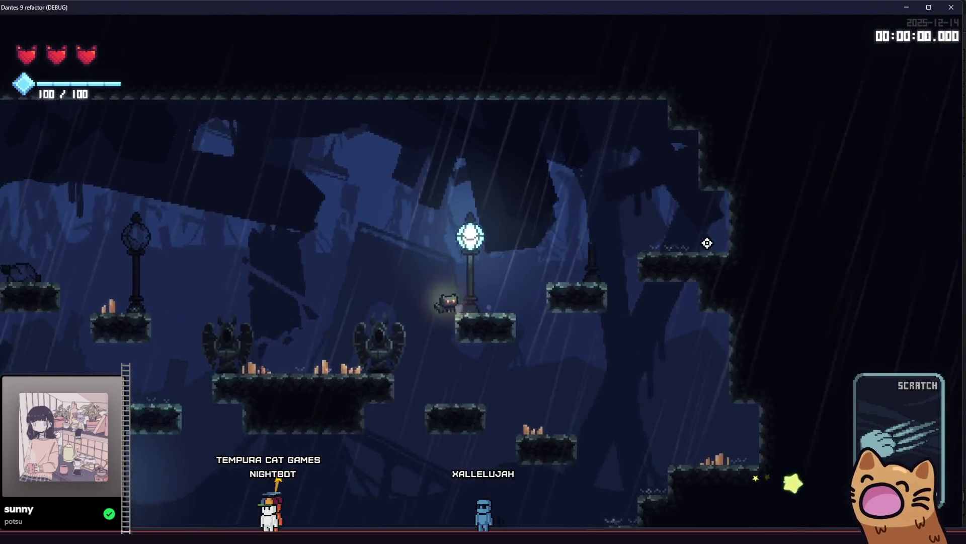
key(Left)
key(space)
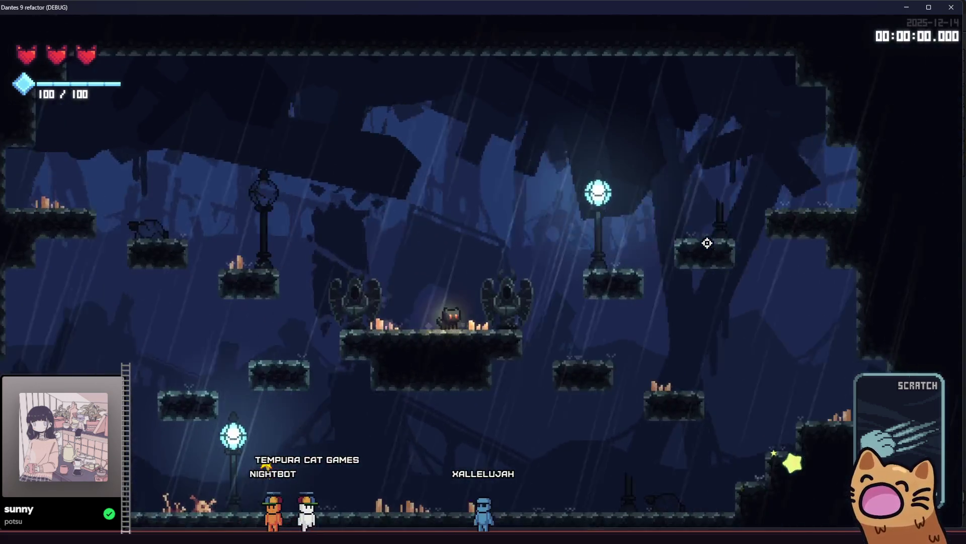
key(Left)
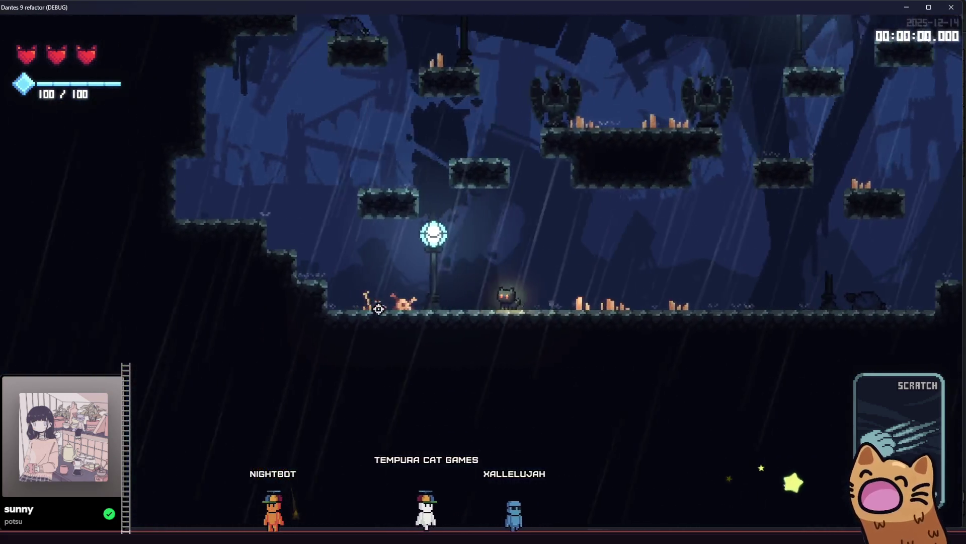
key(space)
key(Left)
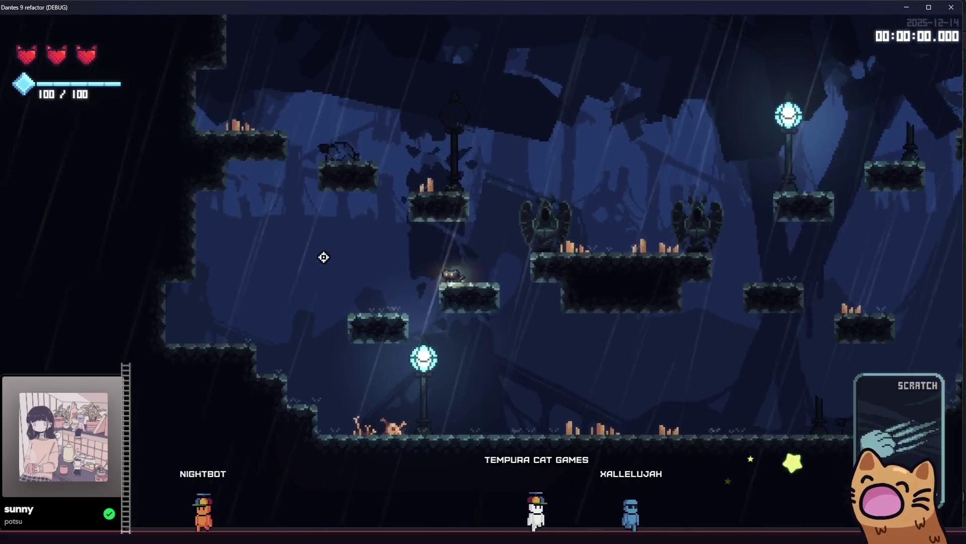
key(Right)
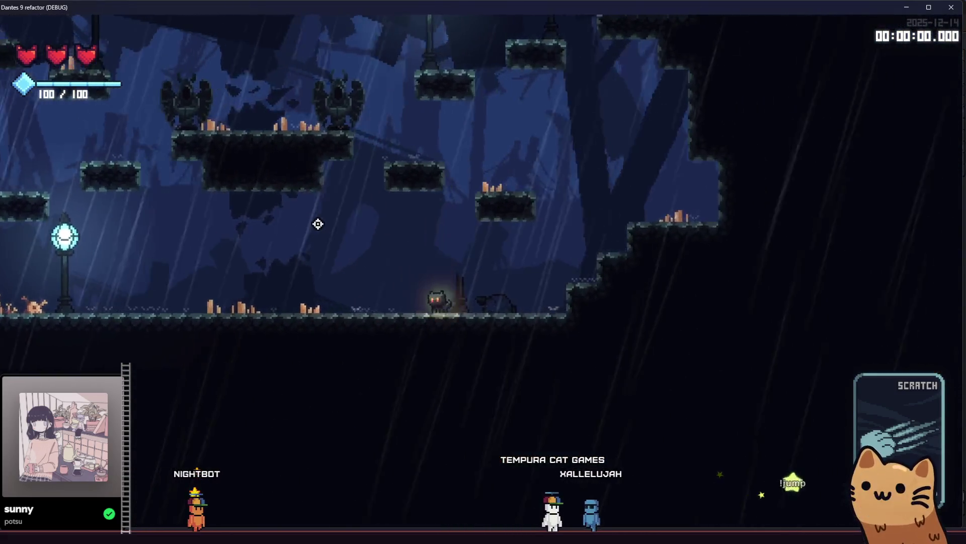
key(space)
key(Left)
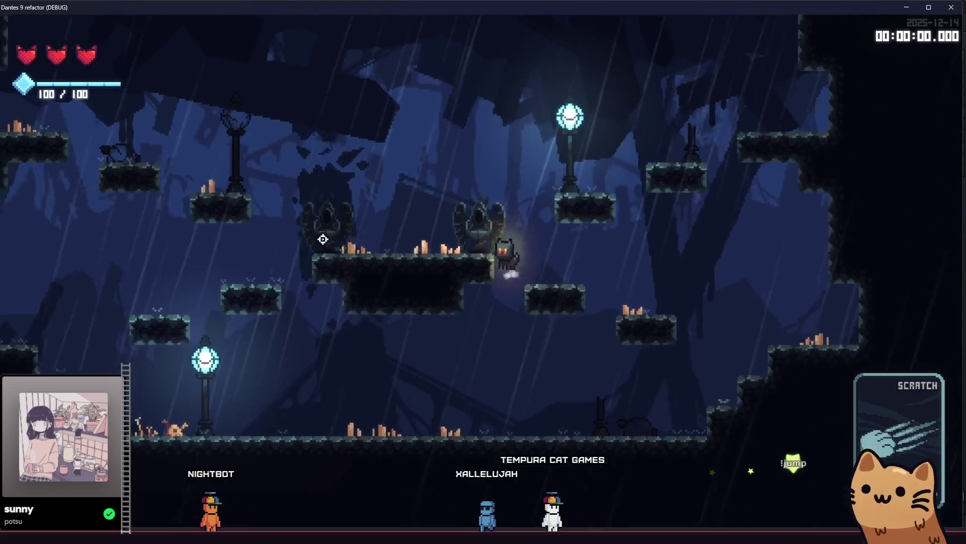
key(Left)
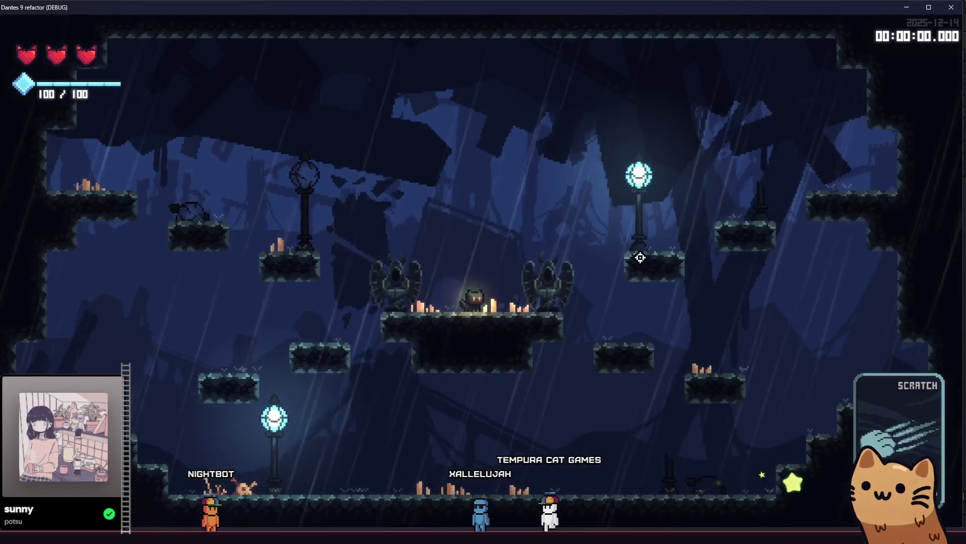
click(953, 7)
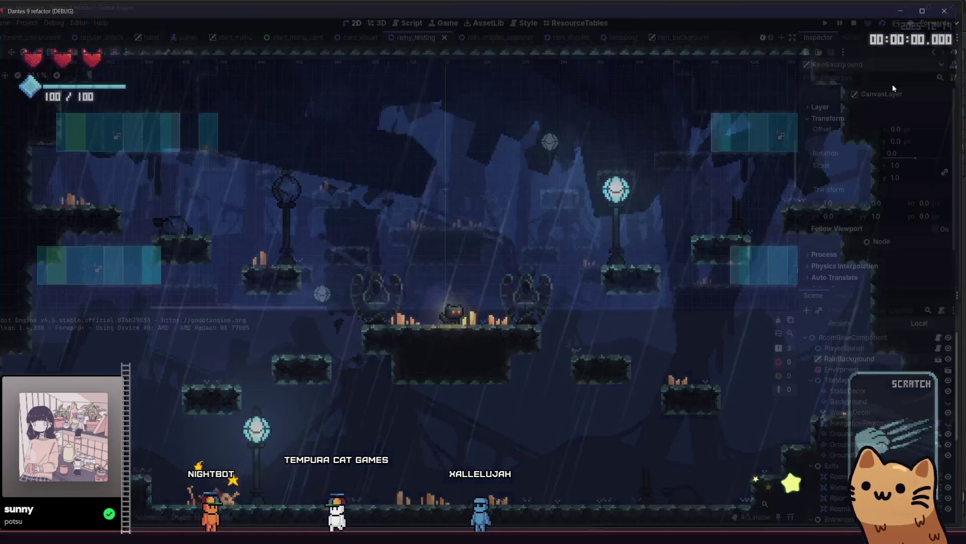
Step: In rain_background, give ParallaxLayer1 scroll offset y -2100, check ParallaxLayer6 and ParallaxLayer4, save, and go back to rainy_testing
click(672, 37)
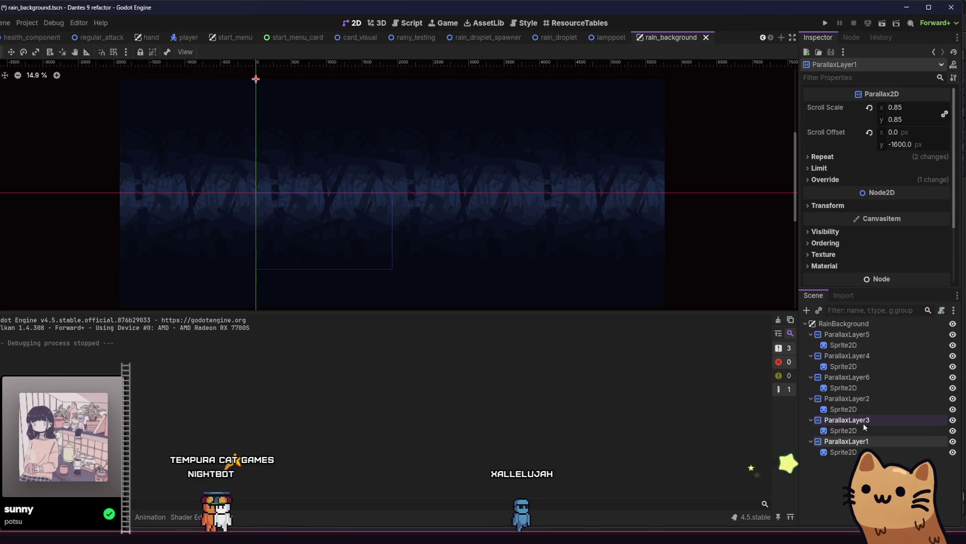
key(ctrl+z)
key(ctrl+z)
key(ctrl+z)
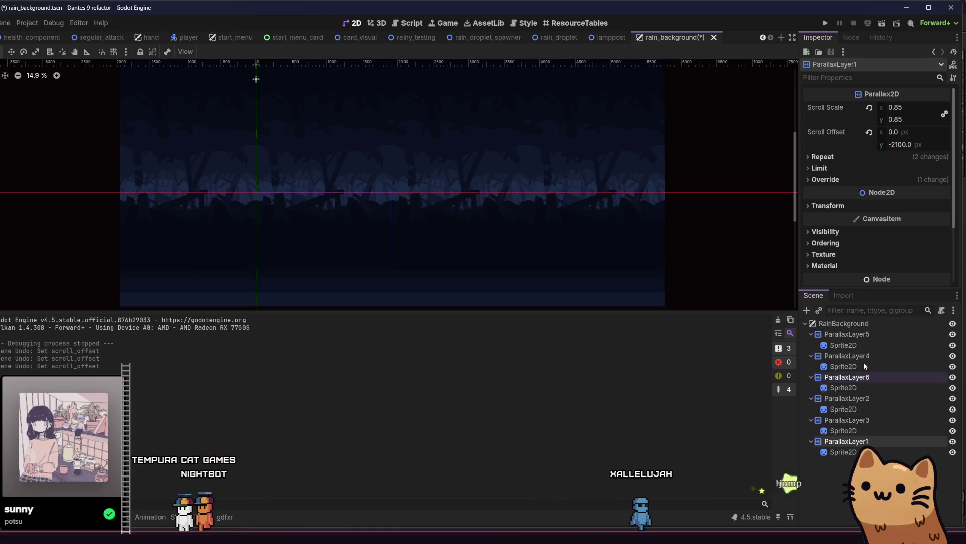
key(ctrl+z)
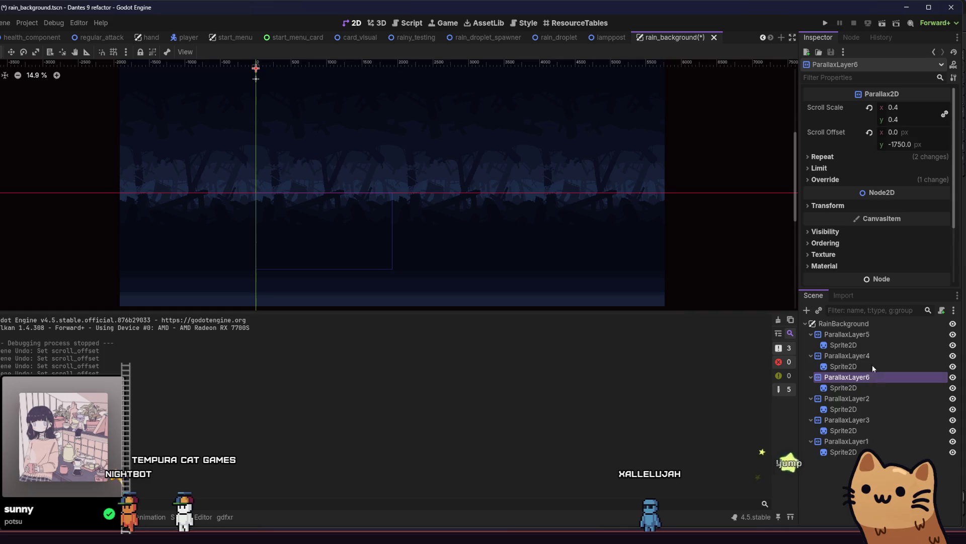
click(875, 354)
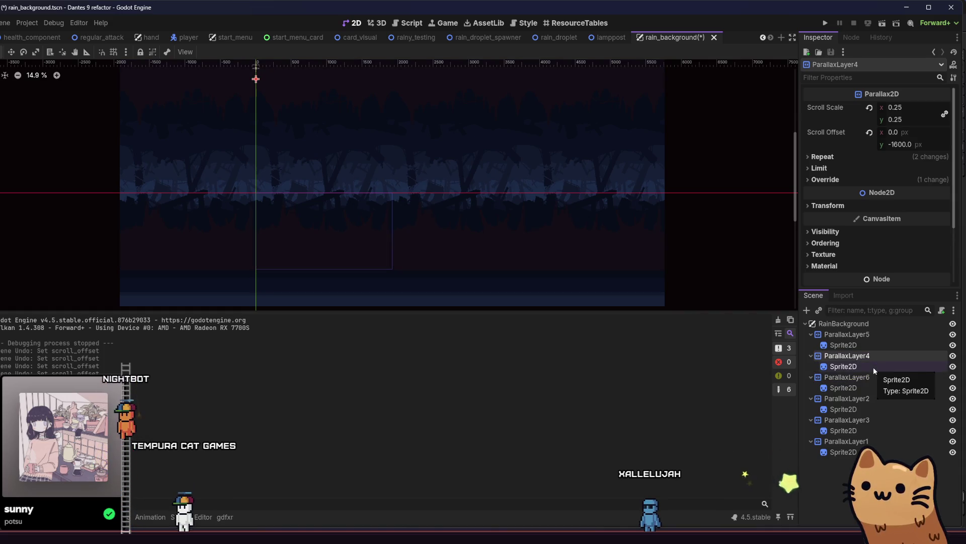
key(ctrl+s)
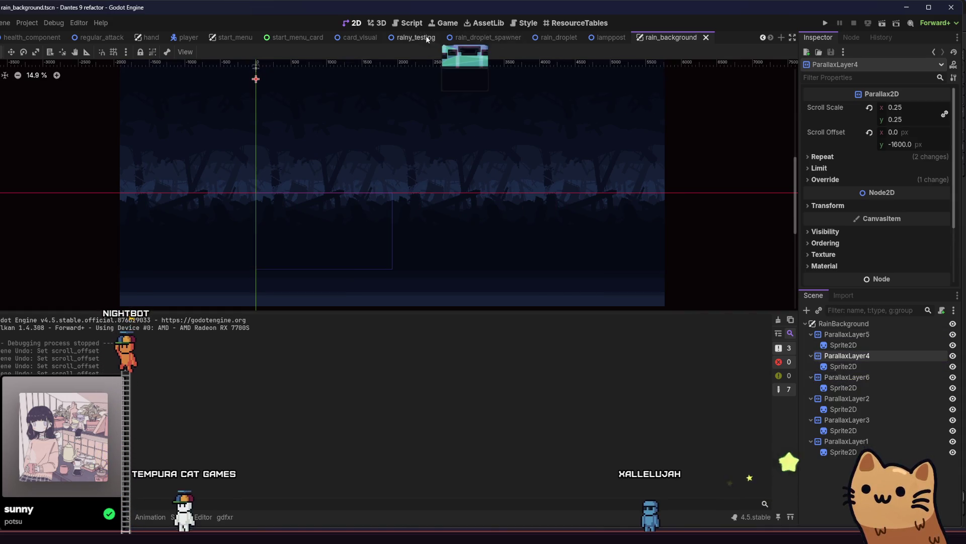
click(416, 37)
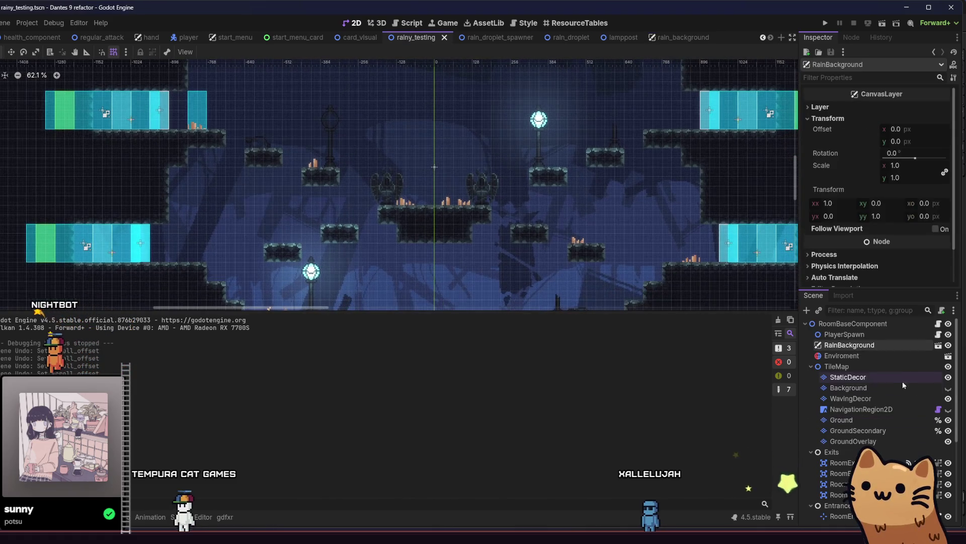
Step: Select the Background layer with Cobblestone terrain and paint tiles into the gap beside the lamppost
click(848, 377)
click(848, 388)
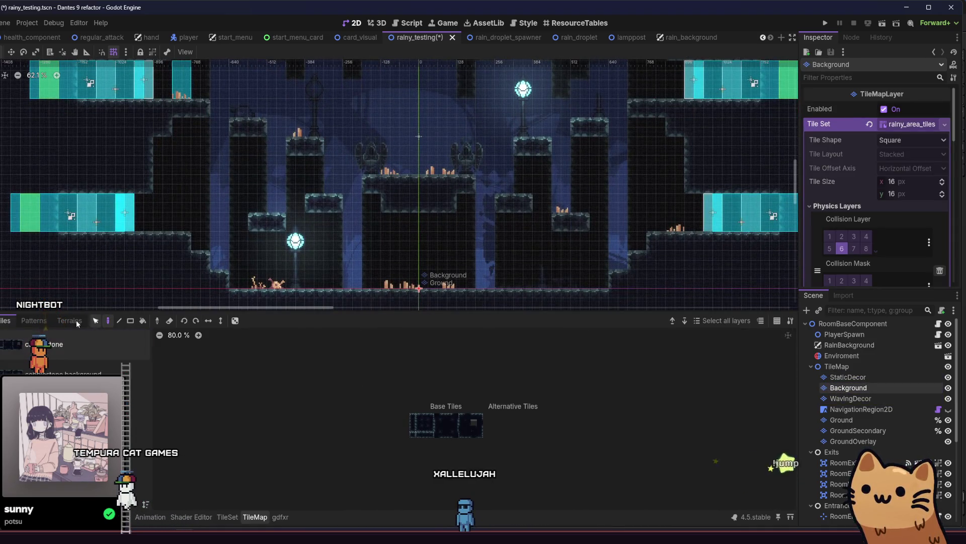
click(69, 321)
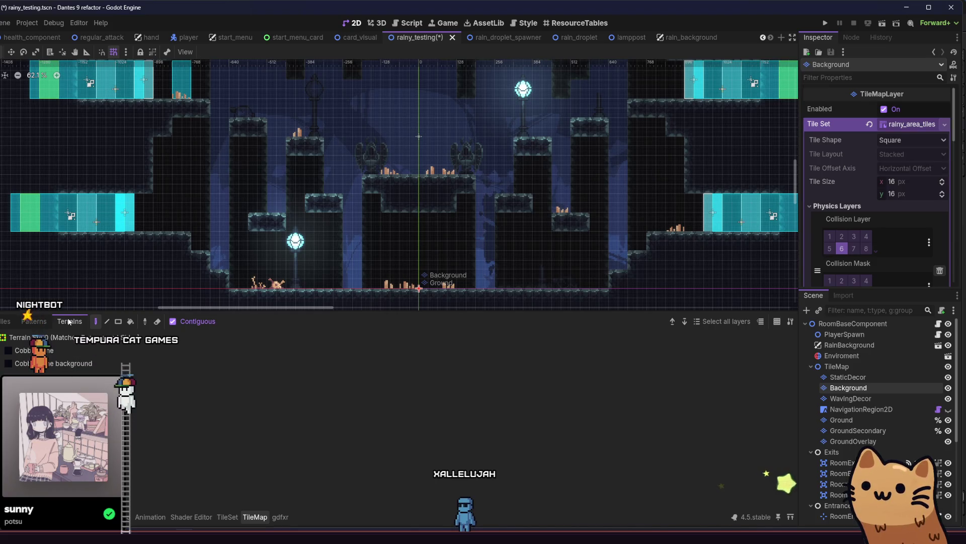
click(75, 352)
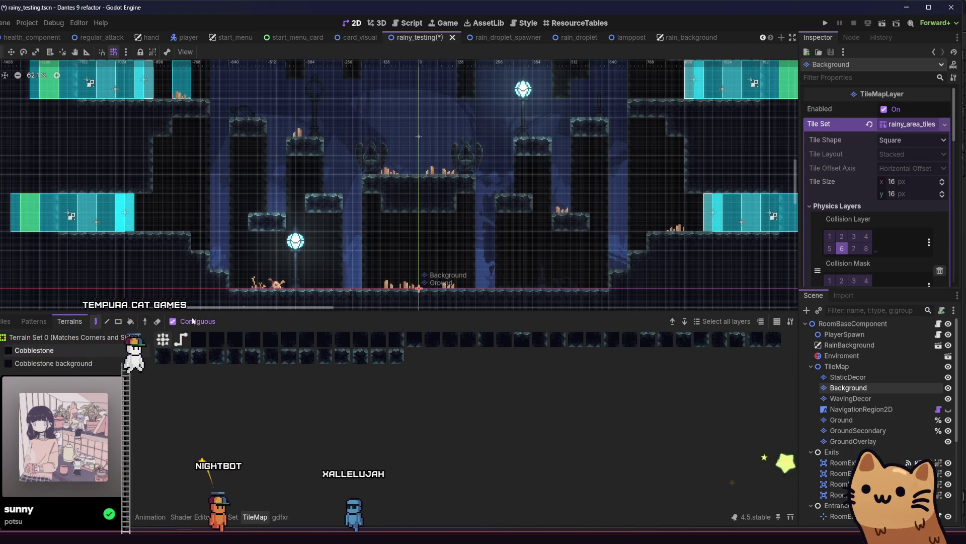
scroll(318, 267, left, 2)
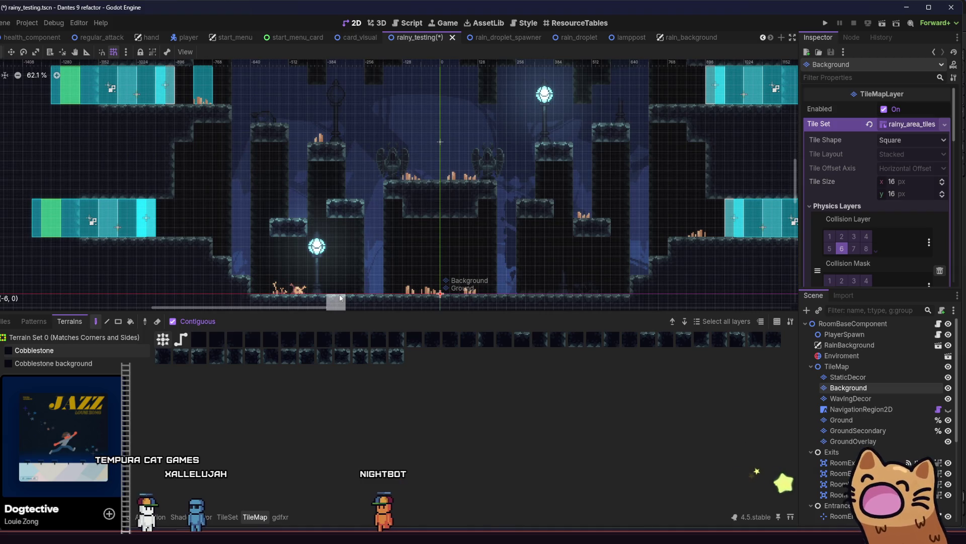
scroll(332, 294, down, 1)
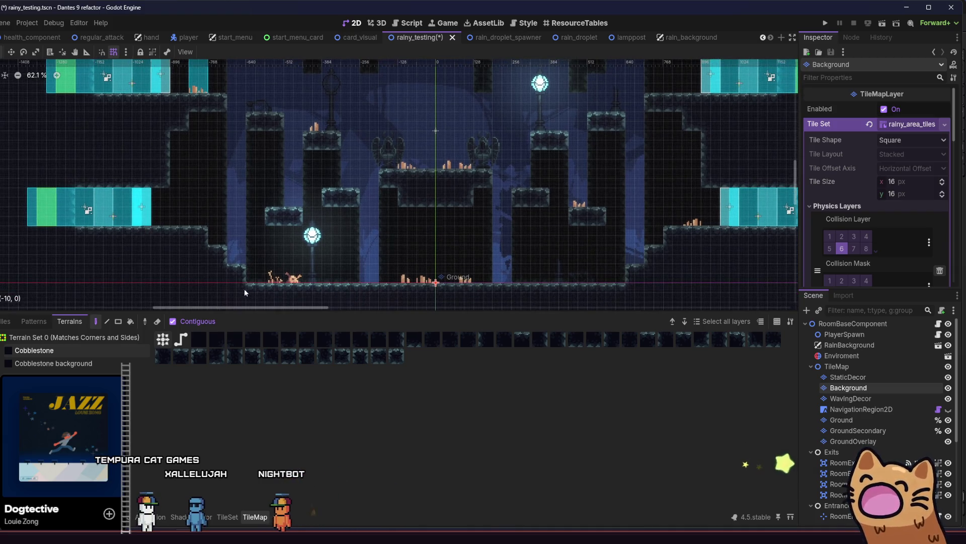
scroll(258, 240, up, 1)
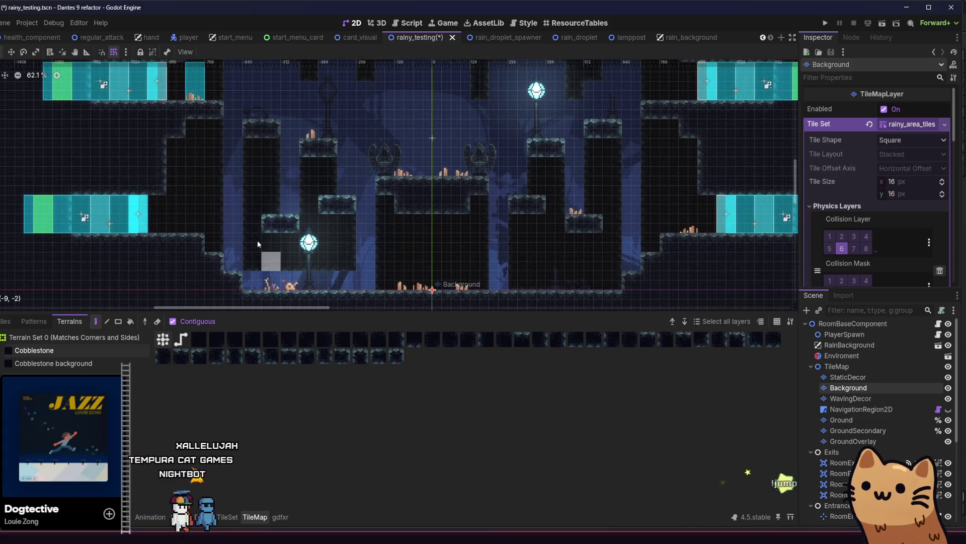
drag(302, 249, 312, 198)
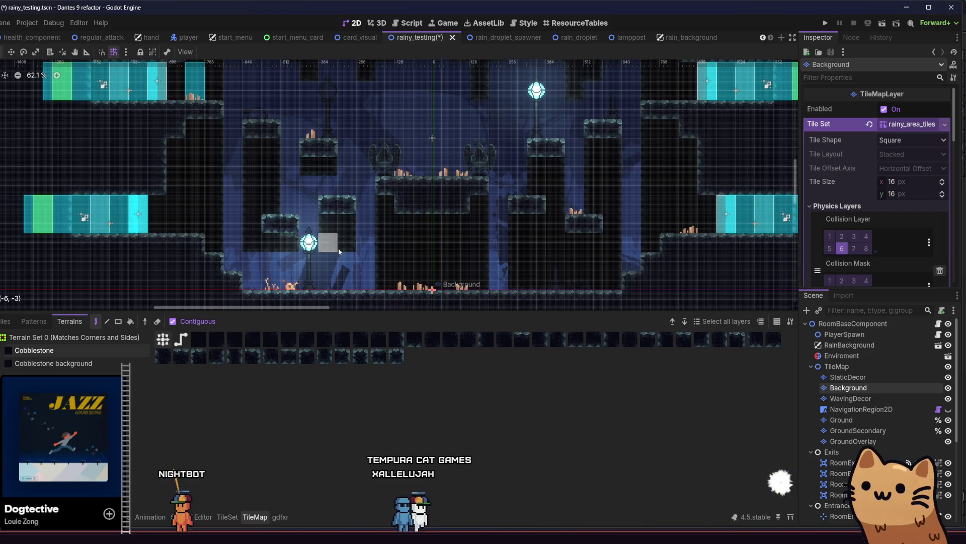
Step: Switch to the Cobblestone background terrain, pan across the level, and save the scene
scroll(270, 261, up, 1)
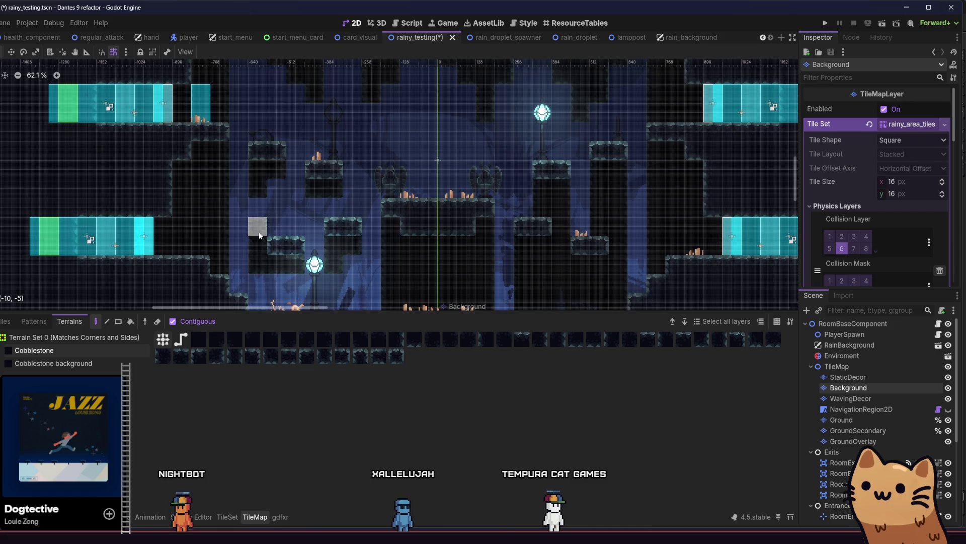
scroll(286, 248, right, 1)
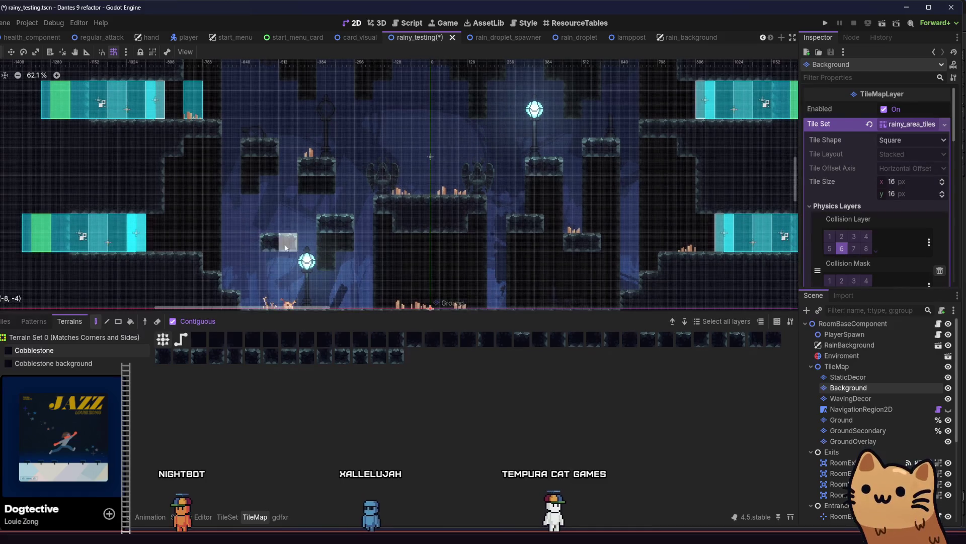
key(Down)
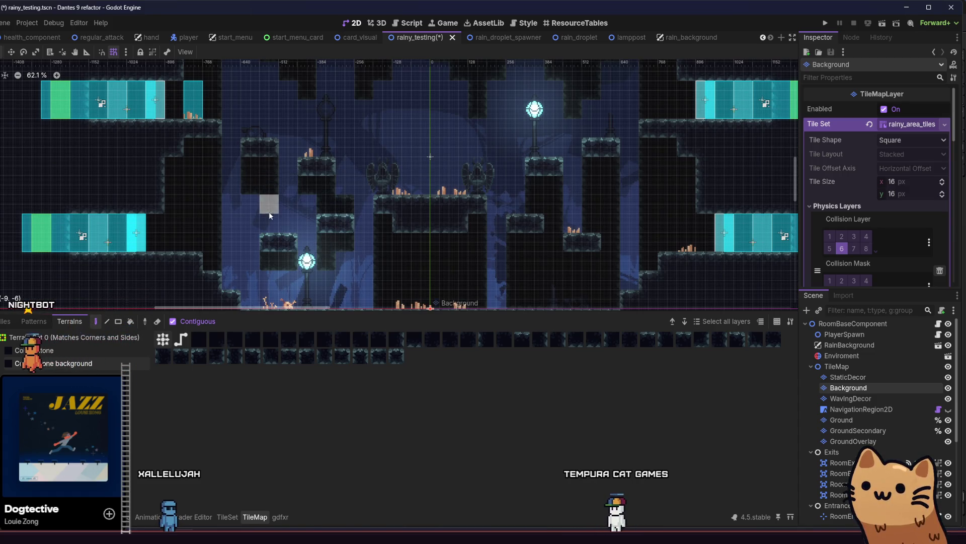
scroll(264, 254, down, 1)
scroll(279, 275, right, 4)
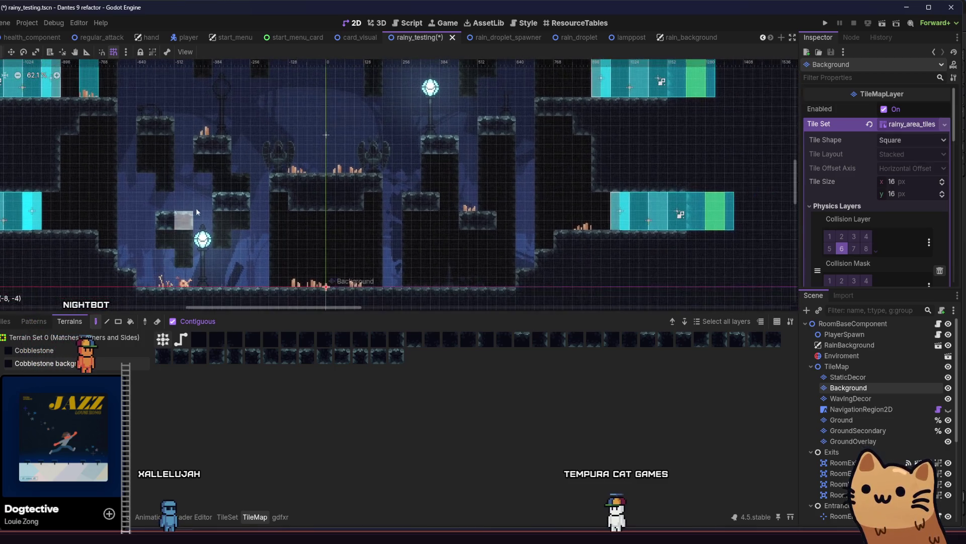
scroll(212, 210, down, 1)
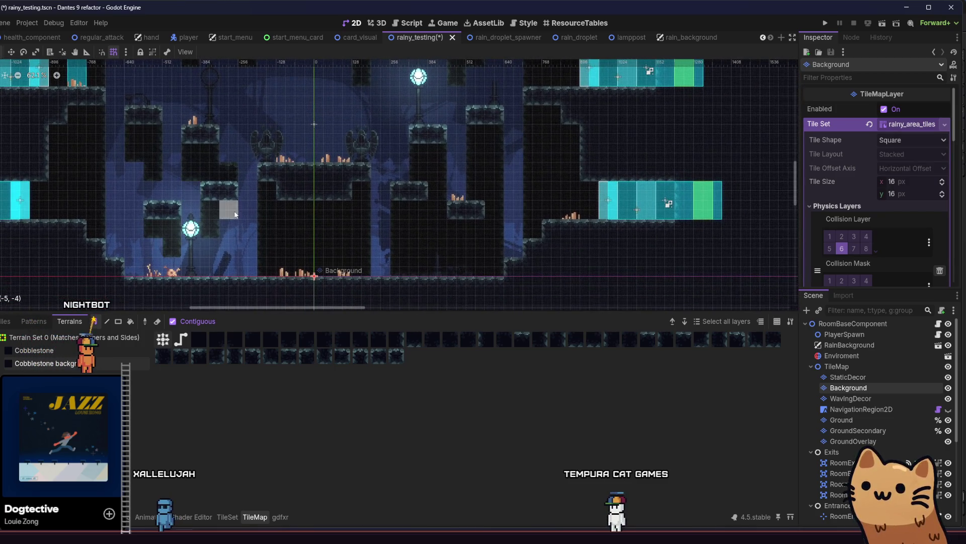
scroll(262, 221, right, 1)
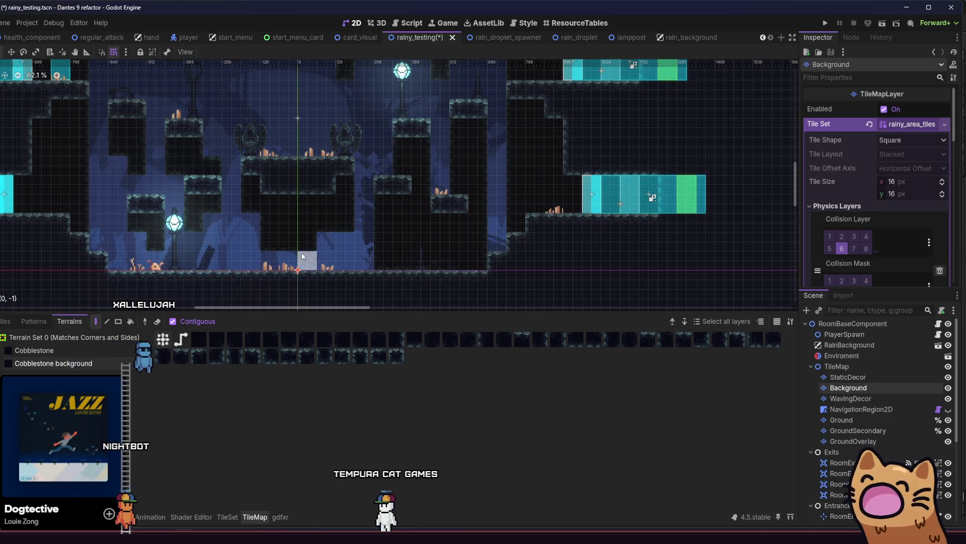
scroll(302, 246, right, 1)
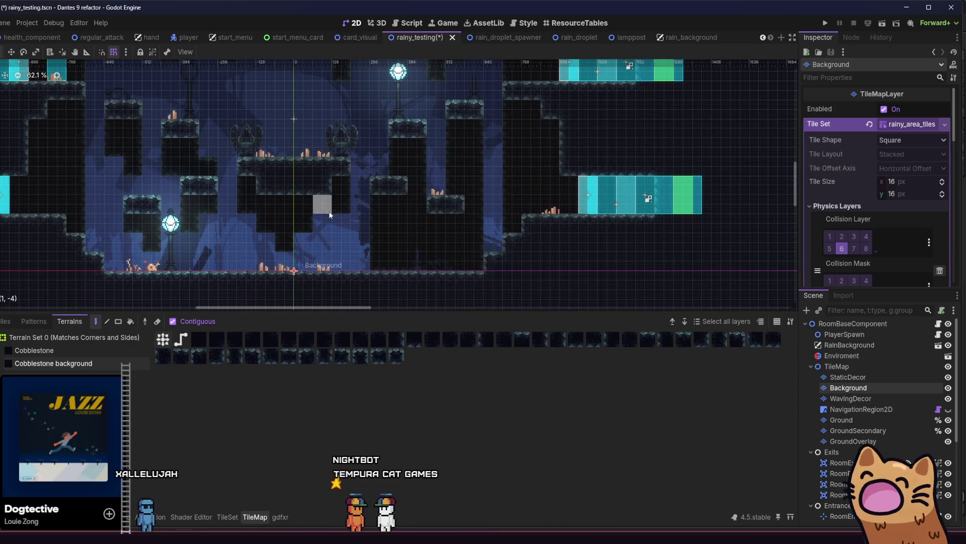
scroll(312, 230, down, 3)
key(ctrl+s)
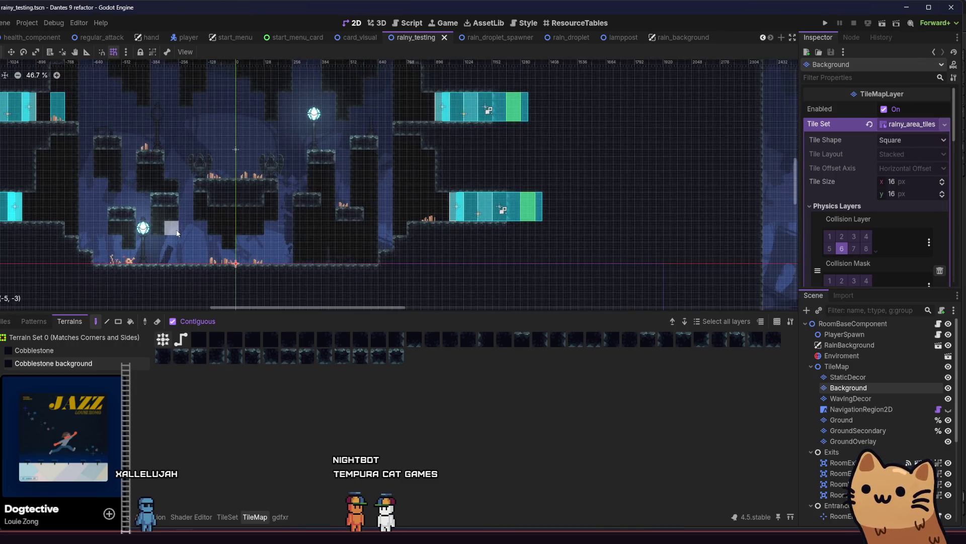
Step: Paint more Cobblestone background tiles onto the cave backdrop and save
scroll(191, 234, down, 1)
scroll(204, 236, up, 2)
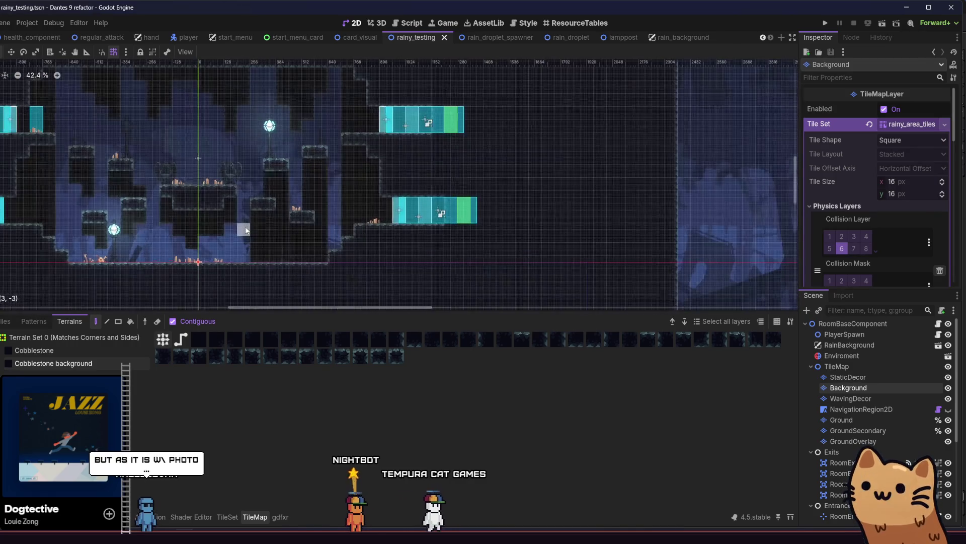
scroll(205, 237, up, 2)
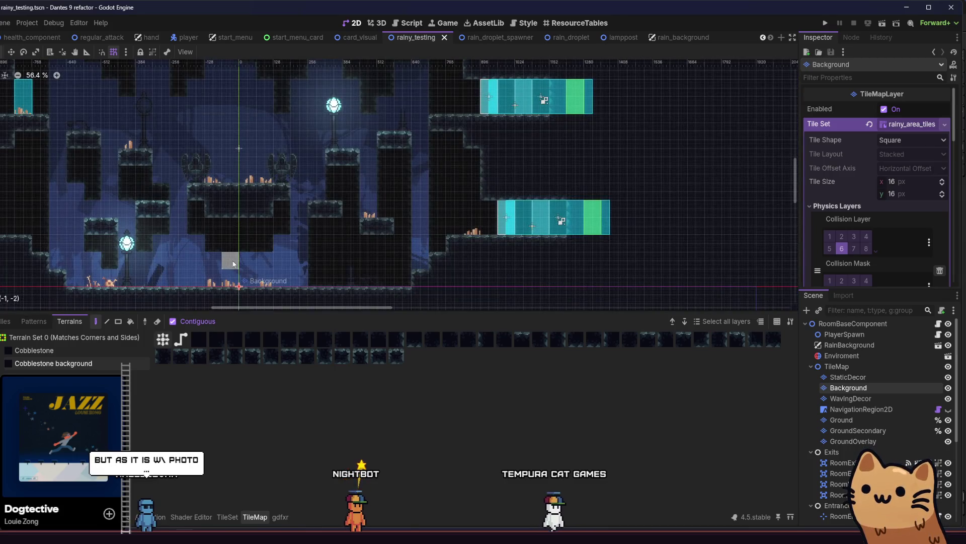
drag(278, 253, 359, 220)
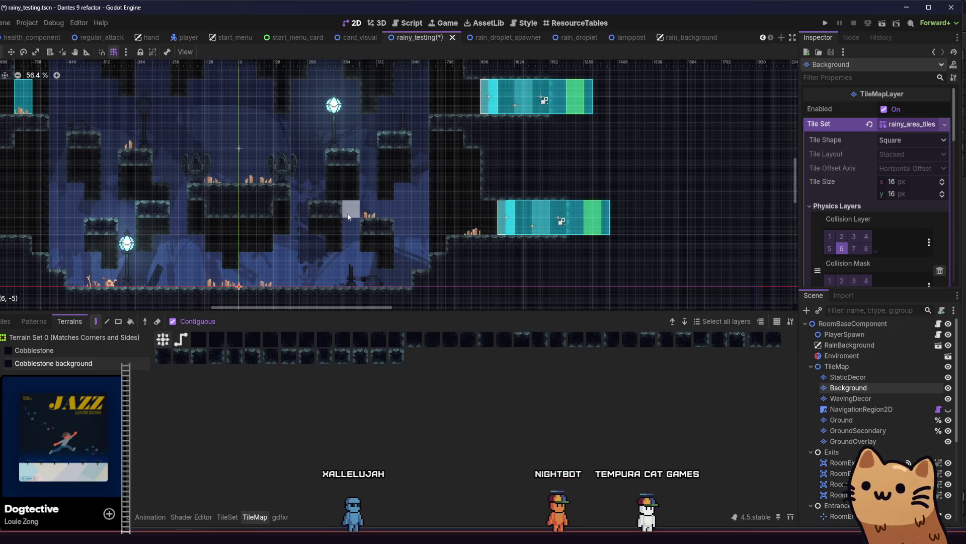
key(ctrl+s)
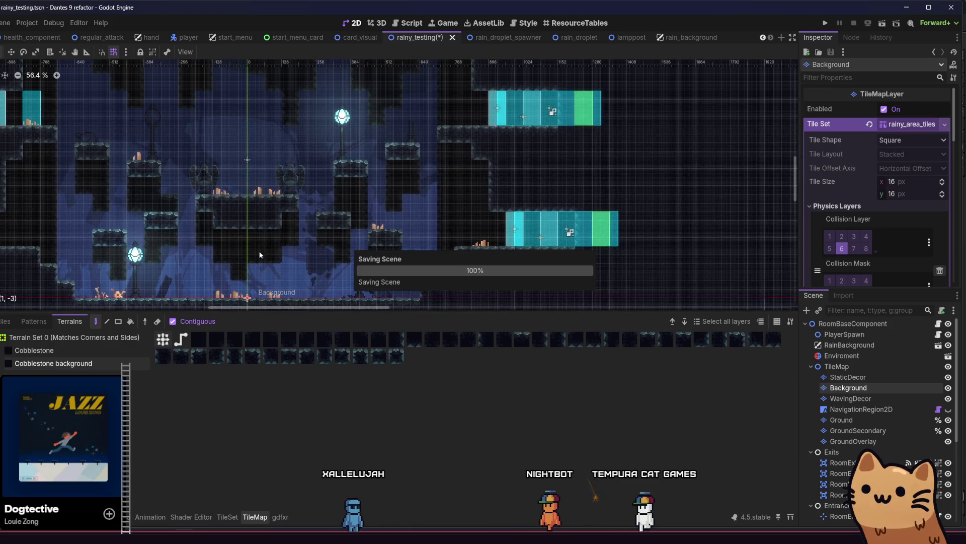
Step: Pan sideways, paint a single background tile, and save the scene
drag(266, 257, 326, 261)
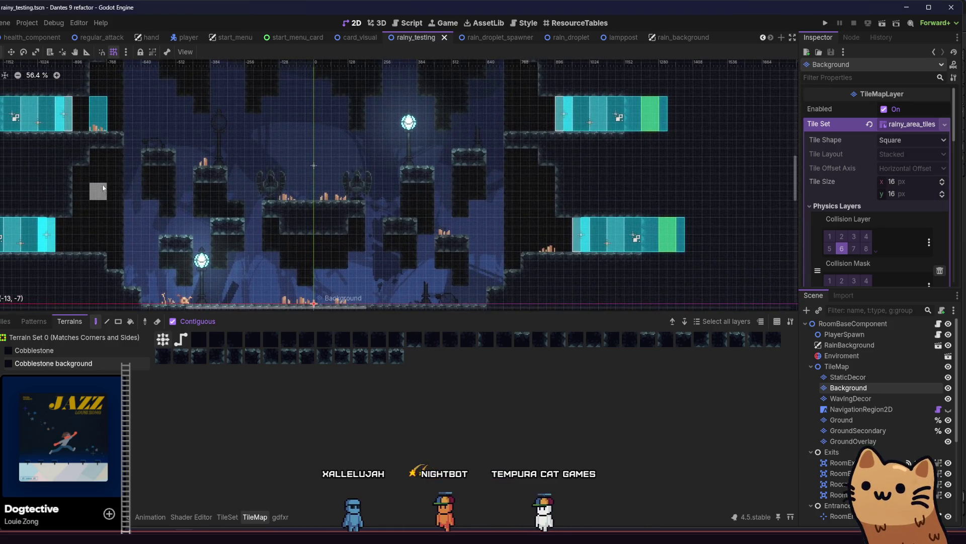
click(107, 247)
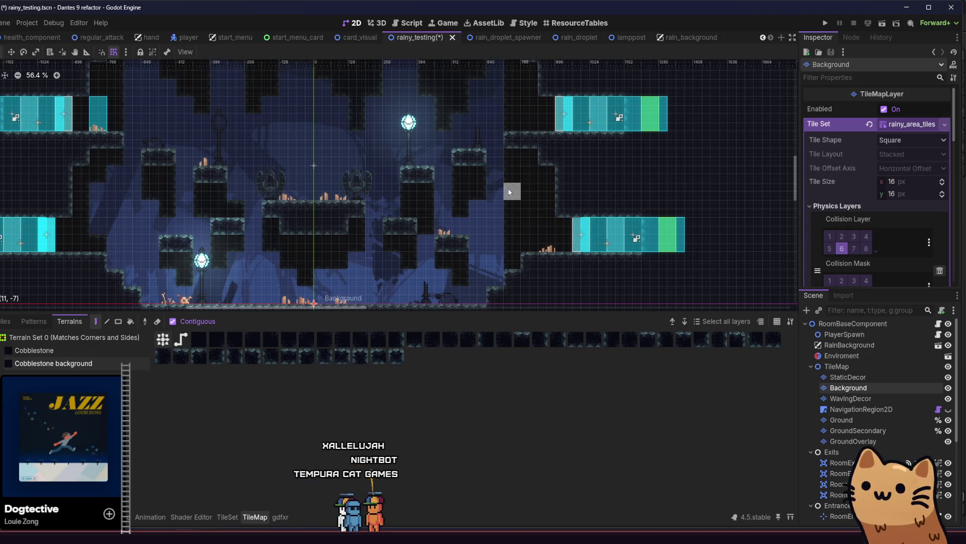
key(ctrl+s)
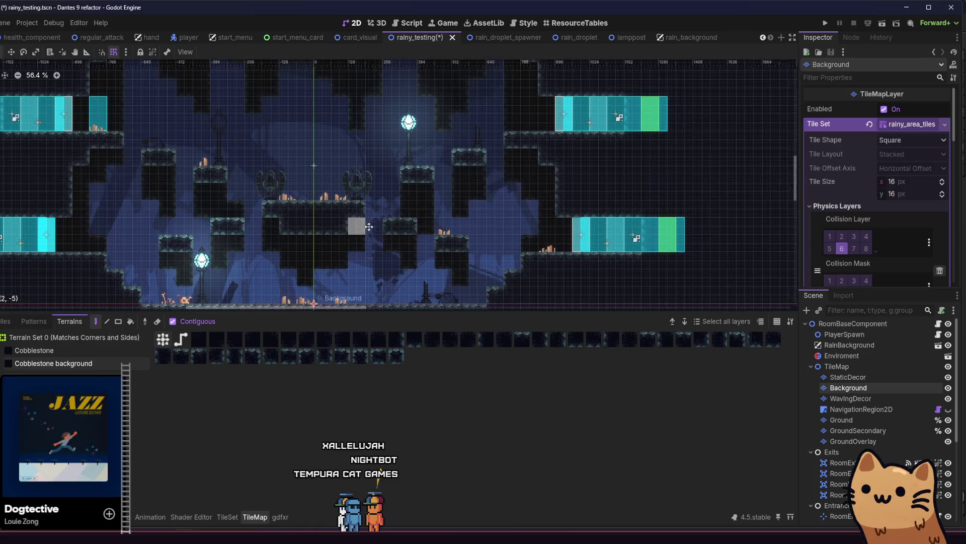
Step: Erase dark Background tiles across the cave's right side and that column
scroll(529, 224, up, 3)
scroll(530, 224, left, 3)
mouse_move(551, 130)
mouse_down()
mouse_move(503, 140)
mouse_move(426, 89)
mouse_move(443, 89)
mouse_move(374, 70)
mouse_move(406, 128)
mouse_move(429, 128)
mouse_up()
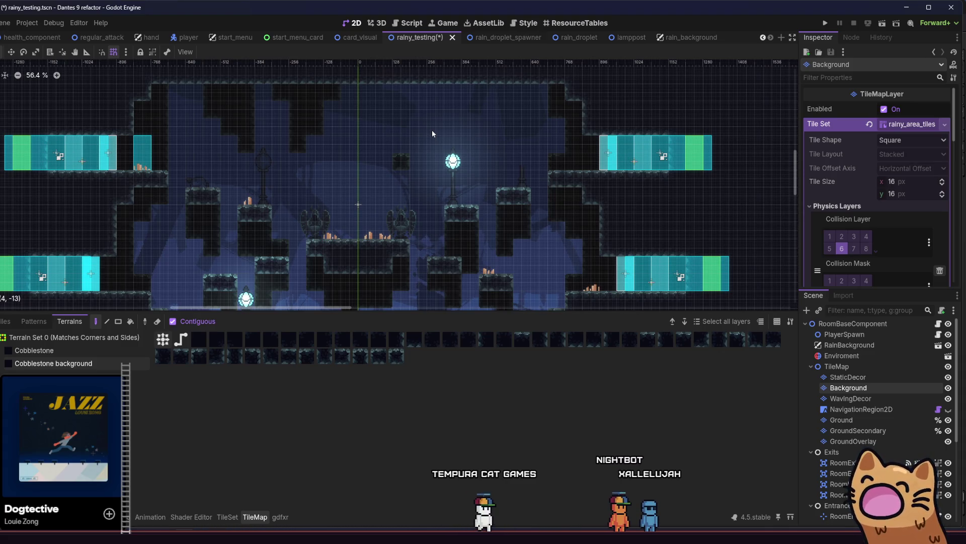
mouse_move(415, 154)
mouse_down()
mouse_move(311, 123)
mouse_move(311, 80)
mouse_move(245, 135)
mouse_move(235, 78)
mouse_move(221, 82)
mouse_move(228, 125)
mouse_move(215, 111)
mouse_move(162, 139)
mouse_up()
Step: Paint a run of dark Cobblestone background tiles along the cave's top row, extending the block downward
key(ctrl+s)
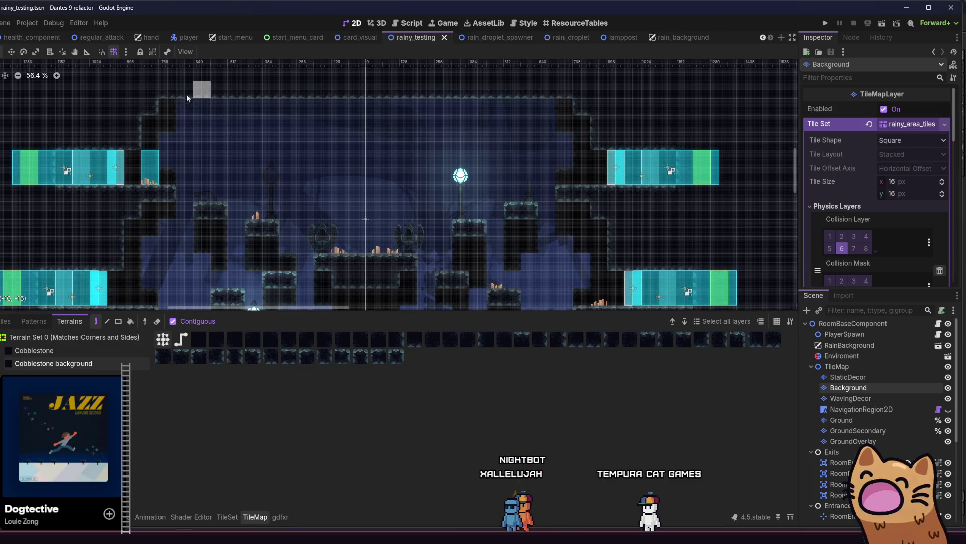
click(201, 108)
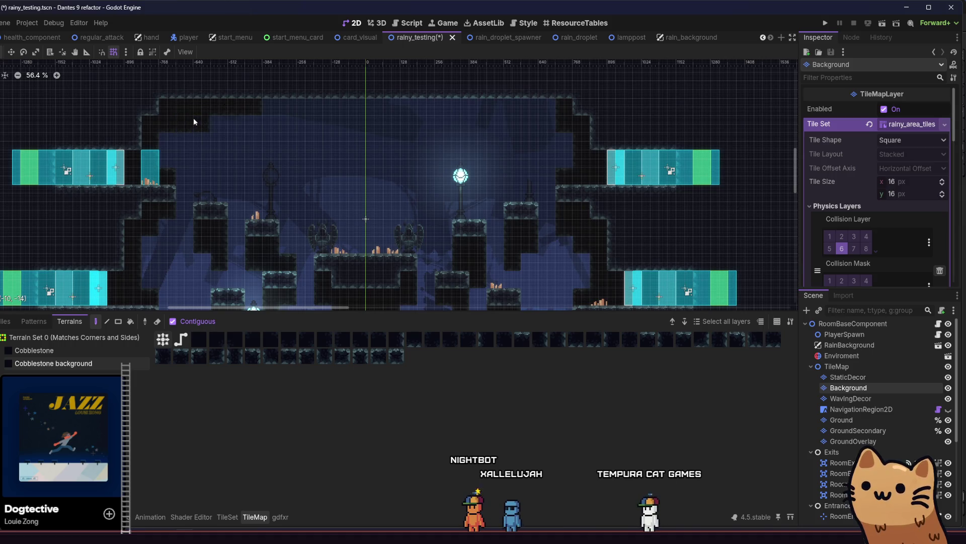
drag(553, 107, 458, 103)
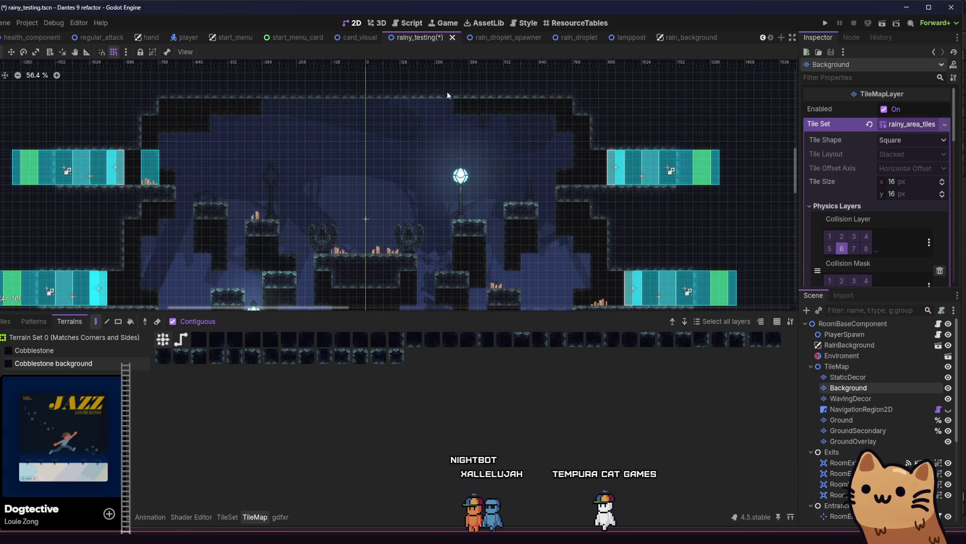
drag(425, 145, 555, 160)
mouse_move(457, 133)
mouse_down()
mouse_move(515, 104)
mouse_move(473, 140)
mouse_move(493, 167)
mouse_move(463, 154)
mouse_up()
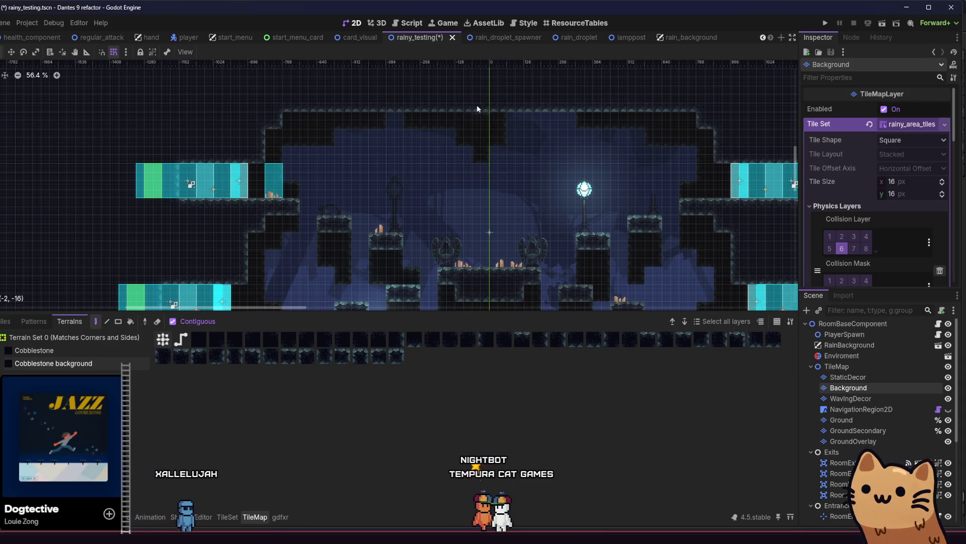
Step: Add another dark background tile at the cave ceiling and save the rainy_testing scene
scroll(468, 146, right, 2)
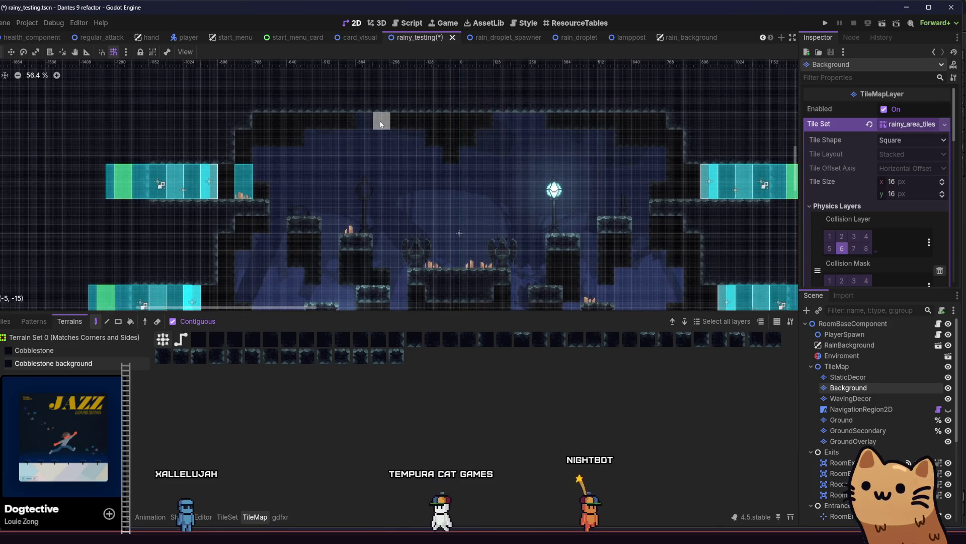
scroll(322, 166, right, 2)
key(ctrl+s)
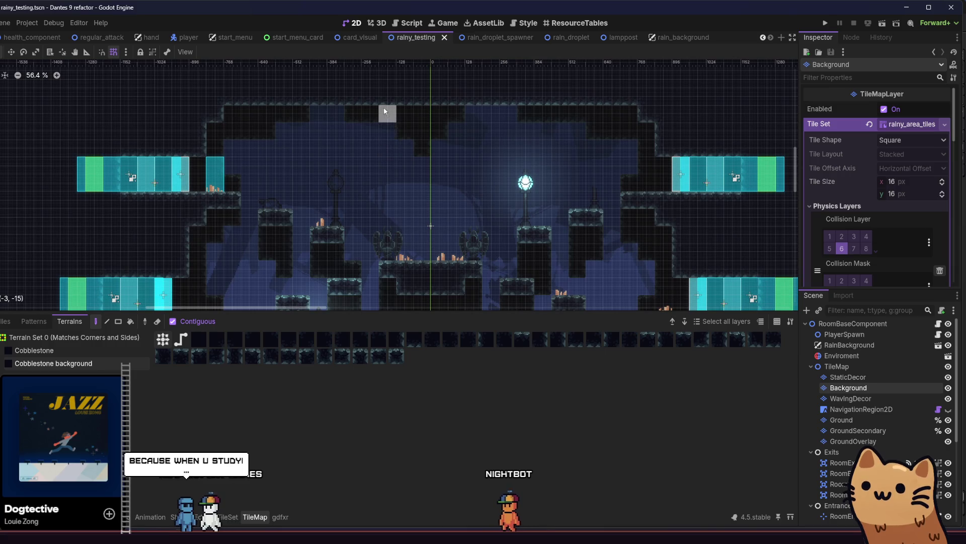
click(453, 96)
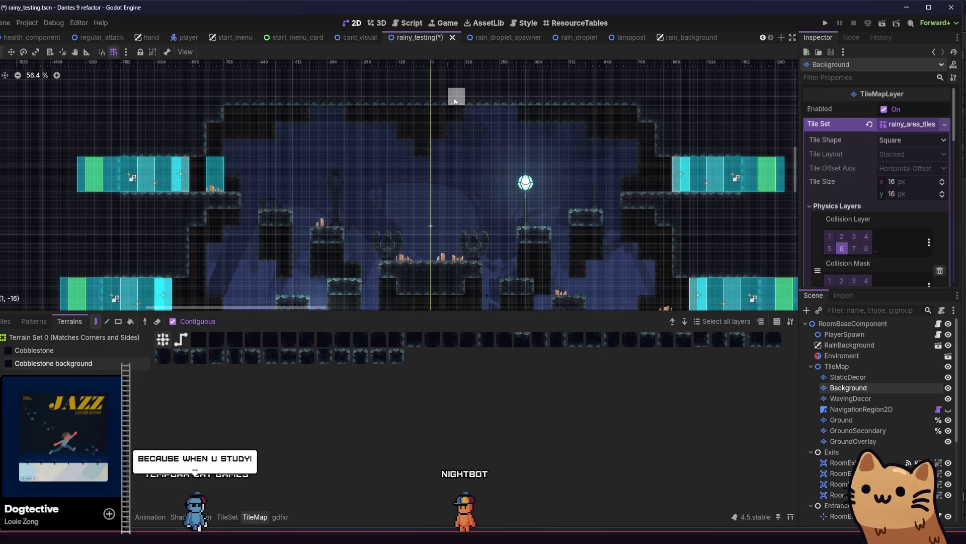
scroll(347, 171, down, 2)
scroll(347, 172, left, 2)
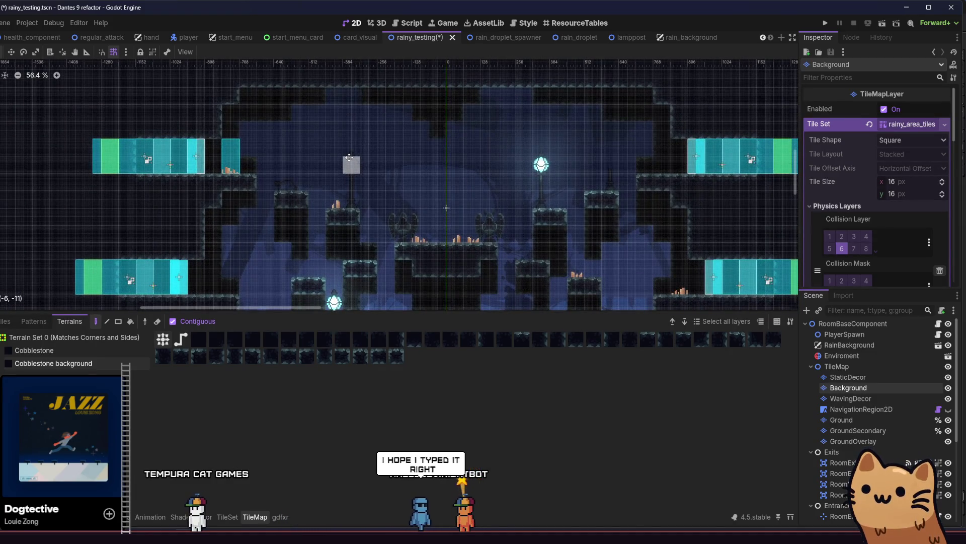
drag(349, 158, 355, 154)
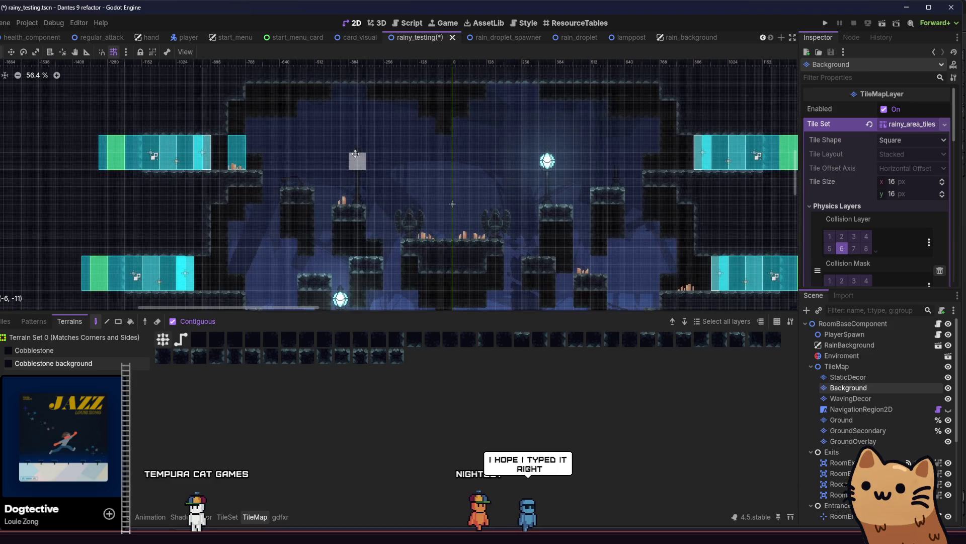
scroll(355, 154, right, 3)
key(ctrl+s)
scroll(322, 182, down, 2)
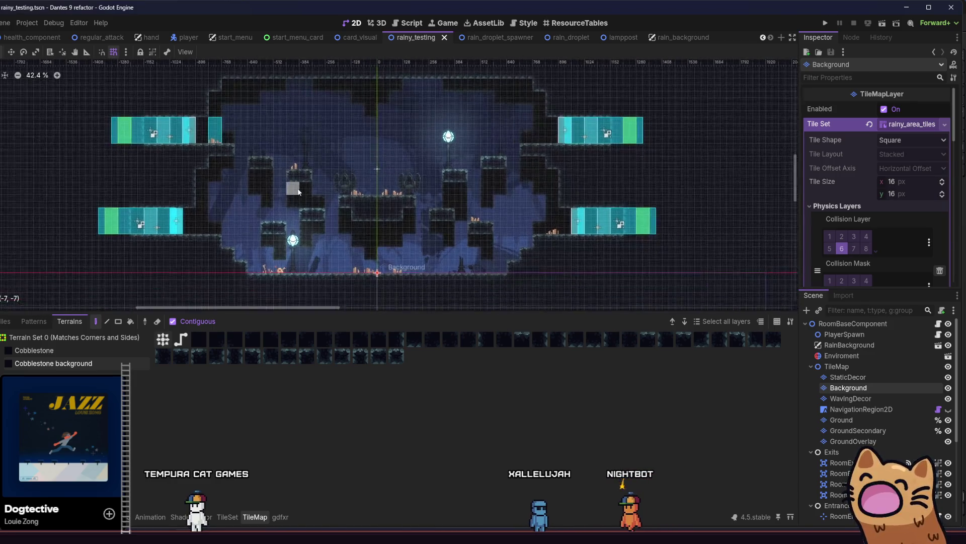
Step: Run the rainy_testing scene as a debug game and shrink its game window
click(882, 24)
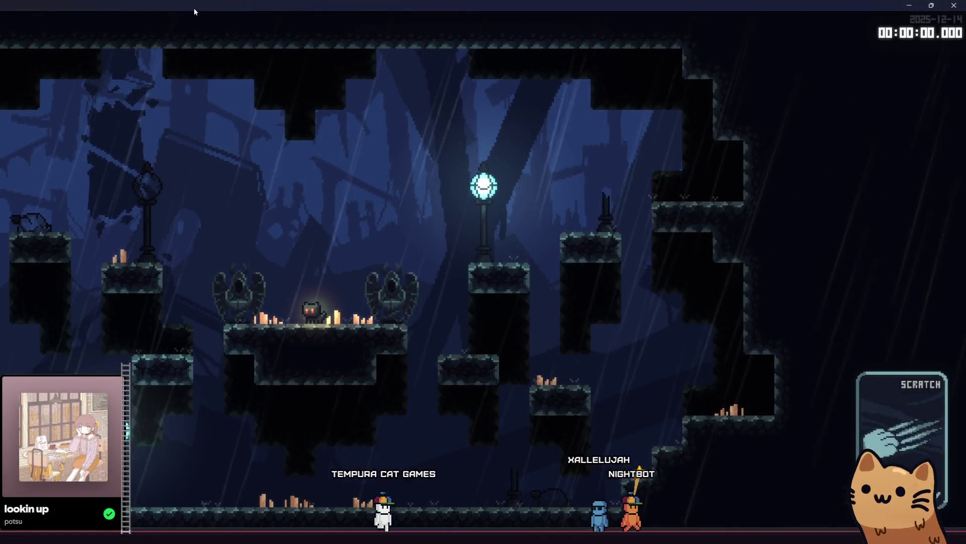
mouse_move(195, 8)
mouse_down()
mouse_move(234, 19)
mouse_move(236, 1)
mouse_up()
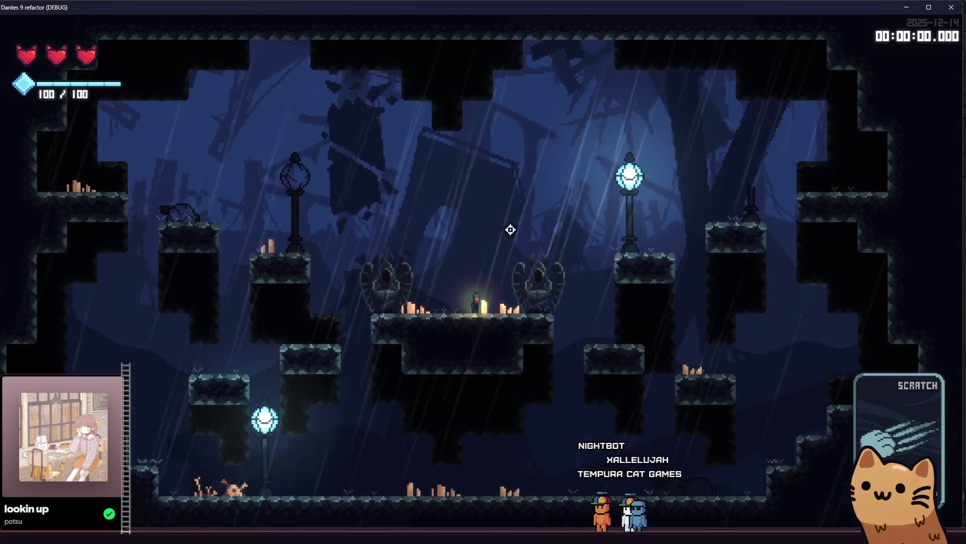
Step: Walk the cat off the central statue platform, jump back, and drop between the statues
key(d)
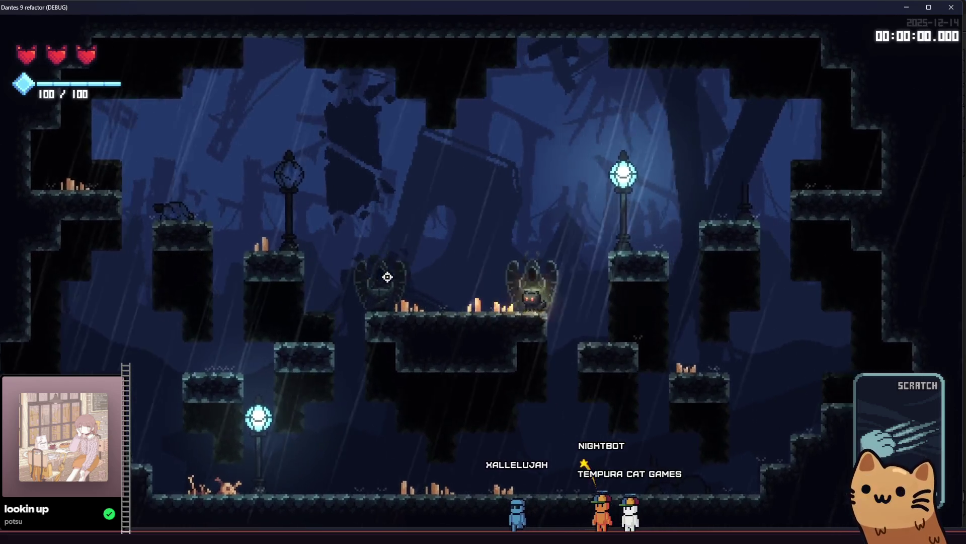
key(space)
key(a)
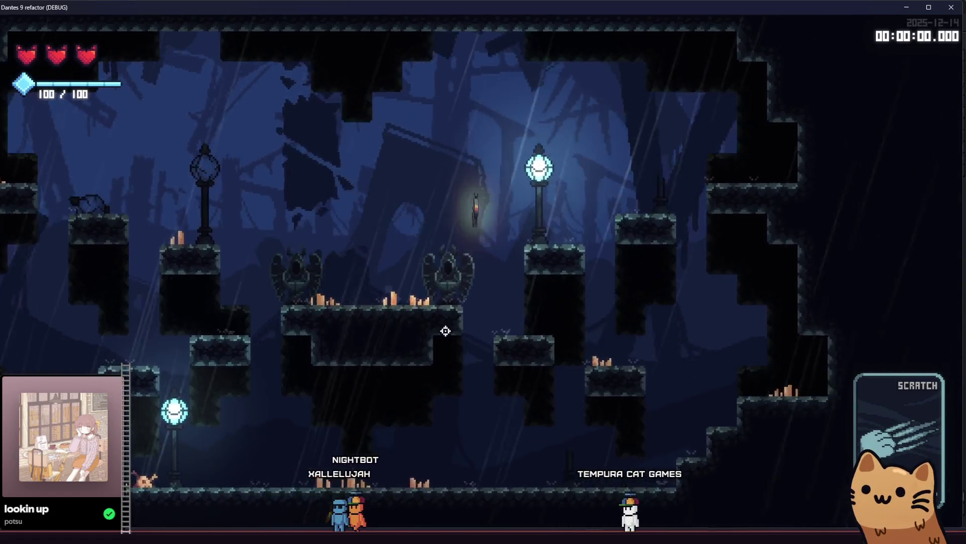
key(d)
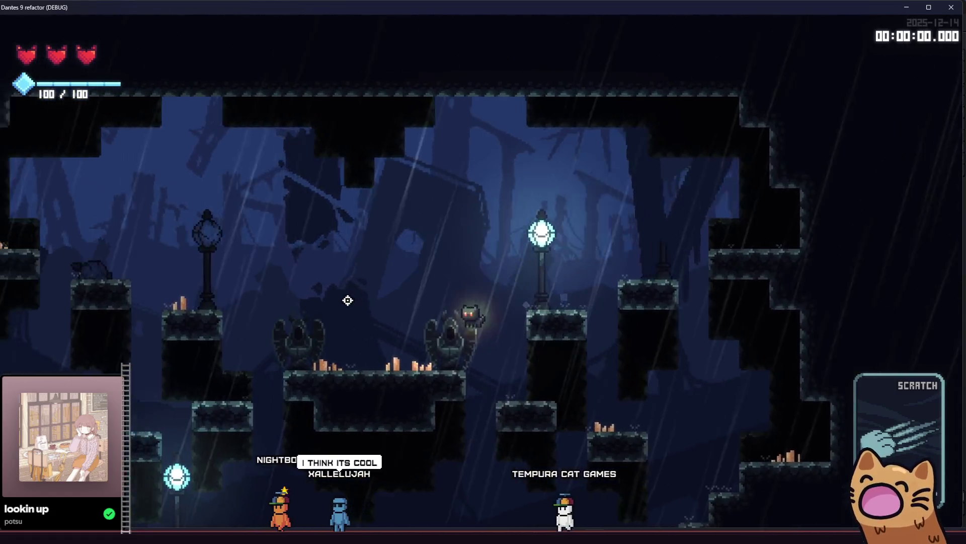
key(a)
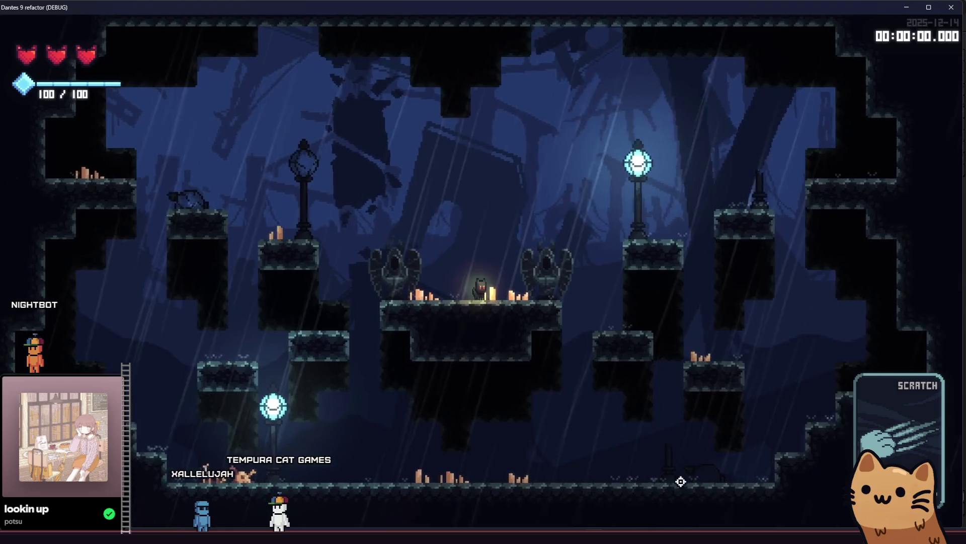
Step: Jump the cat onto the lamp-post platform and back toward the central ledge
key(d)
key(space)
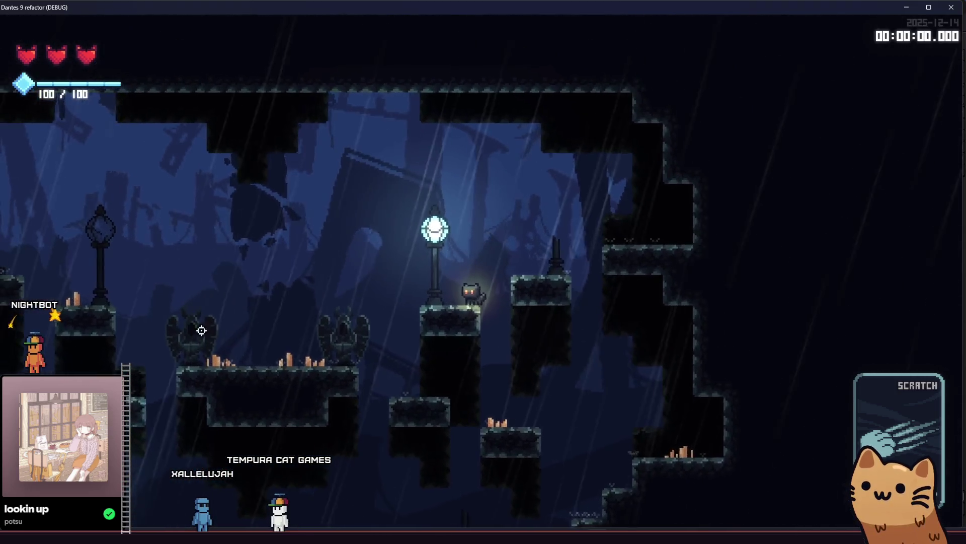
key(a)
key(space)
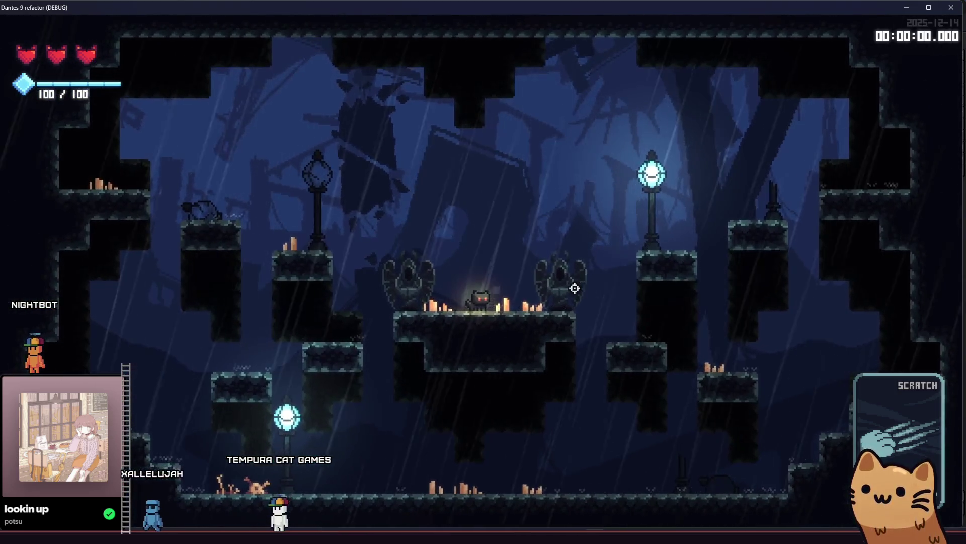